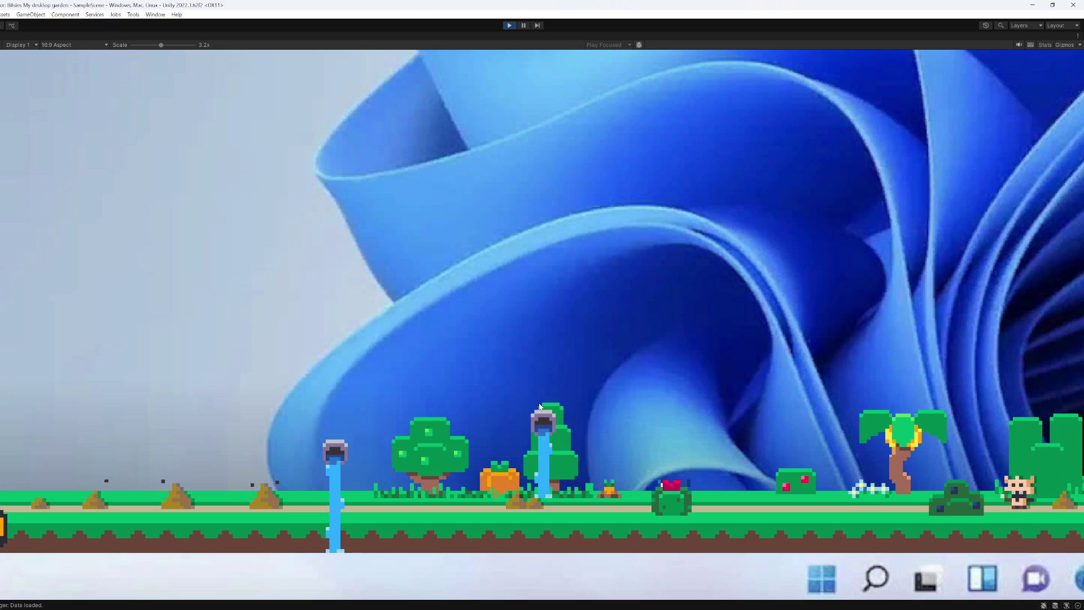
Step: Drop a dirt mound into the bin, then stop play mode to return to the GardenPoop prefab
{"action": "mouse_move", "coordinate": [515, 504]}
{"action": "left_mouse_down"}
{"action": "mouse_move", "coordinate": [198, 439]}
{"action": "mouse_move", "coordinate": [14, 511]}
{"action": "left_mouse_up"}
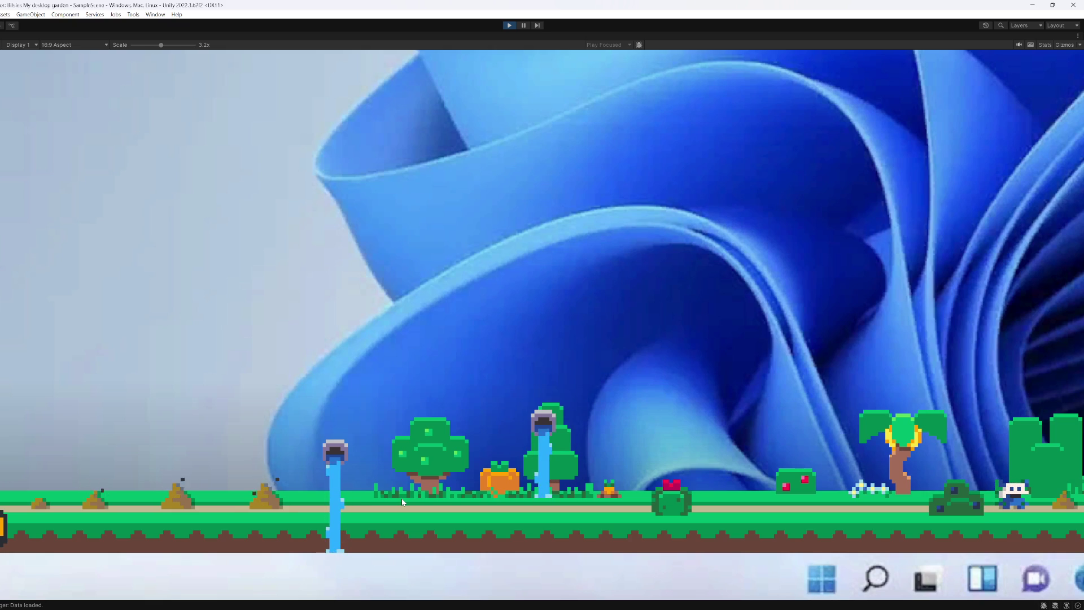
{"action": "left_click", "coordinate": [509, 26]}
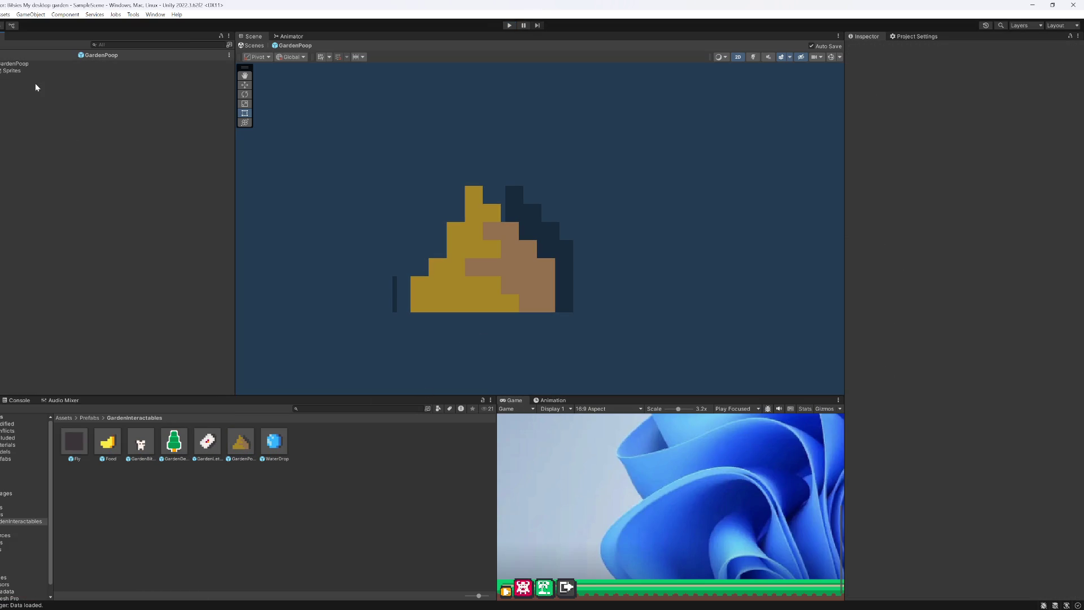
Step: Duplicate the Poop sprite inside the Sprites group and rename the copy Smell
{"action": "right_click", "coordinate": [37, 100]}
{"action": "mouse_move", "coordinate": [80, 249]}
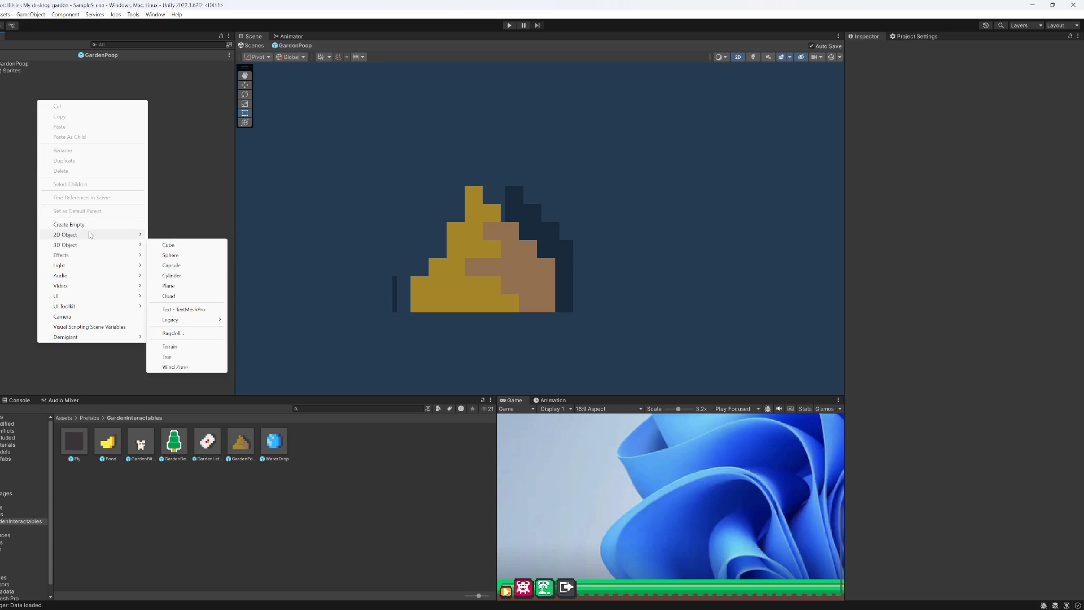
{"action": "mouse_move", "coordinate": [163, 239]}
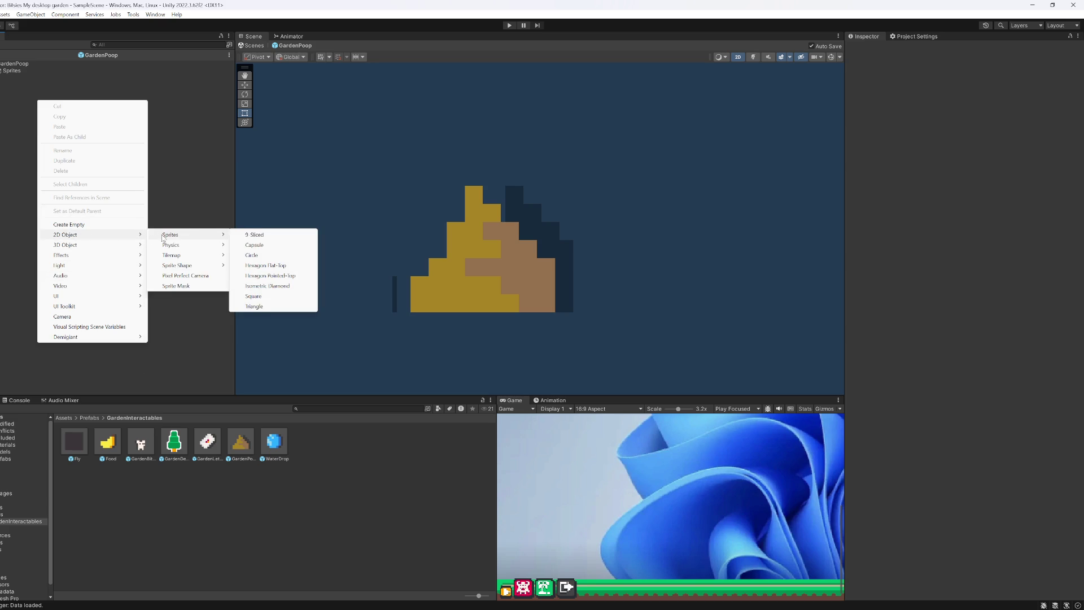
{"action": "left_click", "coordinate": [6, 72]}
{"action": "key", "text": "ctrl+shift+v"}
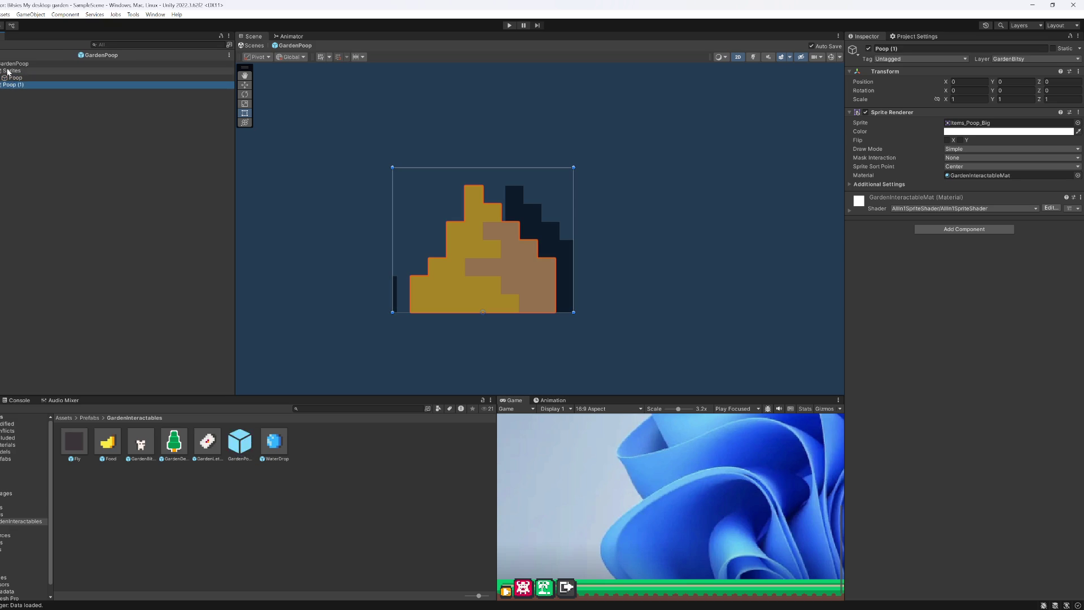
{"action": "left_click", "coordinate": [11, 78]}
{"action": "key", "text": "Delete"}
{"action": "key", "text": "F2"}
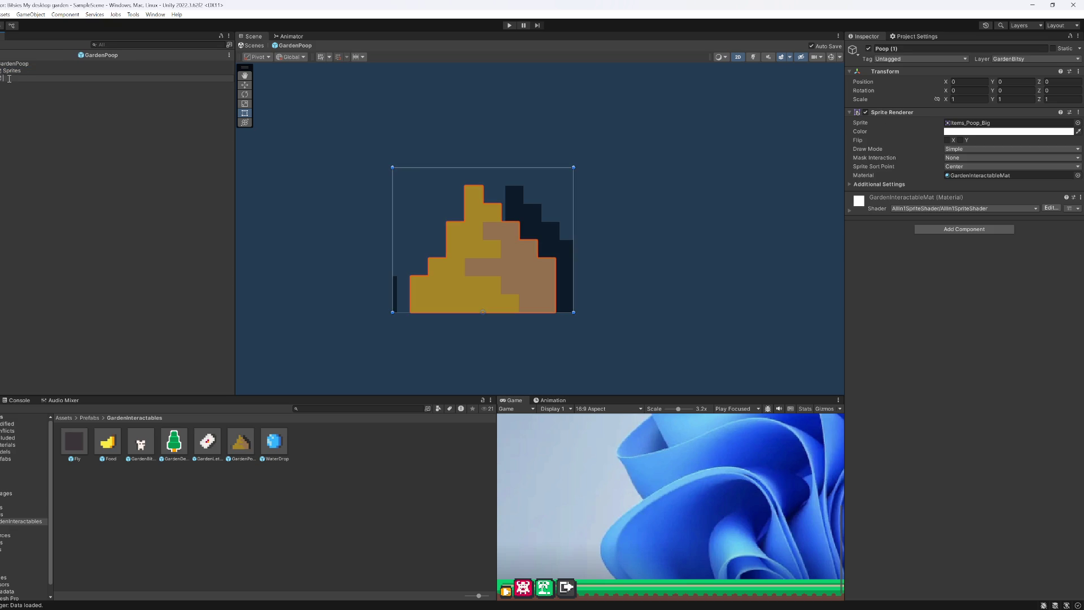
{"action": "type", "text": "Small"}
{"action": "key", "text": "Return"}
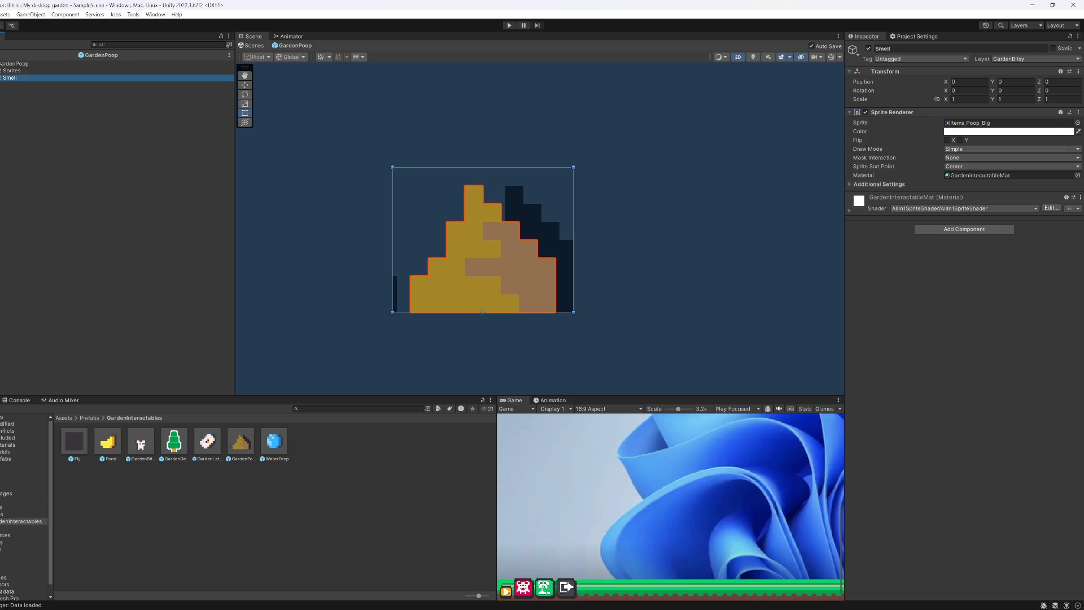
Step: Give Smell the Square sprite, a muted purple colour, and Scale X 0.125
{"action": "left_click", "coordinate": [1077, 122]}
{"action": "type", "text": "square"}
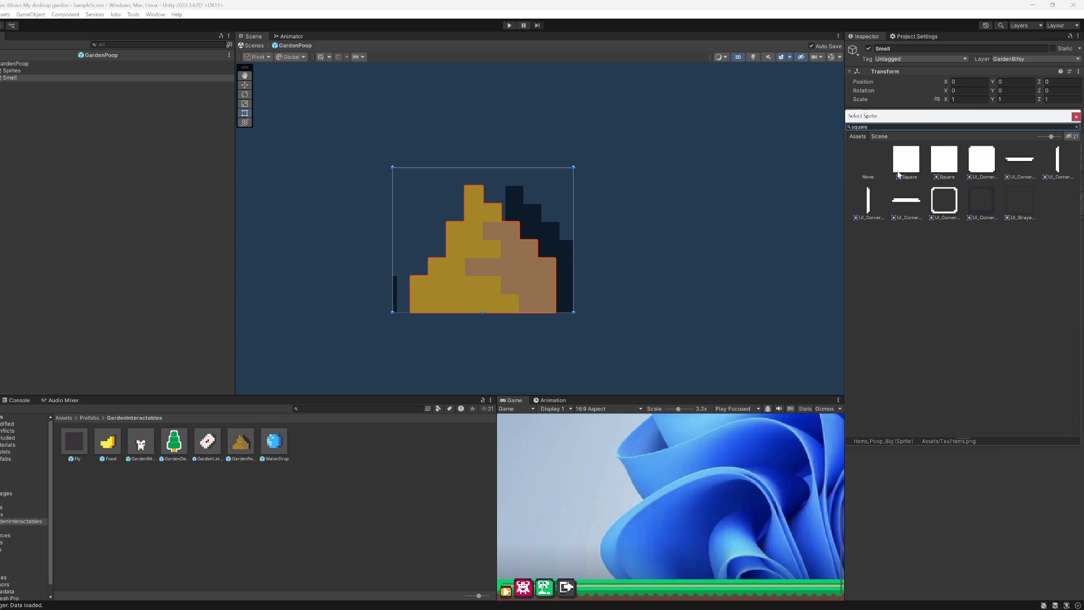
{"action": "double_click", "coordinate": [902, 170]}
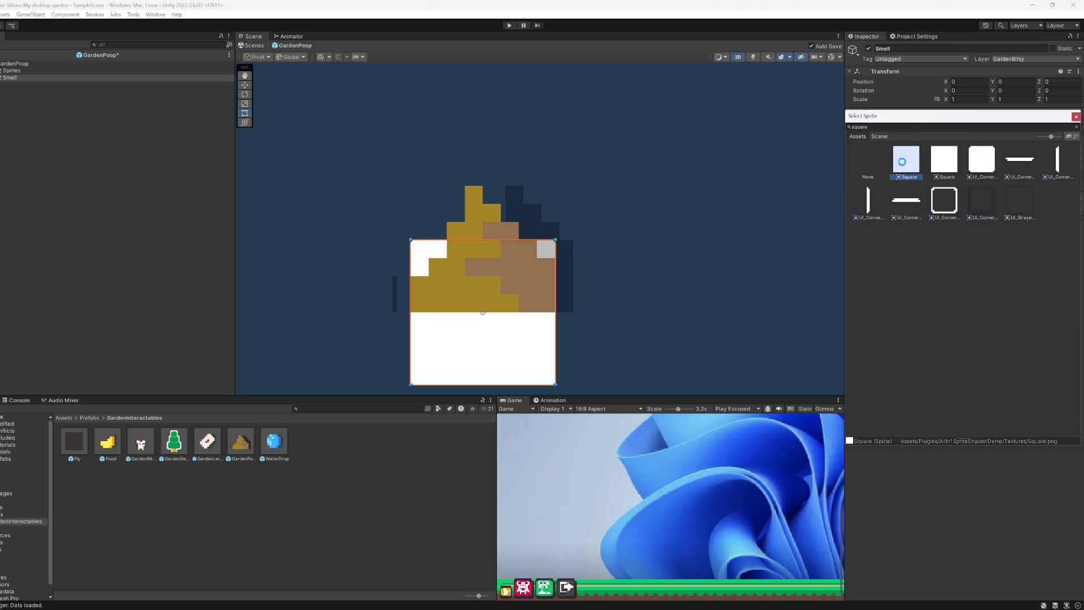
{"action": "left_click", "coordinate": [992, 133]}
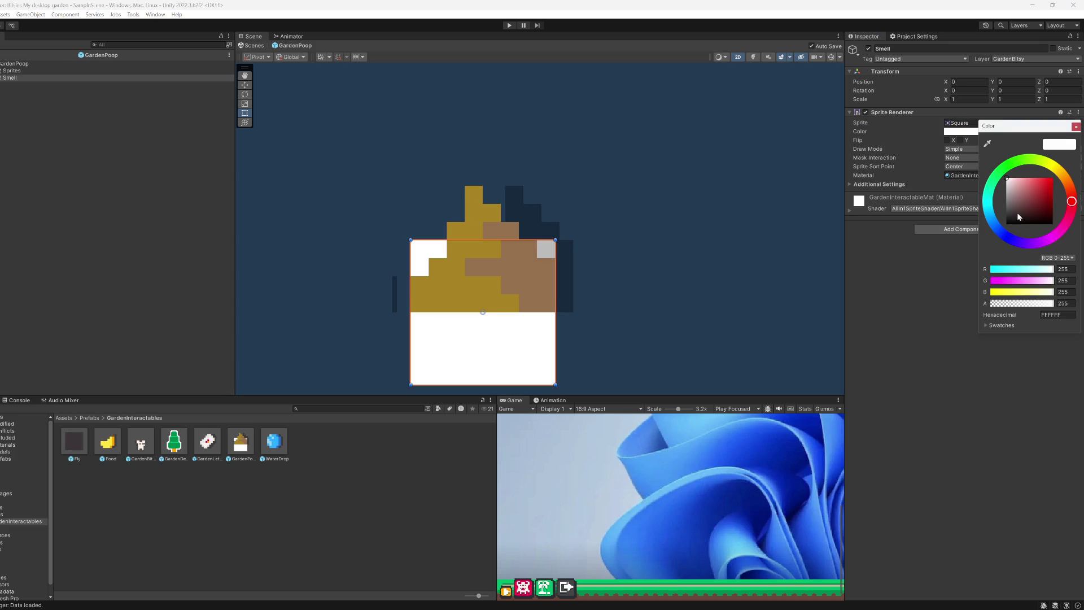
{"action": "left_click_drag", "start_coordinate": [1019, 216], "coordinate": [859, 305]}
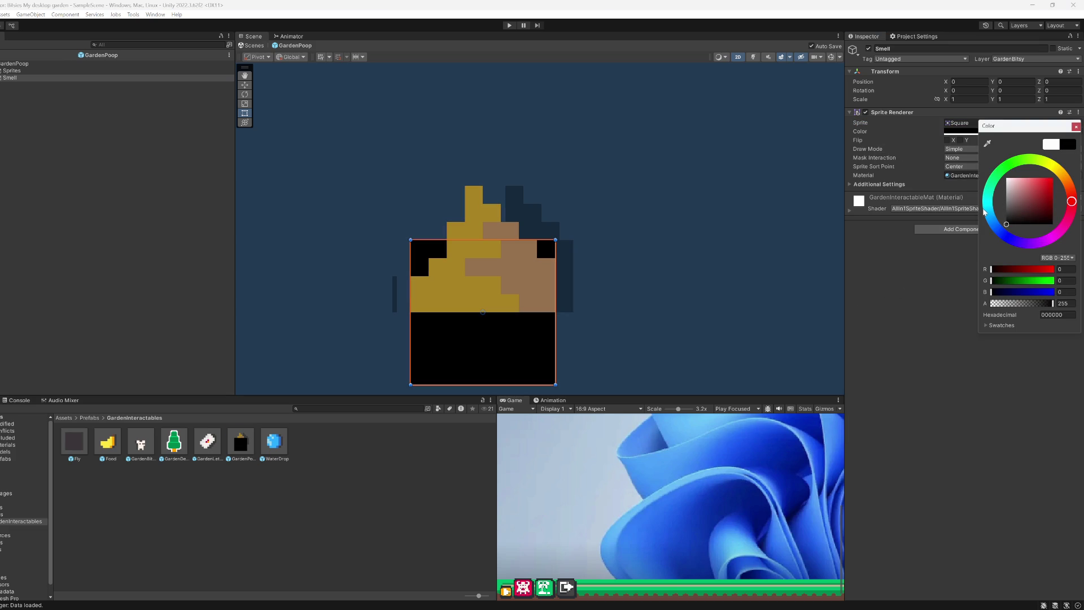
{"action": "left_click_drag", "start_coordinate": [992, 219], "coordinate": [1007, 237]}
{"action": "left_click_drag", "start_coordinate": [1031, 196], "coordinate": [1053, 176]}
{"action": "left_click_drag", "start_coordinate": [1006, 237], "coordinate": [1015, 240]}
{"action": "left_click_drag", "start_coordinate": [1042, 204], "coordinate": [1040, 199]}
{"action": "left_click", "coordinate": [932, 249]}
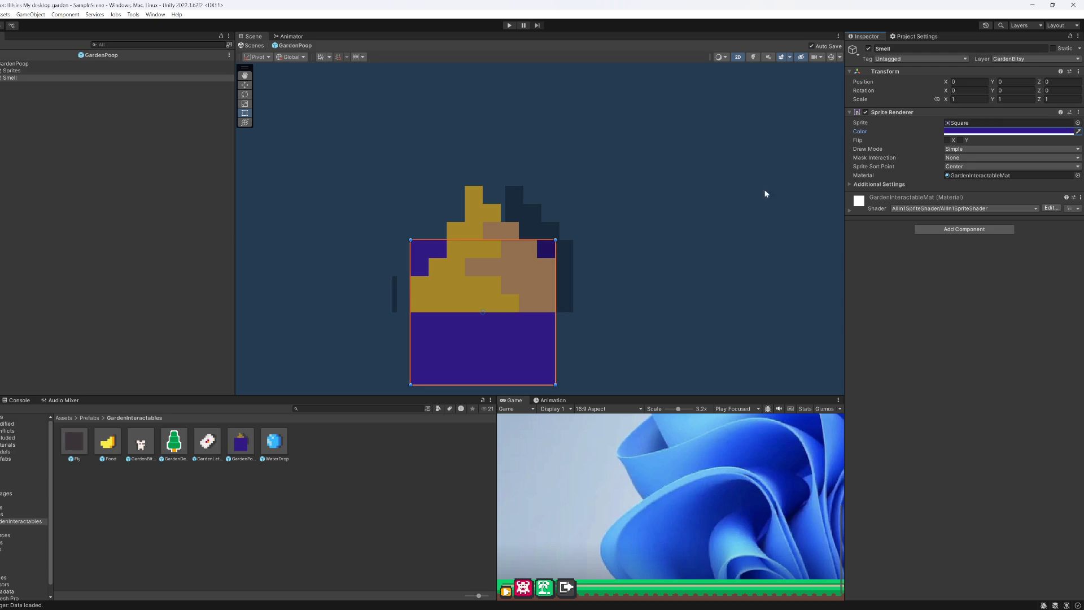
{"action": "type", "text": "0.125"}
{"action": "left_click", "coordinate": [1015, 99]}
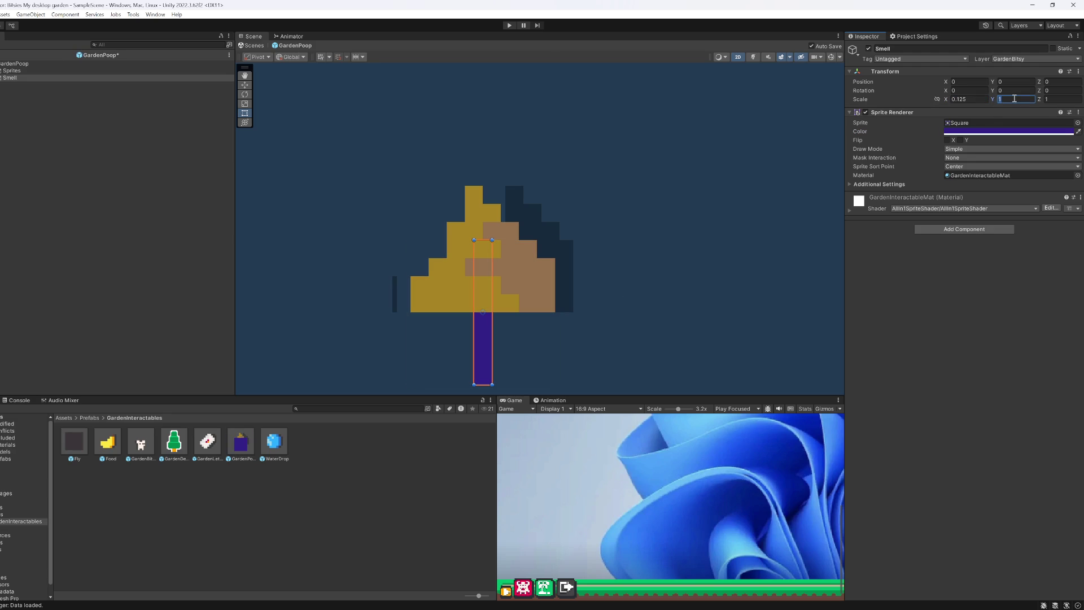
Step: Set Smell's Scale Y to 0.125, raise it above the poop, and make it near-black grey
{"action": "type", "text": "0.125"}
{"action": "key", "text": "Tab"}
{"action": "type", "text": "0.125w"}
{"action": "left_click_drag", "start_coordinate": [484, 285], "coordinate": [491, 132]}
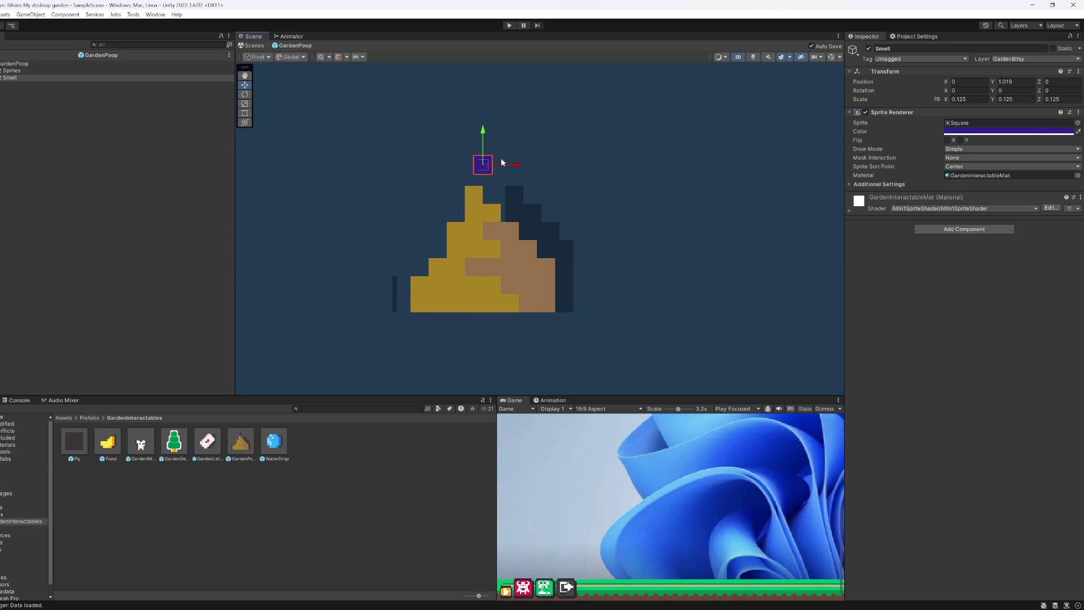
{"action": "left_click", "coordinate": [960, 133]}
{"action": "left_click_drag", "start_coordinate": [1011, 178], "coordinate": [994, 217]}
{"action": "key", "text": "Return"}
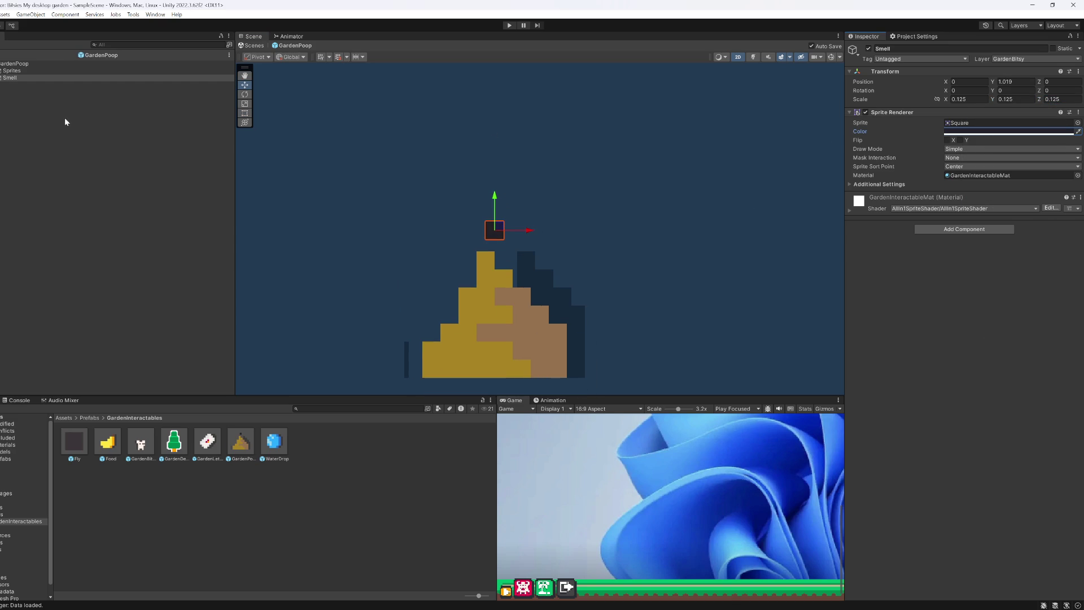
Step: Duplicate Smell as Smell (1), placing Smell at Y 1 and Smell (1) at Y 1.25
{"action": "left_click", "coordinate": [19, 79]}
{"action": "key", "text": "ctrl+d"}
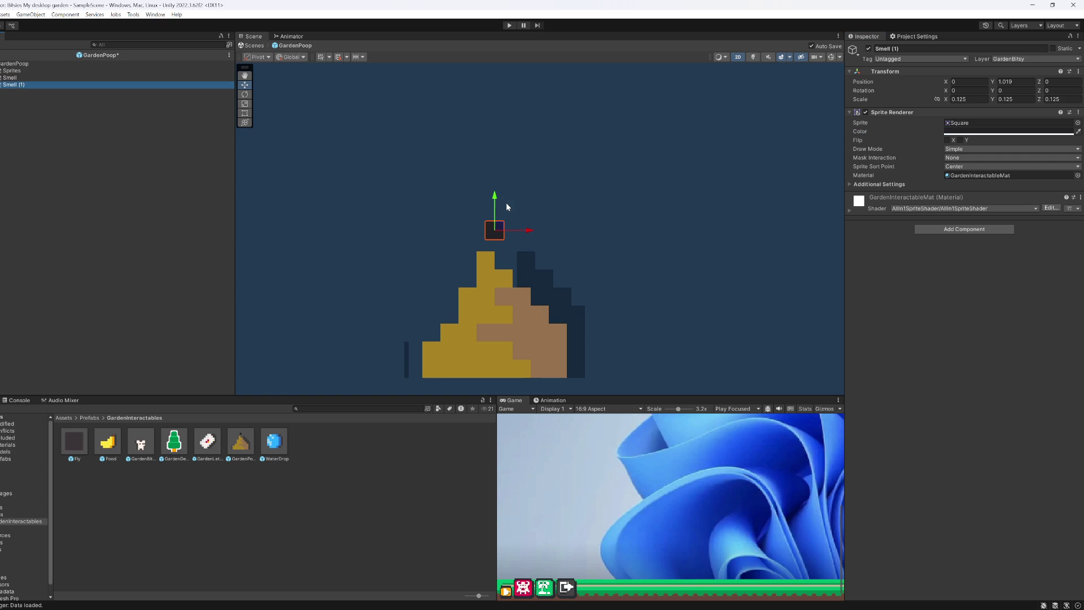
{"action": "left_click_drag", "start_coordinate": [494, 201], "coordinate": [495, 160]}
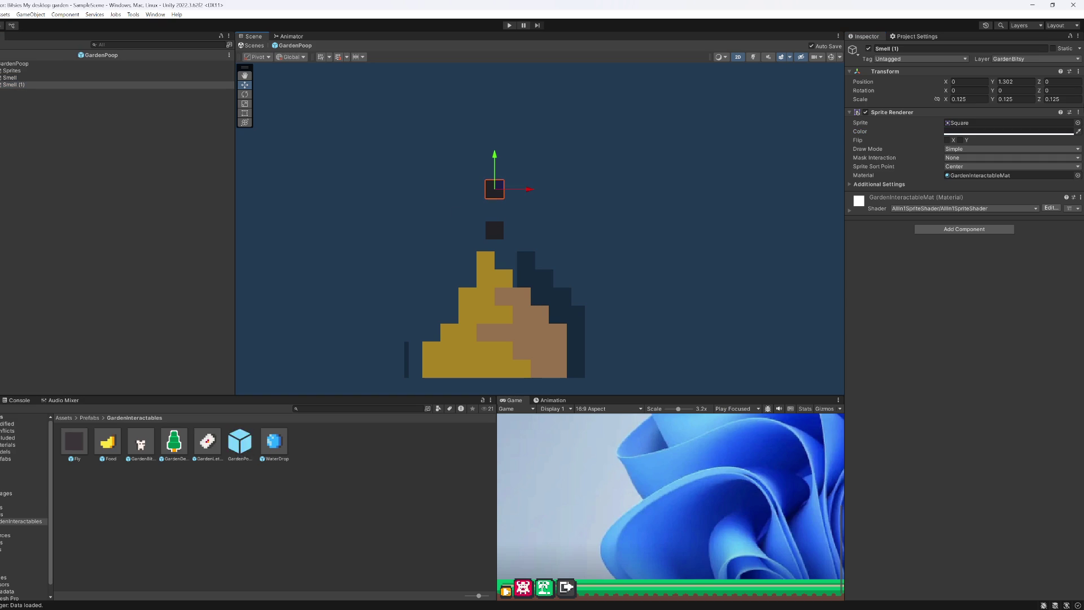
{"action": "type", "text": "*3"}
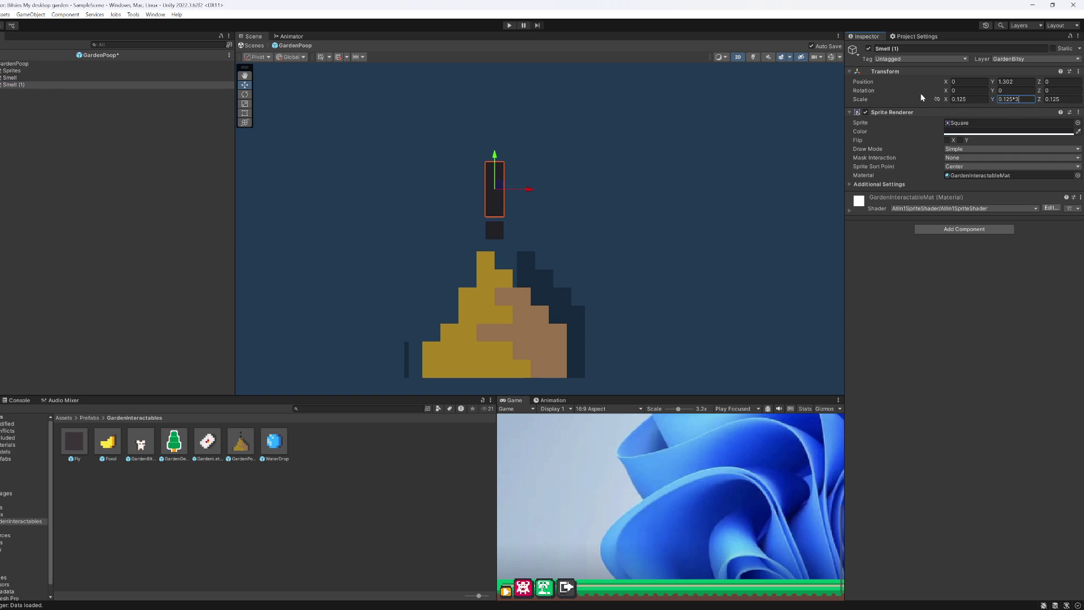
{"action": "left_click", "coordinate": [9, 77]}
{"action": "left_click", "coordinate": [1016, 82]}
{"action": "type", "text": "1"}
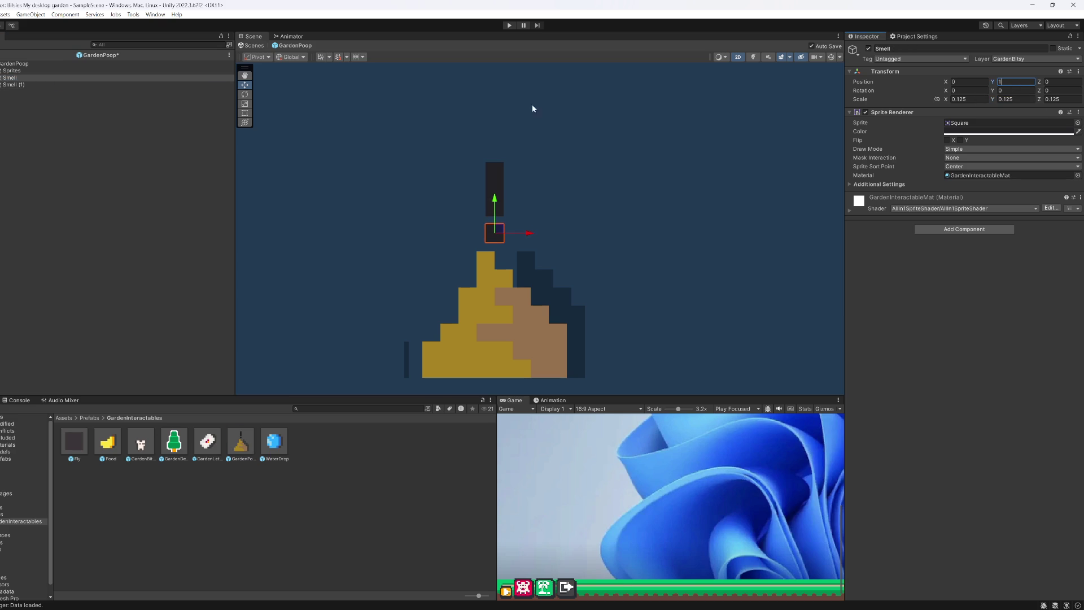
{"action": "left_click", "coordinate": [18, 85]}
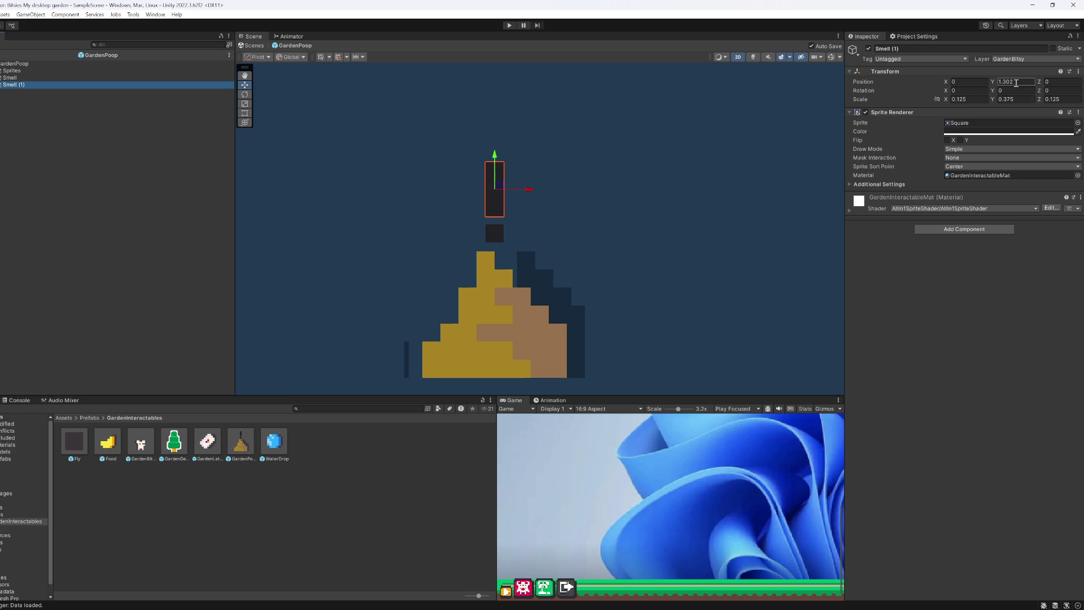
{"action": "left_click", "coordinate": [1004, 81]}
{"action": "type", "text": "1.25"}
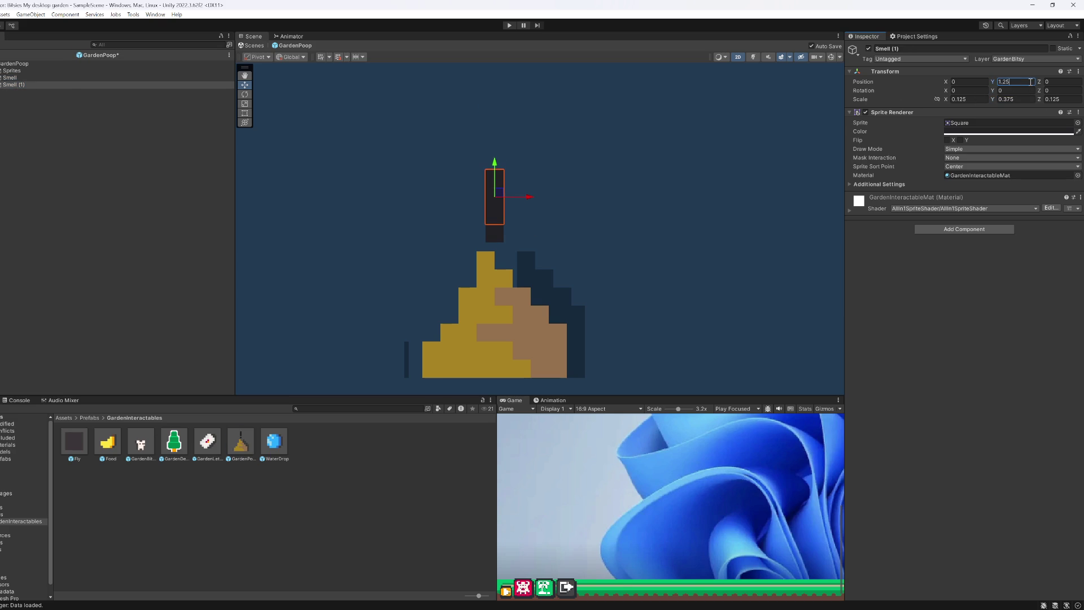
Step: Duplicate Smell as Smell (2), order it below Smell (1), raise it to the column top, and shift Smell (1) sideways
{"action": "left_click", "coordinate": [33, 78]}
{"action": "key", "text": "ctrl+d"}
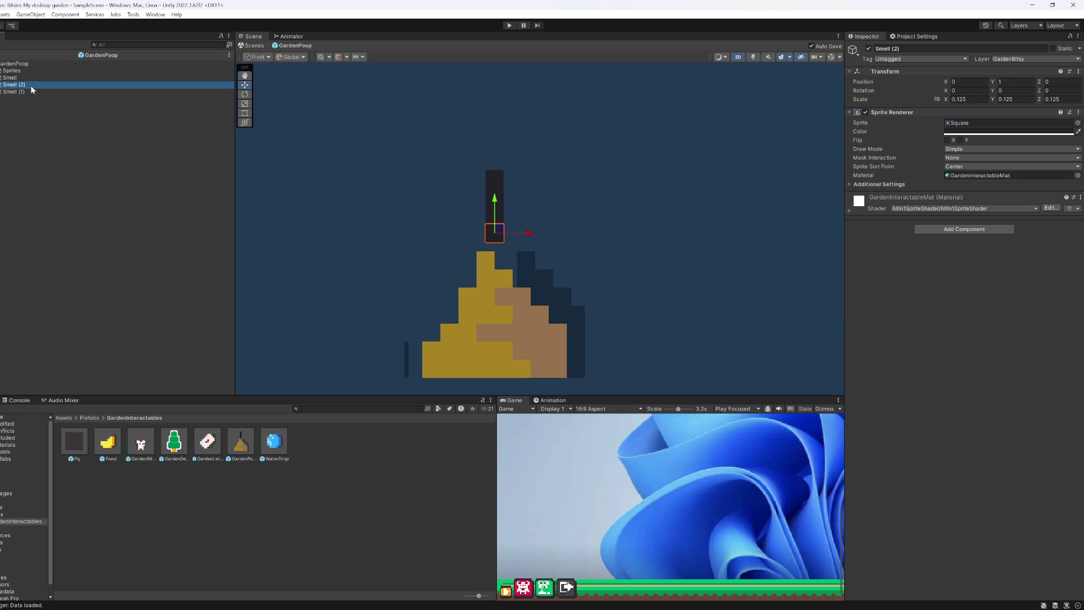
{"action": "left_click_drag", "start_coordinate": [23, 85], "coordinate": [61, 97]}
{"action": "left_click_drag", "start_coordinate": [495, 199], "coordinate": [496, 129]}
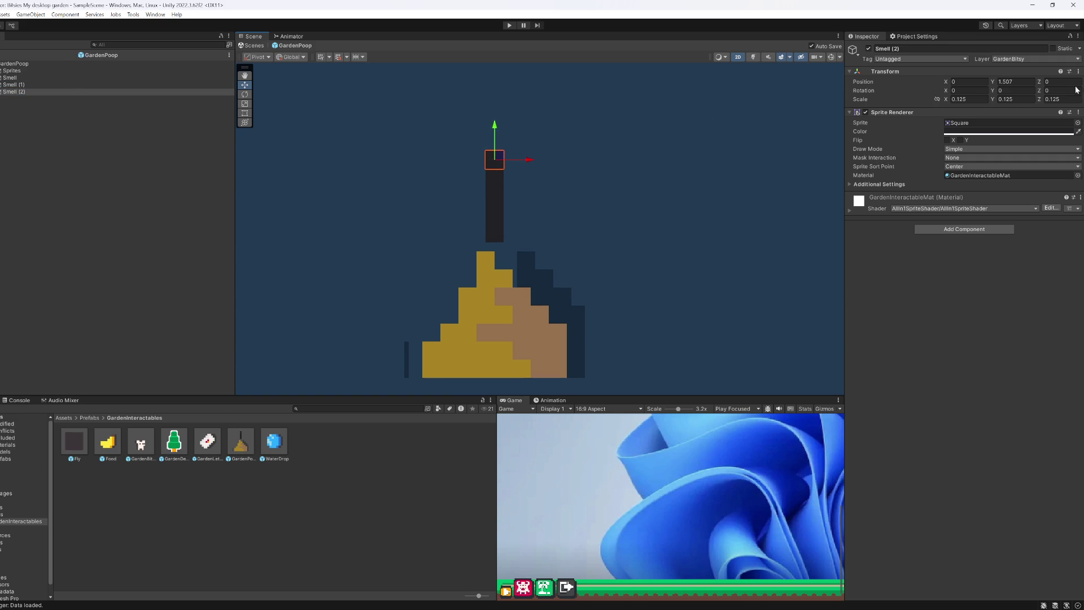
{"action": "left_click", "coordinate": [14, 85]}
{"action": "mouse_move", "coordinate": [530, 198]}
{"action": "left_mouse_down"}
{"action": "mouse_move", "coordinate": [519, 197]}
{"action": "mouse_move", "coordinate": [546, 197]}
{"action": "mouse_move", "coordinate": [514, 197]}
{"action": "mouse_move", "coordinate": [532, 197]}
{"action": "left_mouse_up"}
Step: Set Smell (1)'s Scale Y with a 2*0.375/3-style formula and nudge it down slightly
{"action": "left_click", "coordinate": [1019, 99]}
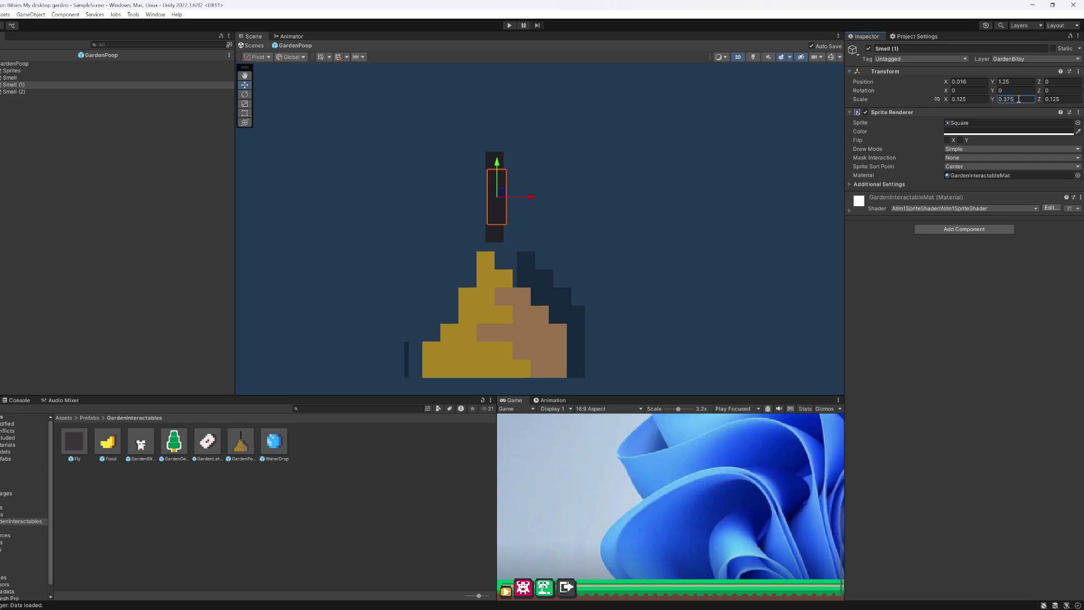
{"action": "type", "text": "375/"}
{"action": "type", "text": "3/2"}
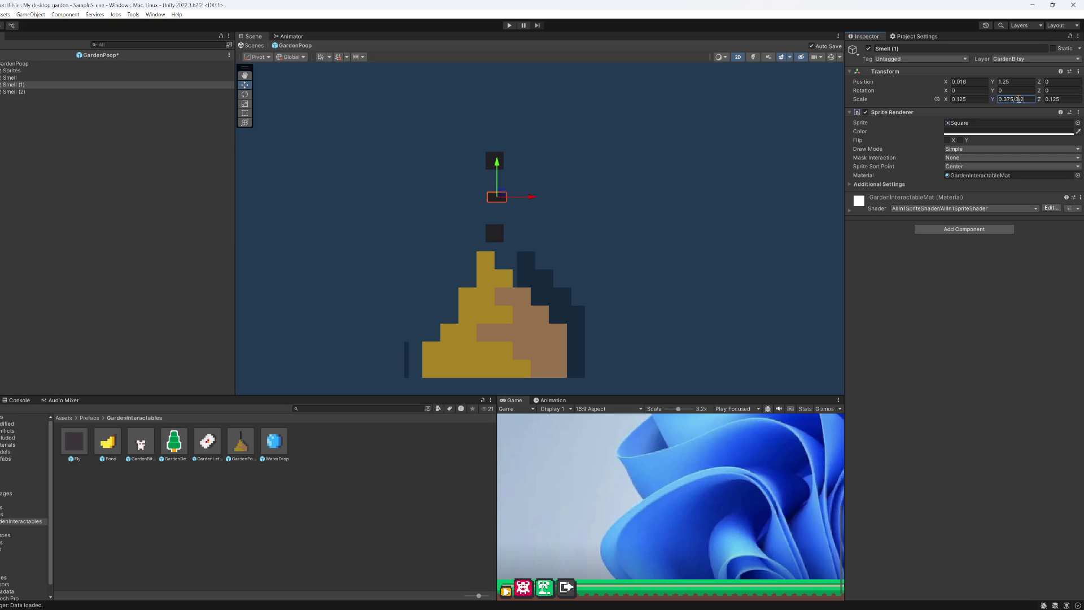
{"action": "key", "text": "BackSpace"}
{"action": "key", "text": "Home"}
{"action": "type", "text": "2*"}
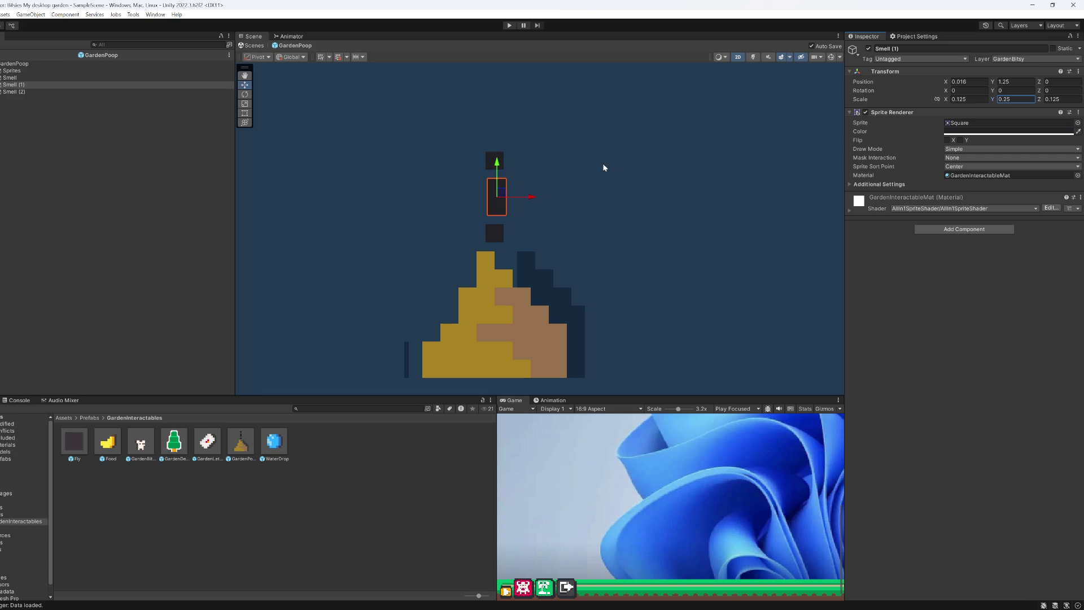
{"action": "left_click_drag", "start_coordinate": [497, 166], "coordinate": [497, 173]}
{"action": "left_click", "coordinate": [1012, 82]}
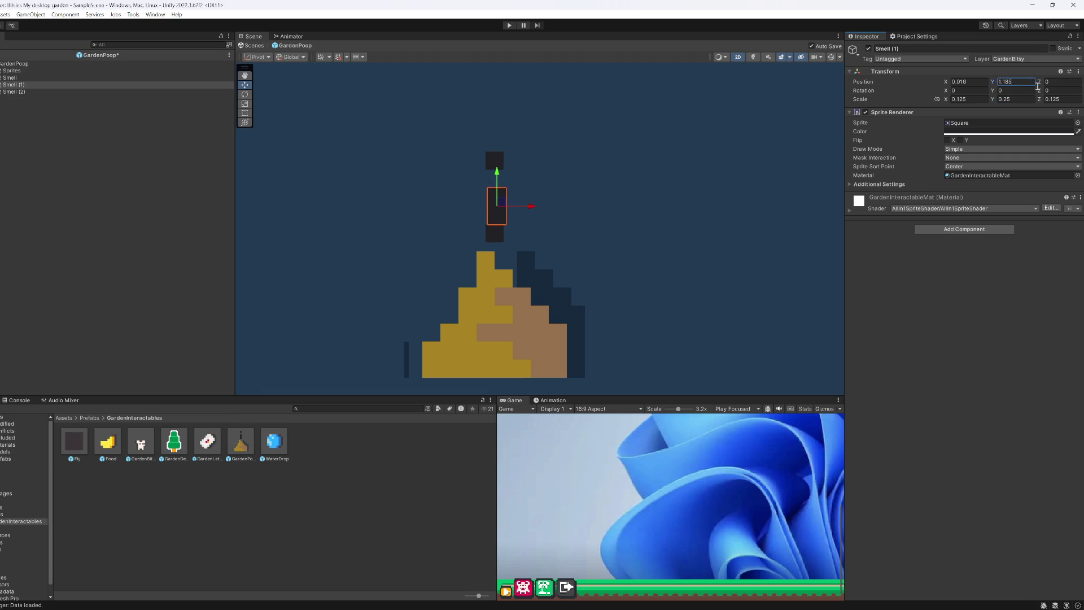
Step: Raise Smell (2) higher and add Smell (3), copied from Smell (1), above it, slightly left
{"action": "left_click", "coordinate": [57, 92]}
{"action": "mouse_move", "coordinate": [500, 129]}
{"action": "left_mouse_down"}
{"action": "mouse_move", "coordinate": [497, 140]}
{"action": "mouse_move", "coordinate": [496, 110]}
{"action": "left_mouse_up"}
{"action": "left_click", "coordinate": [17, 84]}
{"action": "key", "text": "ctrl+d"}
{"action": "left_click_drag", "start_coordinate": [498, 180], "coordinate": [497, 137]}
{"action": "left_click_drag", "start_coordinate": [533, 168], "coordinate": [519, 170]}
{"action": "left_click", "coordinate": [86, 144]}
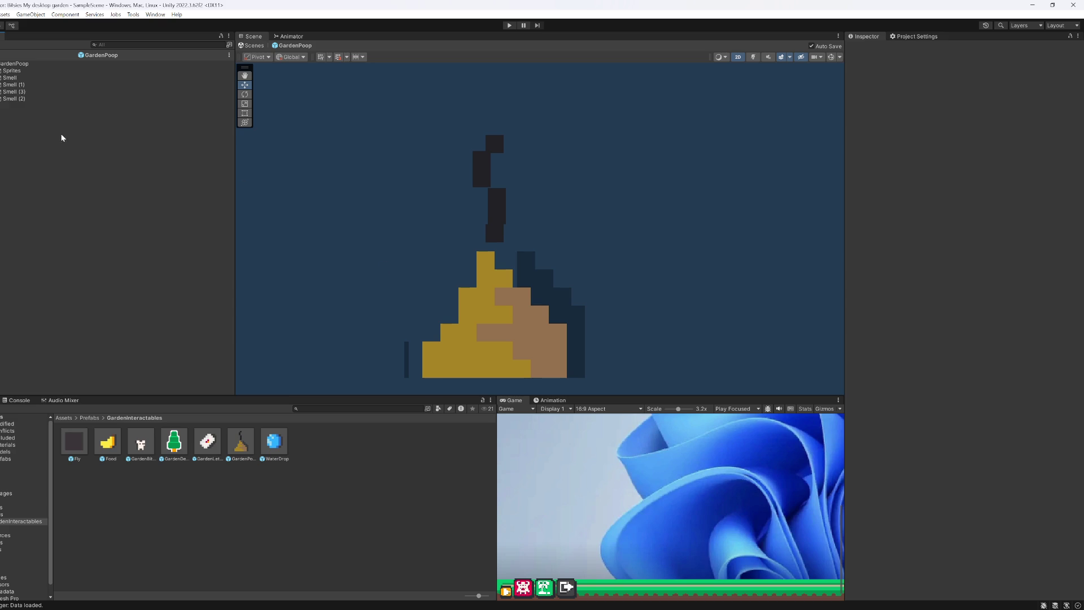
Step: Rename the smell pieces to Smell (0), Smell (1), Smell (2) and Smell (3)
{"action": "left_click", "coordinate": [17, 99]}
{"action": "key", "text": "Up"}
{"action": "key", "text": "Up"}
{"action": "key", "text": "Up"}
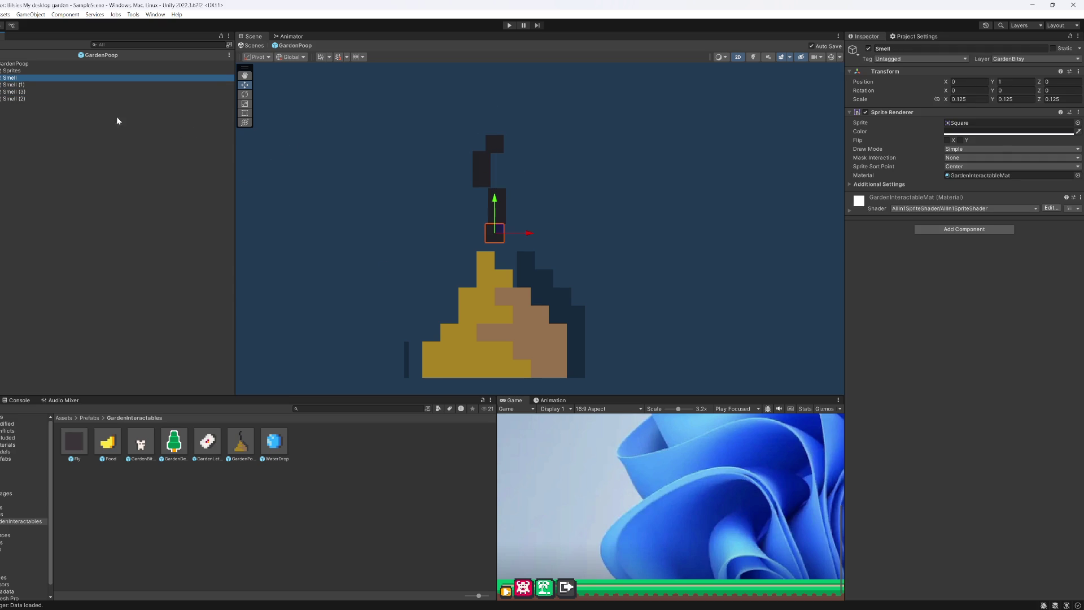
{"action": "left_click", "coordinate": [21, 78]}
{"action": "type", "text": "("}
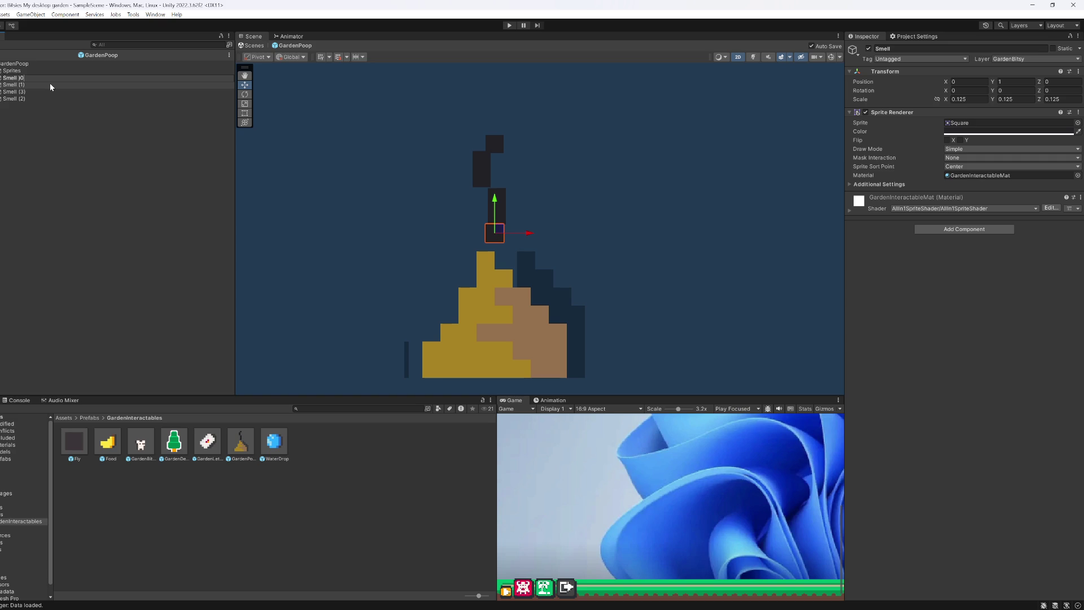
{"action": "type", "text": "0)"}
{"action": "key", "text": "Return"}
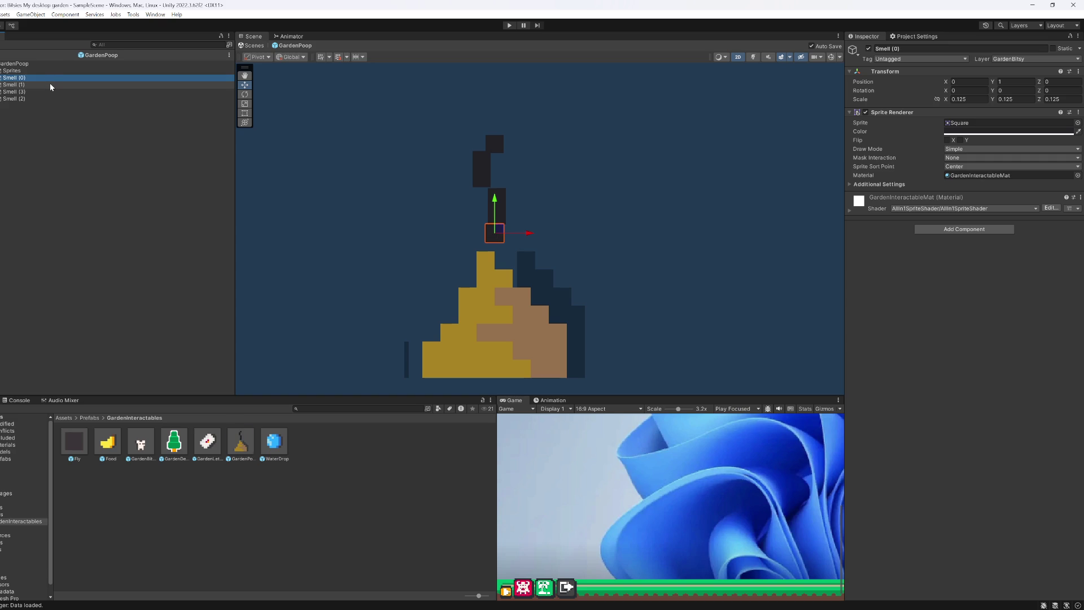
{"action": "key", "text": "Down"}
{"action": "key", "text": "Down"}
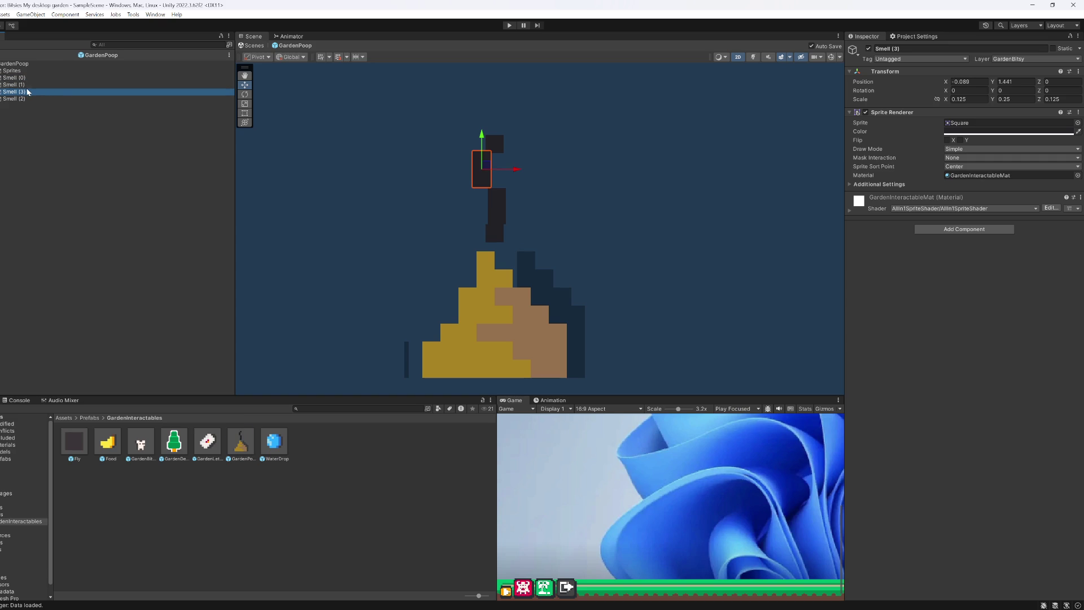
{"action": "left_click", "coordinate": [23, 92]}
{"action": "key", "text": "BackSpace"}
{"action": "key", "text": "BackSpace"}
{"action": "type", "text": "2)"}
{"action": "key", "text": "Return"}
{"action": "left_click", "coordinate": [27, 100]}
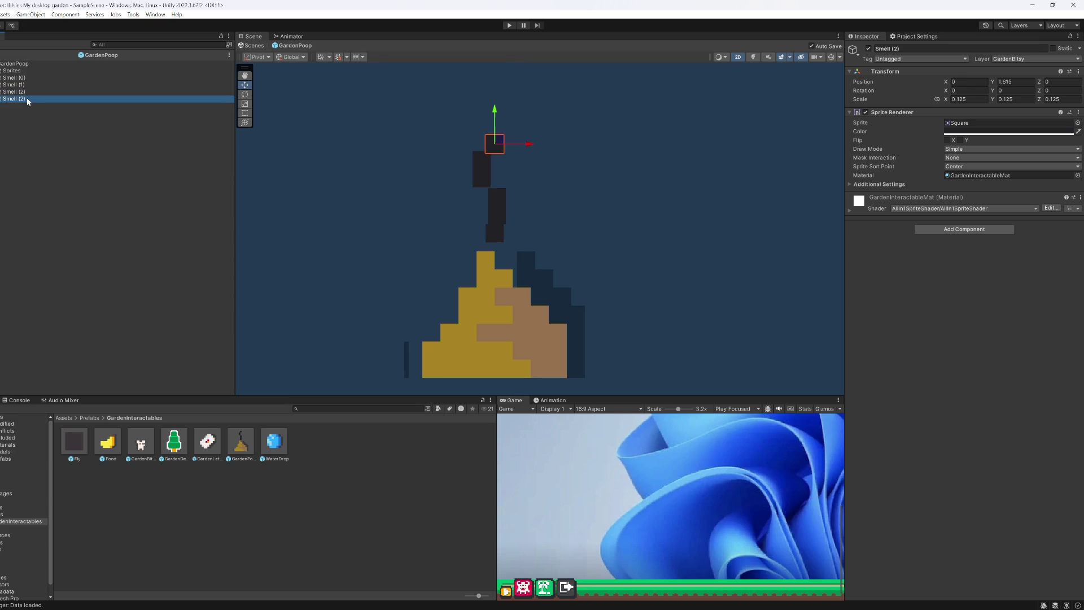
{"action": "left_click", "coordinate": [25, 99]}
{"action": "type", "text": "3)"}
{"action": "key", "text": "Return"}
Step: Duplicate Smell (0) into a parent named Smell and move all four pieces under it
{"action": "left_click", "coordinate": [14, 77]}
{"action": "key", "text": "ctrl+d"}
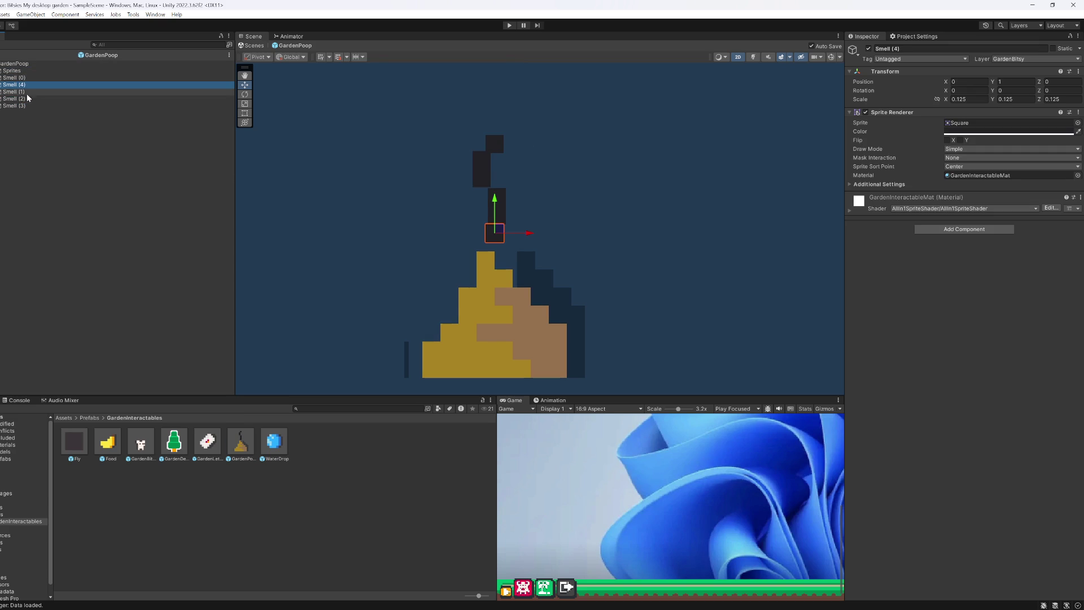
{"action": "left_click_drag", "start_coordinate": [22, 85], "coordinate": [22, 79]}
{"action": "left_click", "coordinate": [20, 78]}
{"action": "type", "text": "Smell"}
{"action": "key", "text": "Return"}
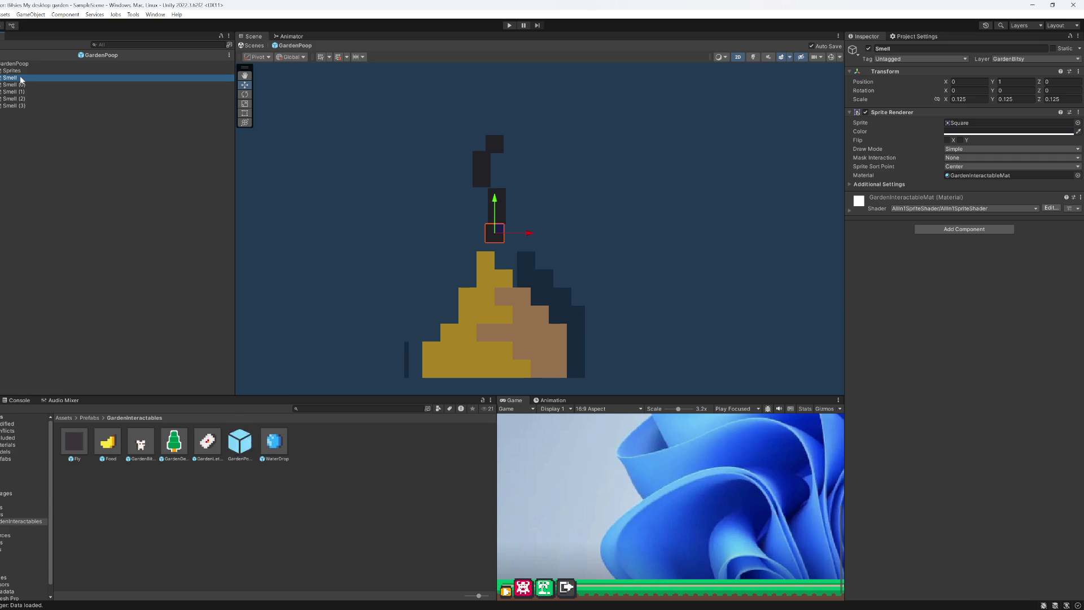
{"action": "left_click", "coordinate": [23, 85]}
{"action": "left_click", "coordinate": [17, 106], "text": "shift"}
{"action": "mouse_move", "coordinate": [17, 106]}
{"action": "left_mouse_down"}
{"action": "mouse_move", "coordinate": [14, 75]}
{"action": "mouse_move", "coordinate": [17, 107]}
{"action": "left_mouse_up"}
{"action": "left_click", "coordinate": [17, 78]}
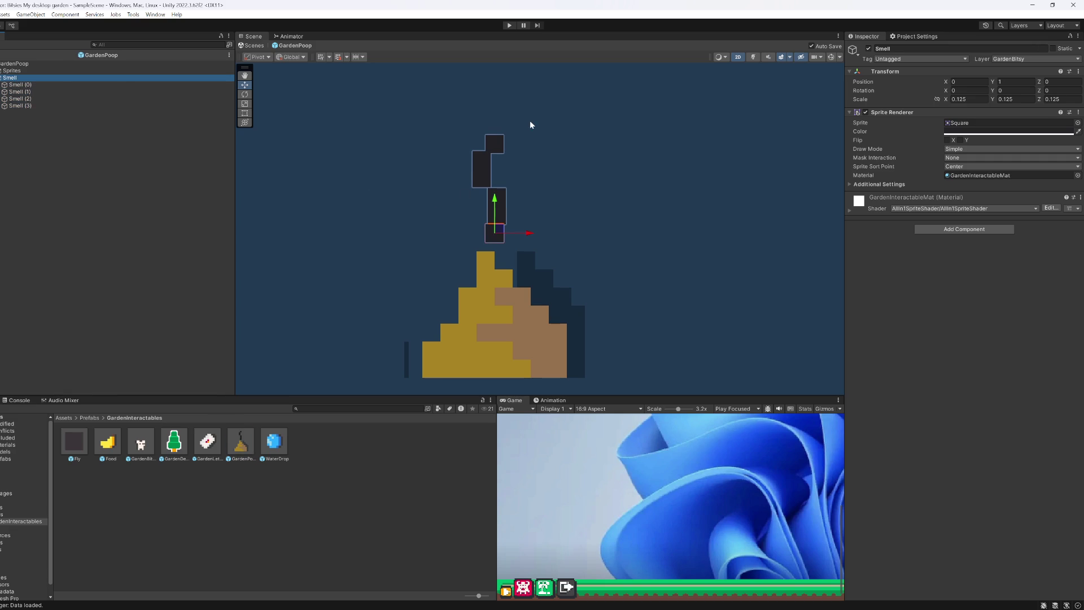
Step: Align the pieces in one column: Smell (1) Y 1.5, Smell (2) and (3) X 0, Y 3 and 5
{"action": "key", "text": "Down"}
{"action": "key", "text": "Down"}
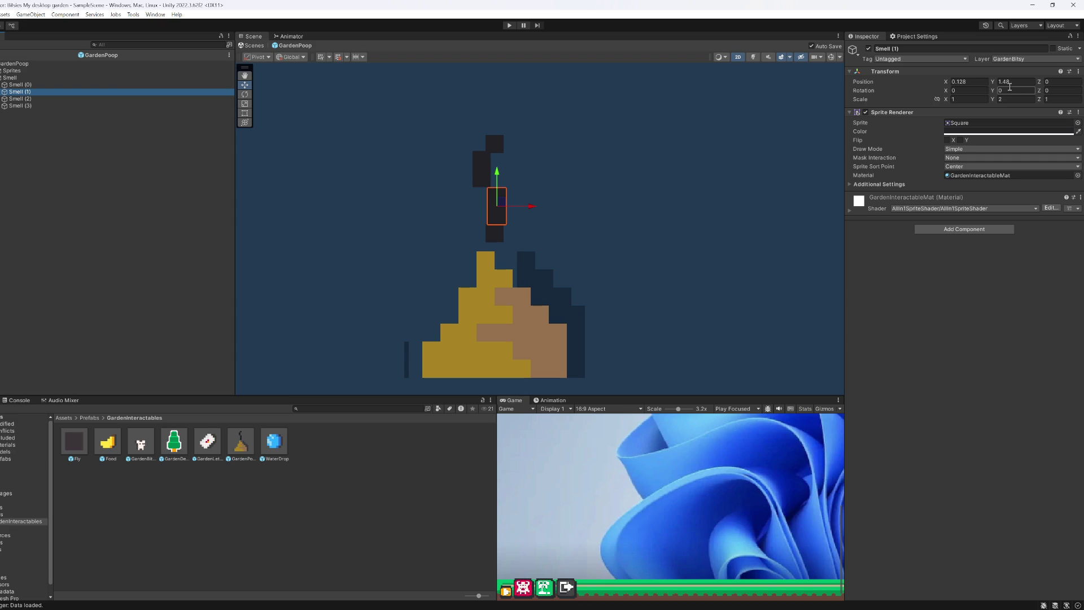
{"action": "left_click", "coordinate": [1009, 83]}
{"action": "type", "text": "1.5"}
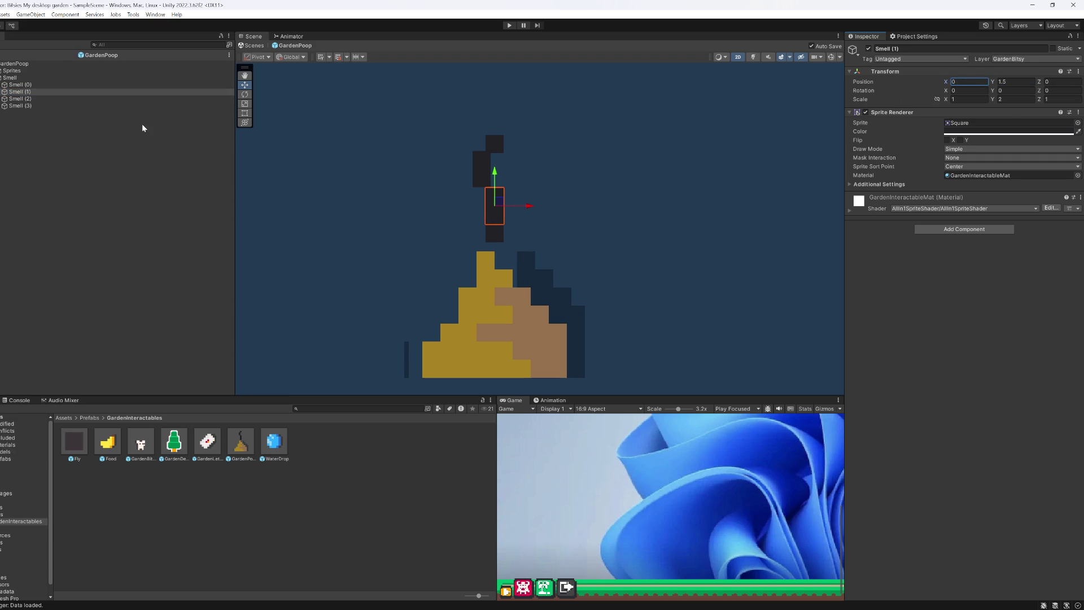
{"action": "left_click", "coordinate": [35, 99]}
{"action": "left_click", "coordinate": [32, 106], "text": "shift"}
{"action": "left_click", "coordinate": [969, 82]}
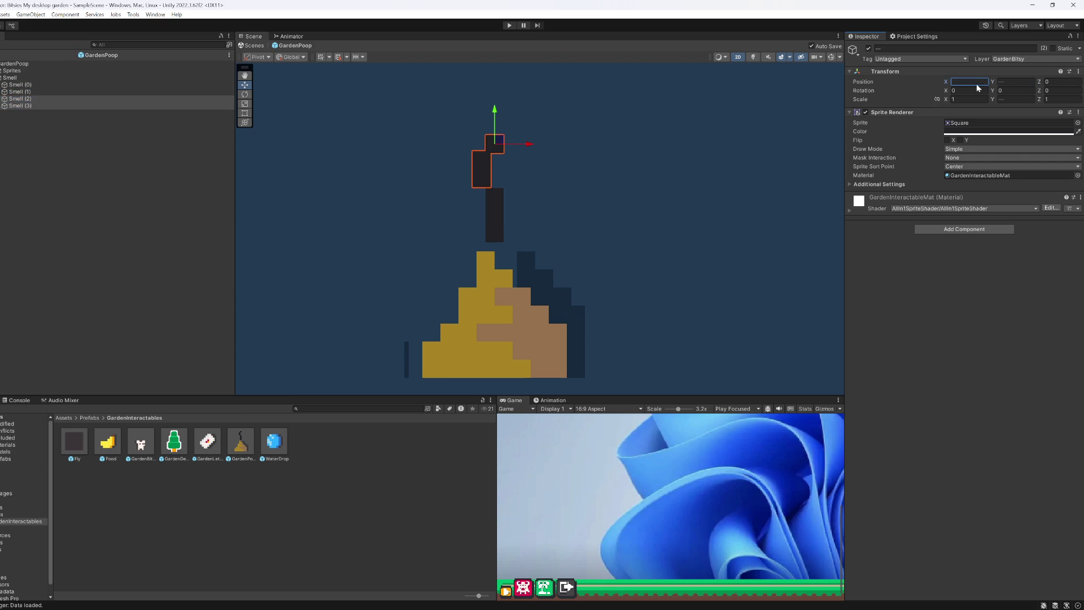
{"action": "type", "text": "0"}
{"action": "left_click", "coordinate": [42, 98]}
{"action": "left_click", "coordinate": [1015, 81]}
{"action": "type", "text": "3.5"}
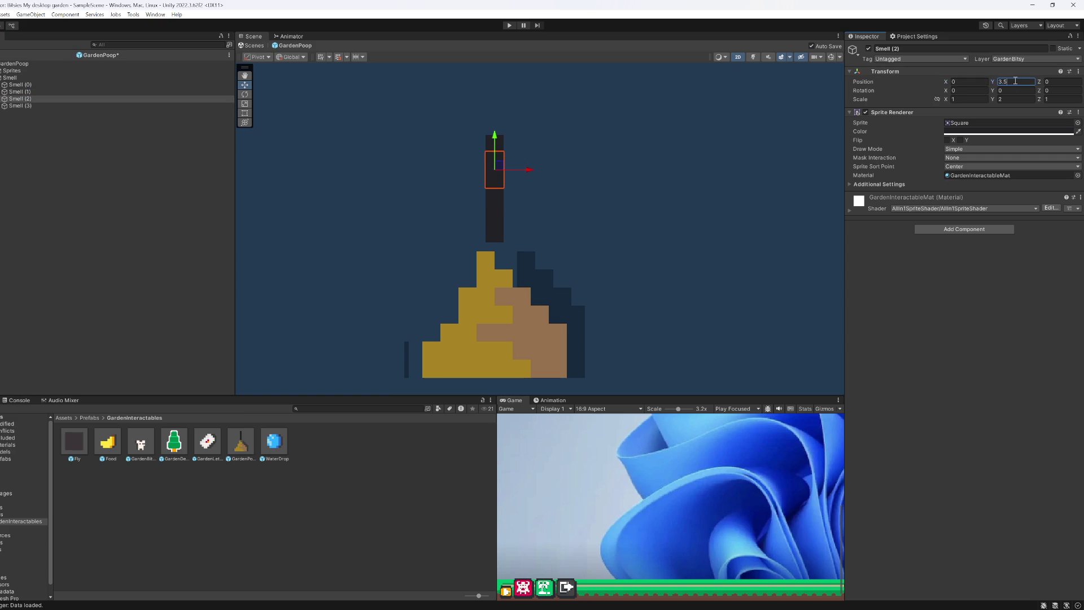
{"action": "left_click", "coordinate": [38, 104]}
{"action": "left_click", "coordinate": [1015, 82]}
{"action": "type", "text": "5"}
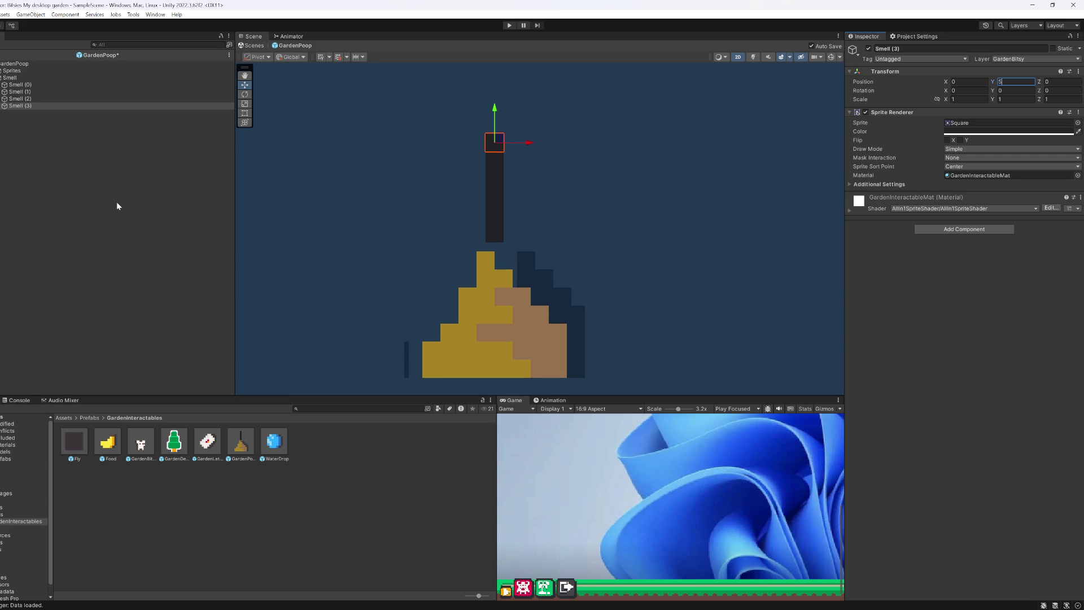
Step: With the parent Smell selected, start creating a new animation clip in the Animation window
{"action": "left_click", "coordinate": [17, 78]}
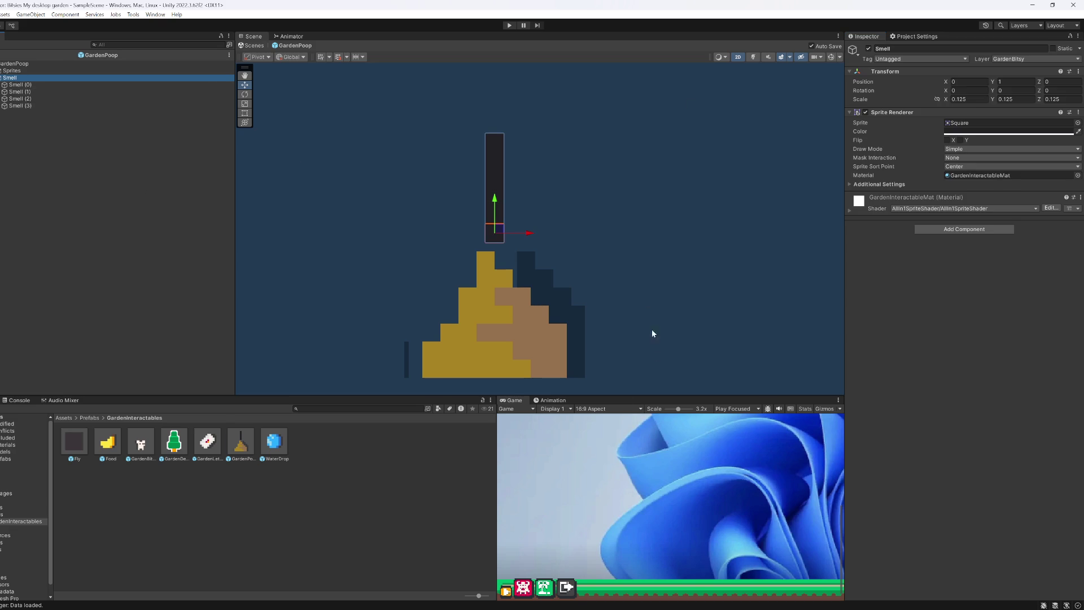
{"action": "left_click", "coordinate": [556, 402]}
{"action": "left_click", "coordinate": [967, 229]}
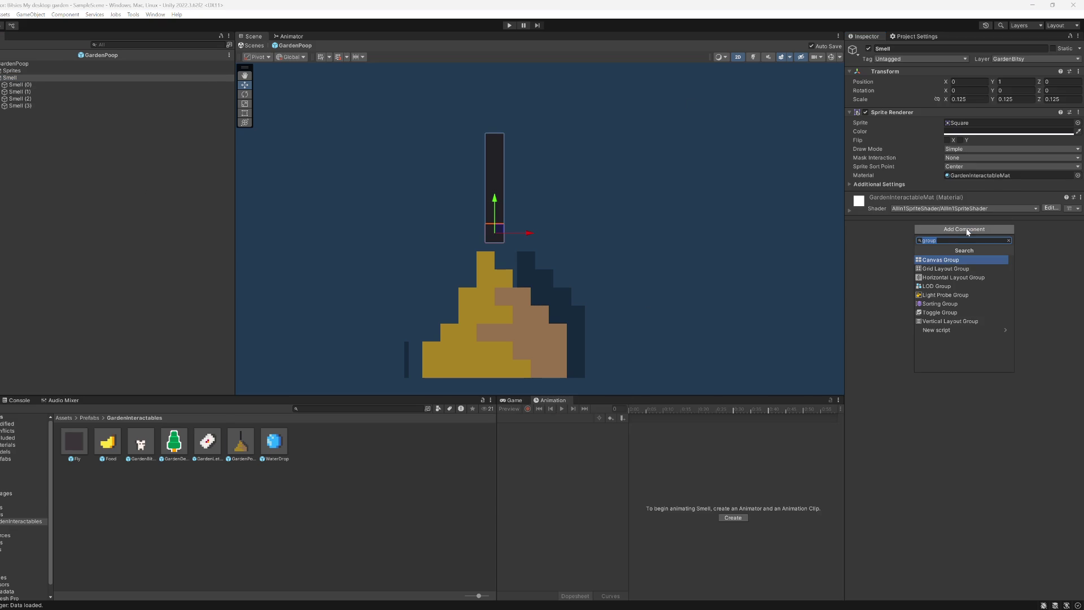
{"action": "key", "text": "BackSpace"}
{"action": "left_click", "coordinate": [735, 517]}
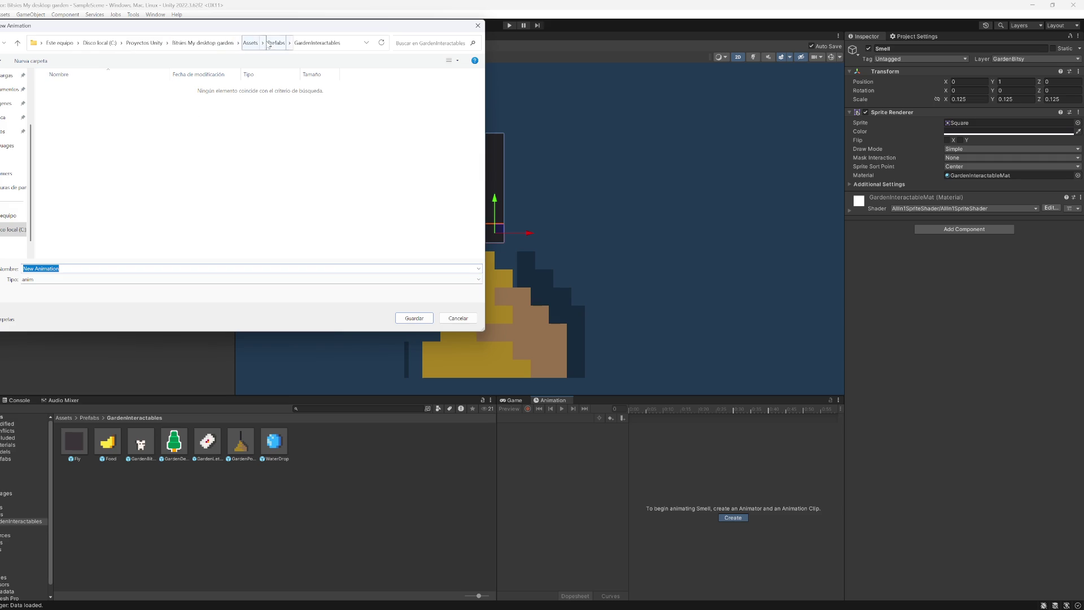
Step: Save the new clip as PoopSmell in the Assets/Anim folder
{"action": "left_click", "coordinate": [251, 43]}
{"action": "double_click", "coordinate": [59, 88]}
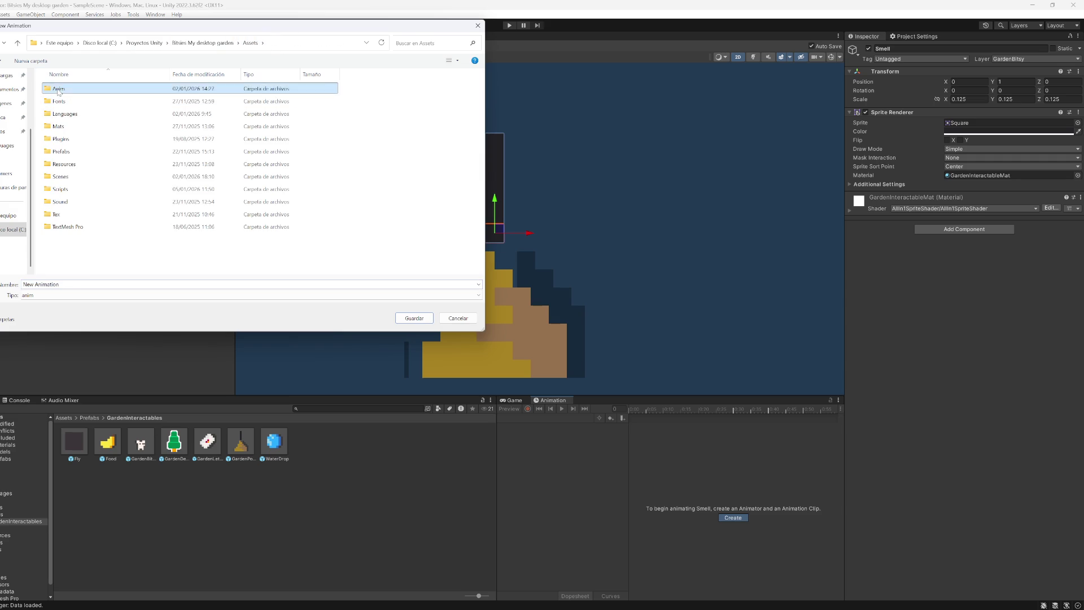
{"action": "type", "text": "Po"}
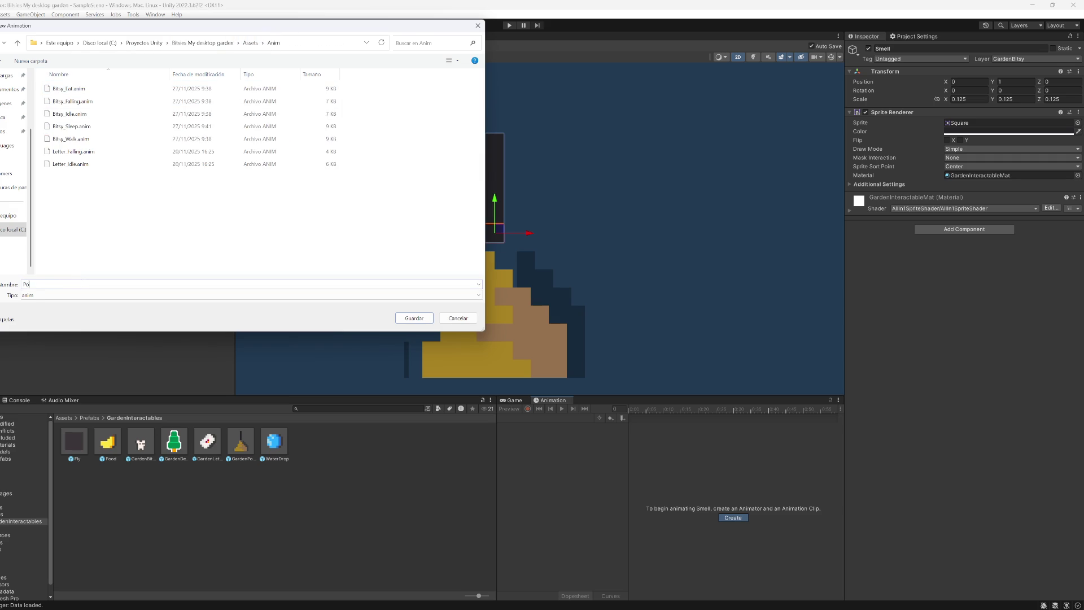
{"action": "type", "text": "ll"}
{"action": "key", "text": "Return"}
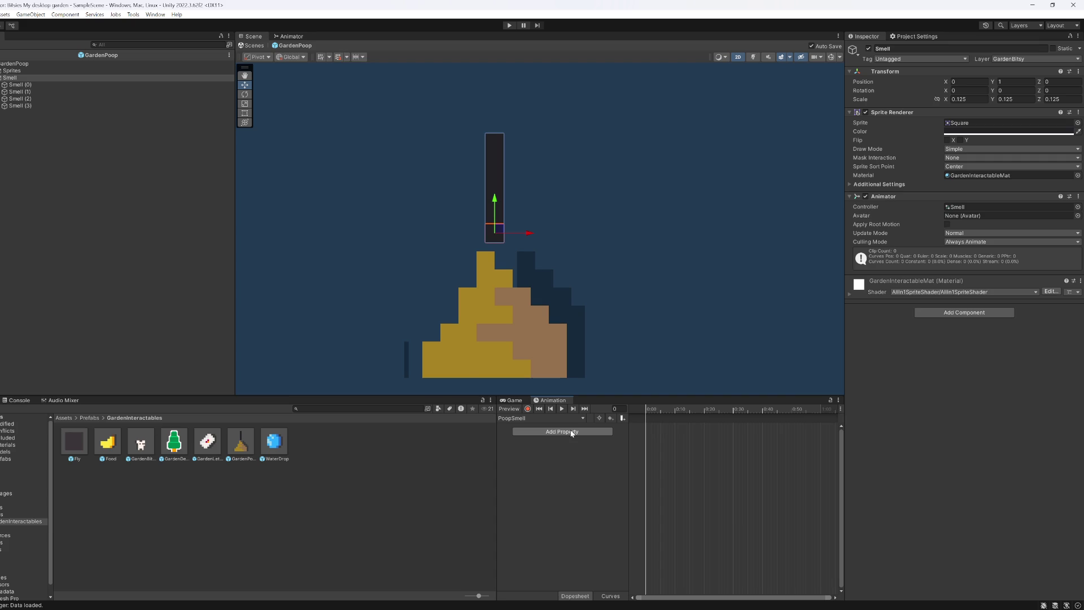
Step: With recording on, key Smell (1) shifted left and Smell (2) shifted right at frame 30
{"action": "left_click", "coordinate": [28, 92]}
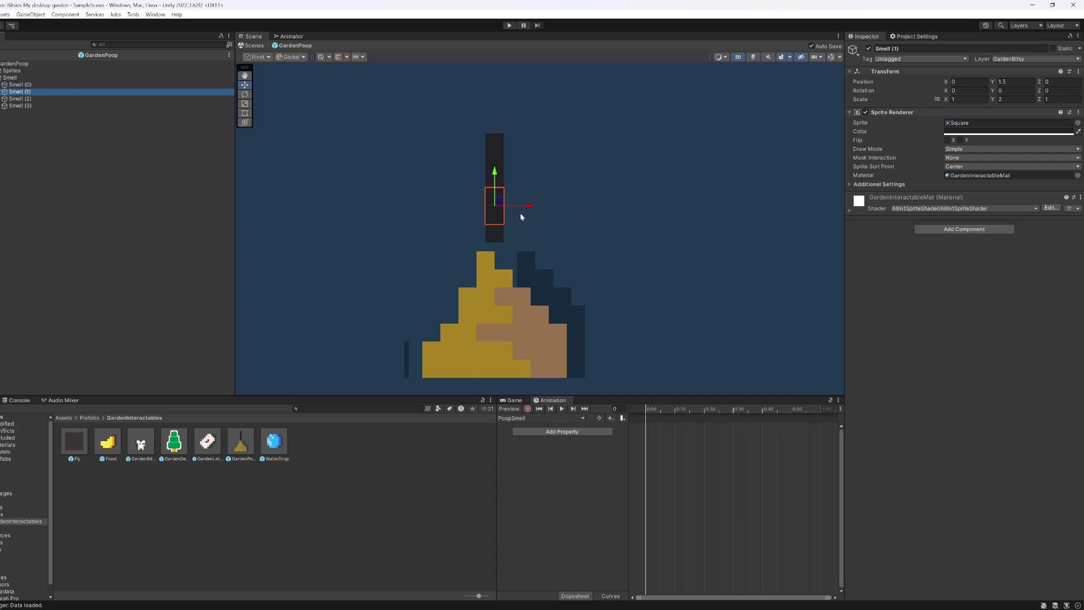
{"action": "left_click_drag", "start_coordinate": [525, 207], "coordinate": [520, 207]}
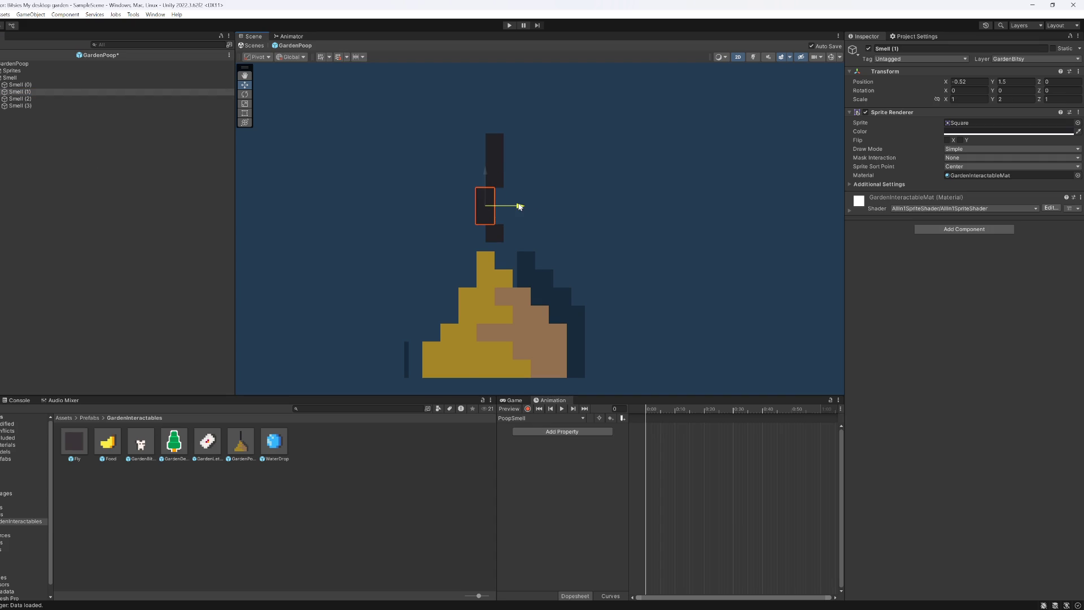
{"action": "key", "text": "ctrl+z"}
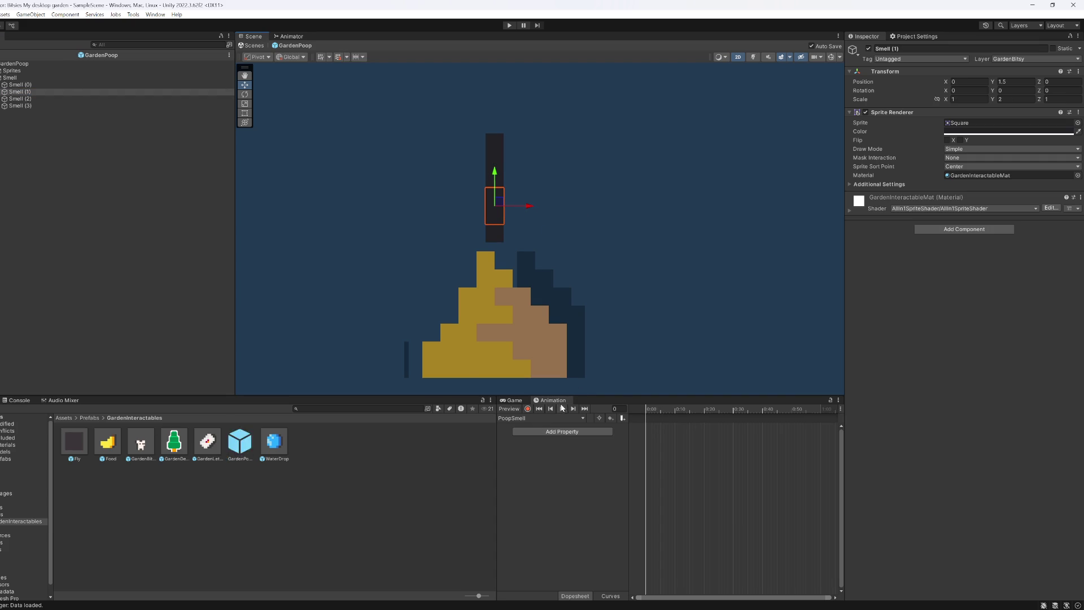
{"action": "left_click", "coordinate": [527, 408]}
{"action": "left_click_drag", "start_coordinate": [723, 409], "coordinate": [734, 415]}
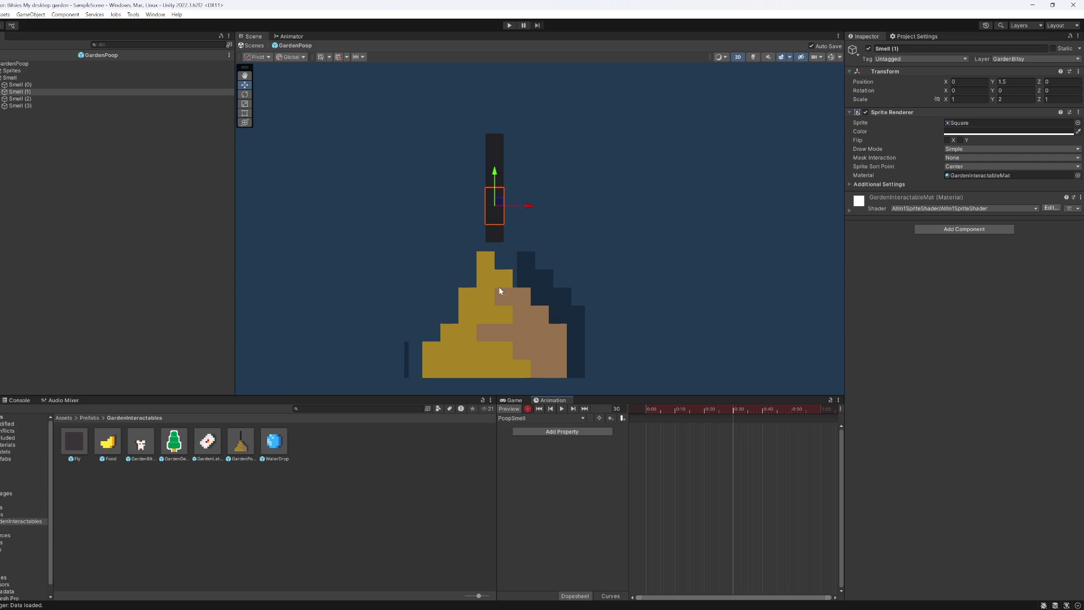
{"action": "left_click_drag", "start_coordinate": [517, 207], "coordinate": [519, 208]}
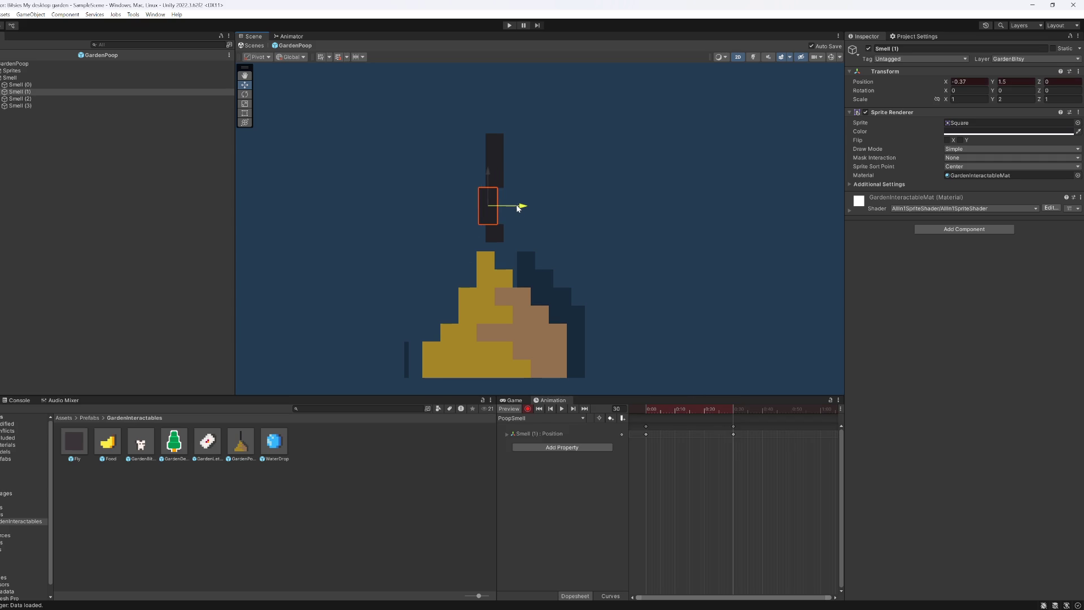
{"action": "left_click", "coordinate": [85, 98]}
{"action": "left_click_drag", "start_coordinate": [523, 174], "coordinate": [531, 174]}
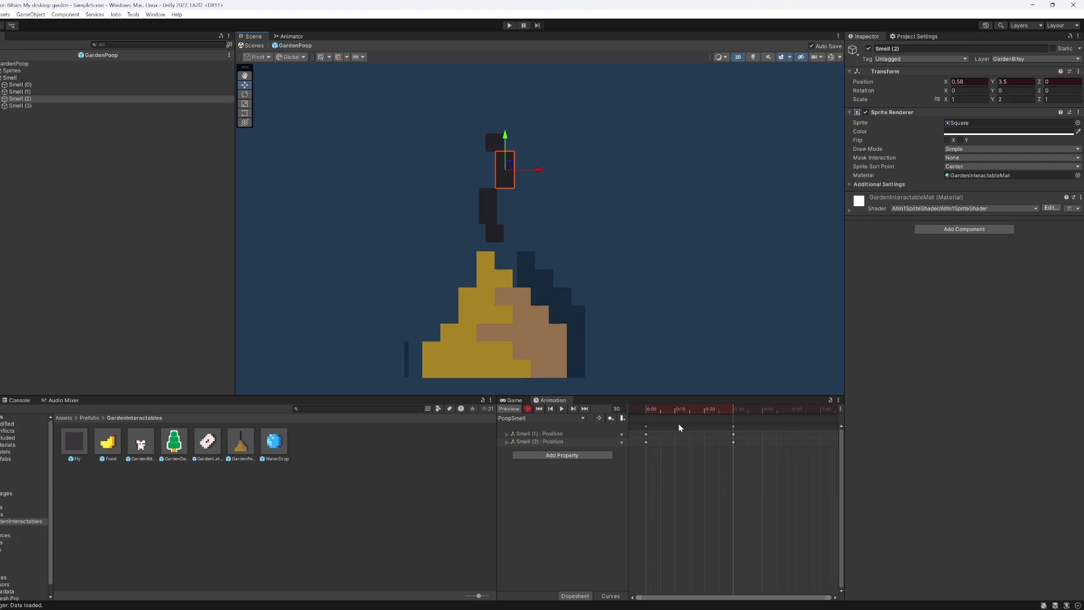
{"action": "left_click_drag", "start_coordinate": [661, 412], "coordinate": [618, 398]}
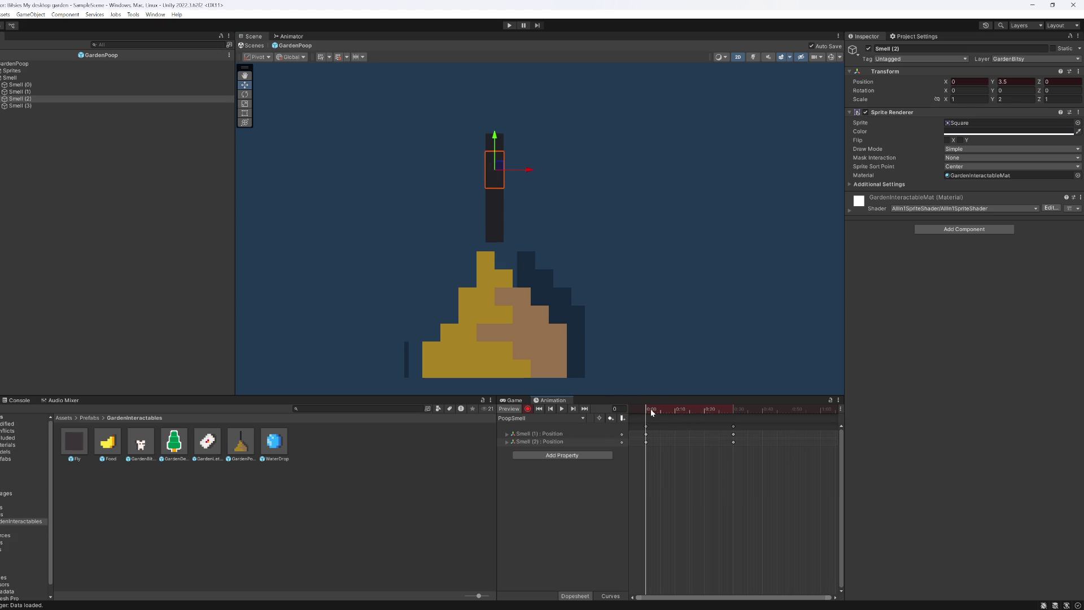
Step: At the frame-30 keyframe, set Smell (1) Position X to 0.3 and Smell (2) to .3
{"action": "left_click", "coordinate": [584, 433]}
{"action": "left_click", "coordinate": [646, 435]}
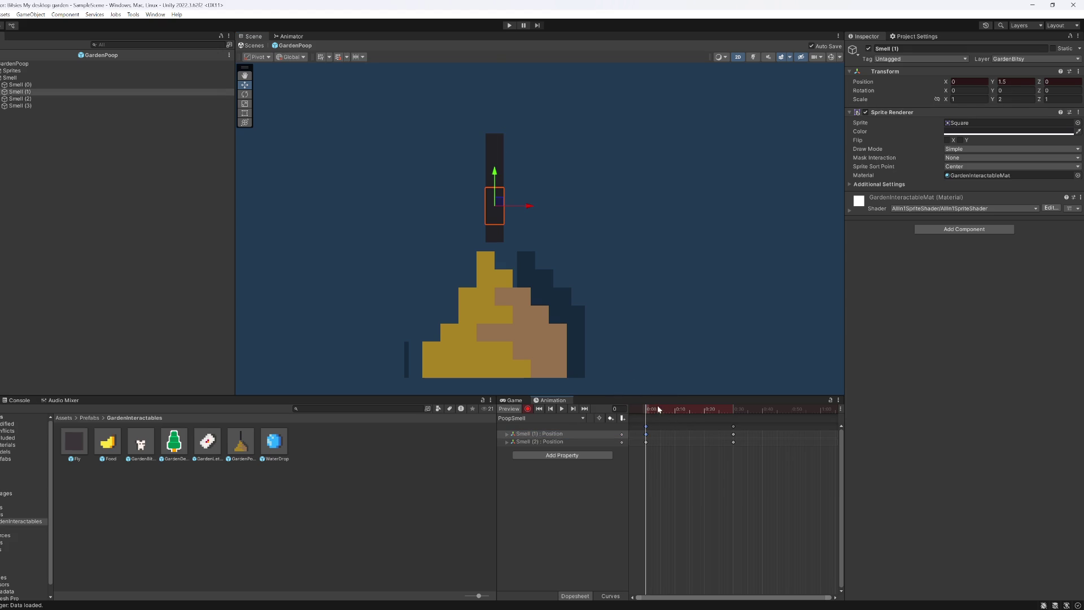
{"action": "mouse_move", "coordinate": [658, 415]}
{"action": "left_mouse_down"}
{"action": "mouse_move", "coordinate": [734, 413]}
{"action": "mouse_move", "coordinate": [724, 414]}
{"action": "left_mouse_up"}
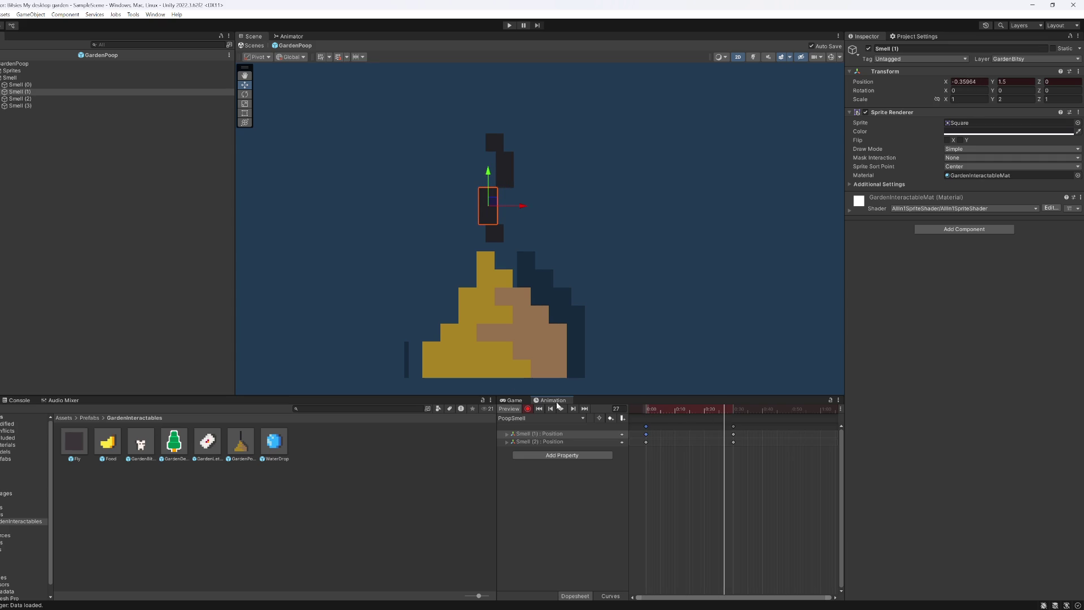
{"action": "left_click", "coordinate": [574, 412]}
{"action": "left_click", "coordinate": [971, 82]}
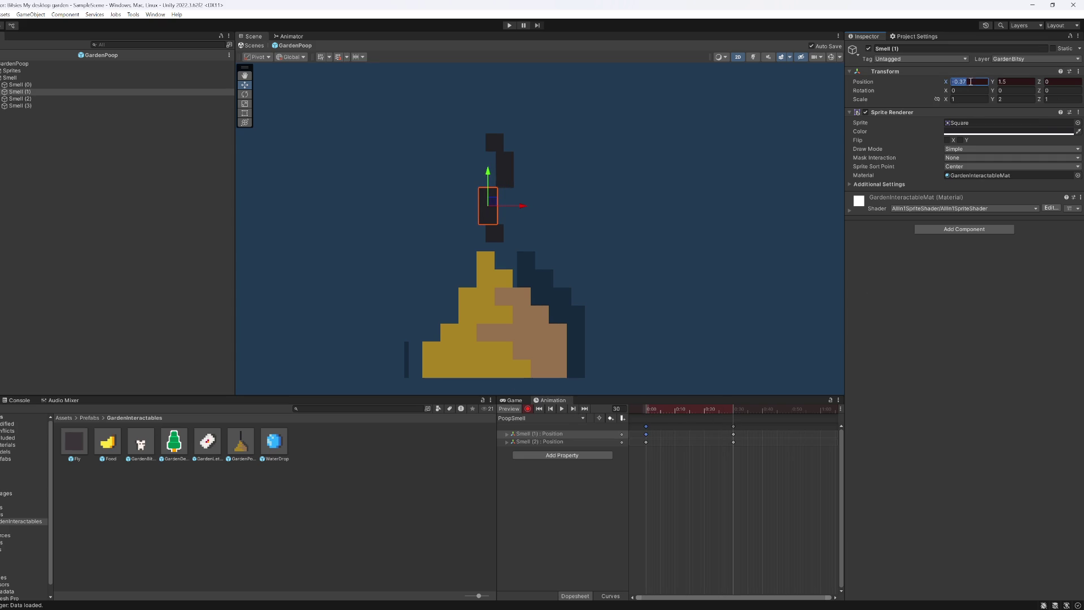
{"action": "type", "text": "0.3"}
{"action": "left_click", "coordinate": [568, 446]}
{"action": "left_click", "coordinate": [970, 82]}
{"action": "type", "text": ".3"}
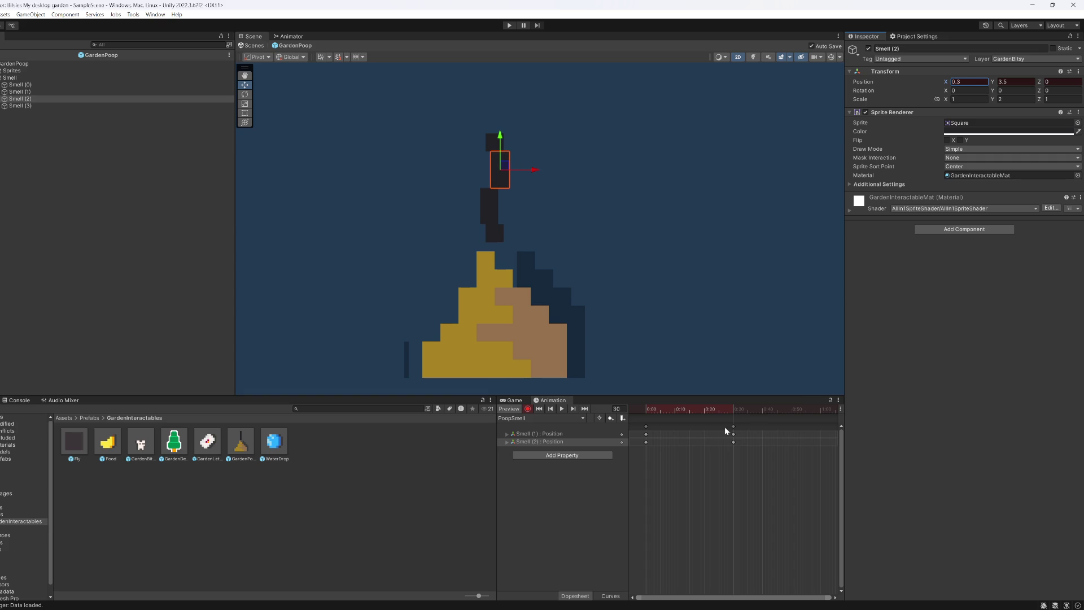
Step: At frame 45, key Smell (2) Position X -0.3 and Smell (1) Position X 0.3
{"action": "left_click_drag", "start_coordinate": [742, 416], "coordinate": [776, 416]}
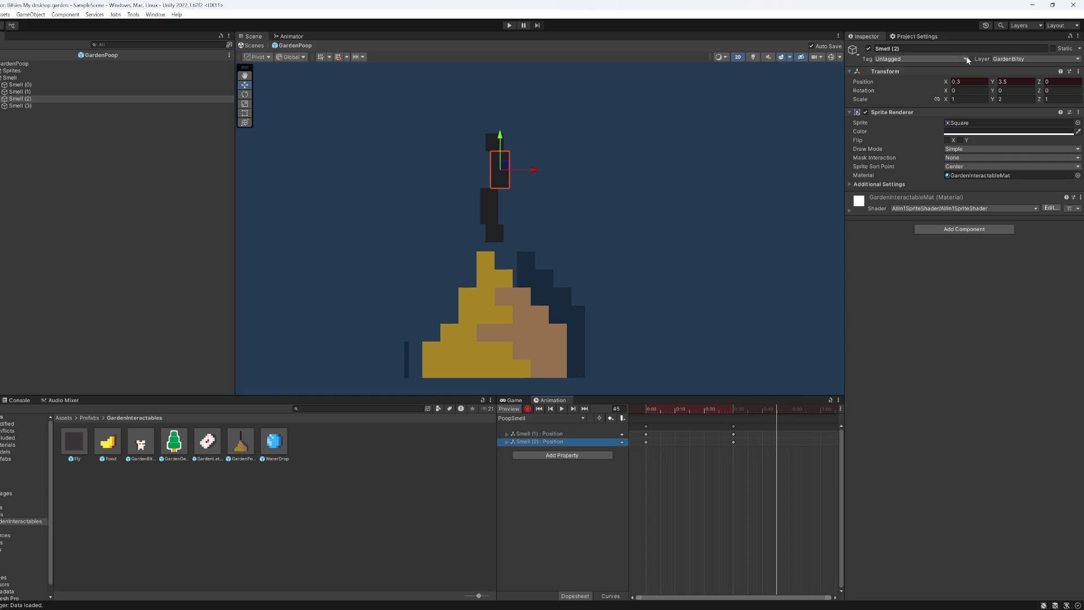
{"action": "left_click", "coordinate": [968, 81]}
{"action": "type", "text": "-0.3"}
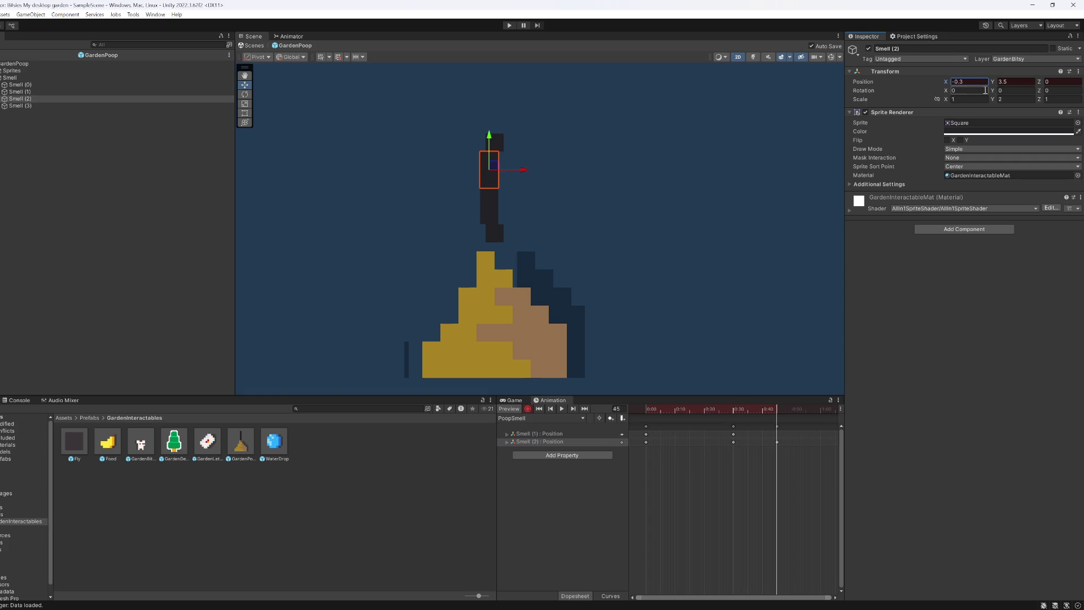
{"action": "left_click", "coordinate": [576, 436]}
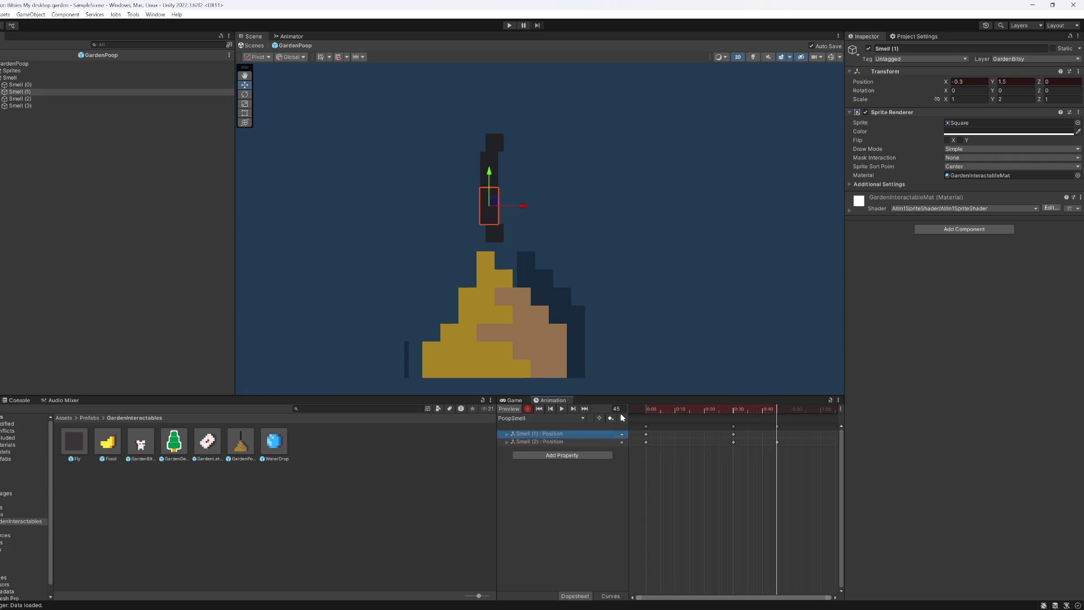
{"action": "left_click", "coordinate": [974, 81]}
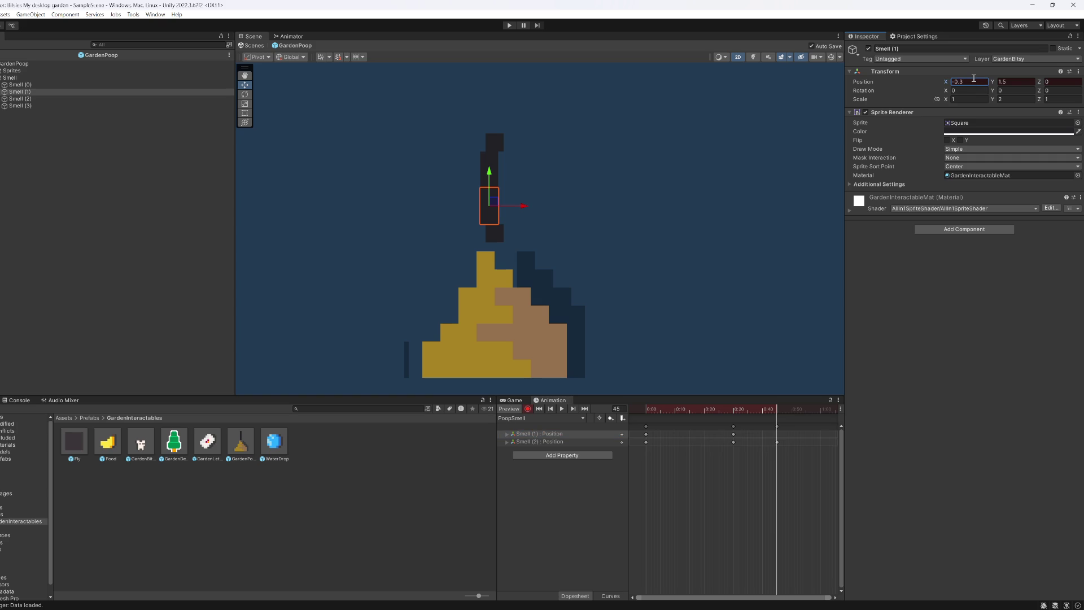
{"action": "type", "text": "0.3"}
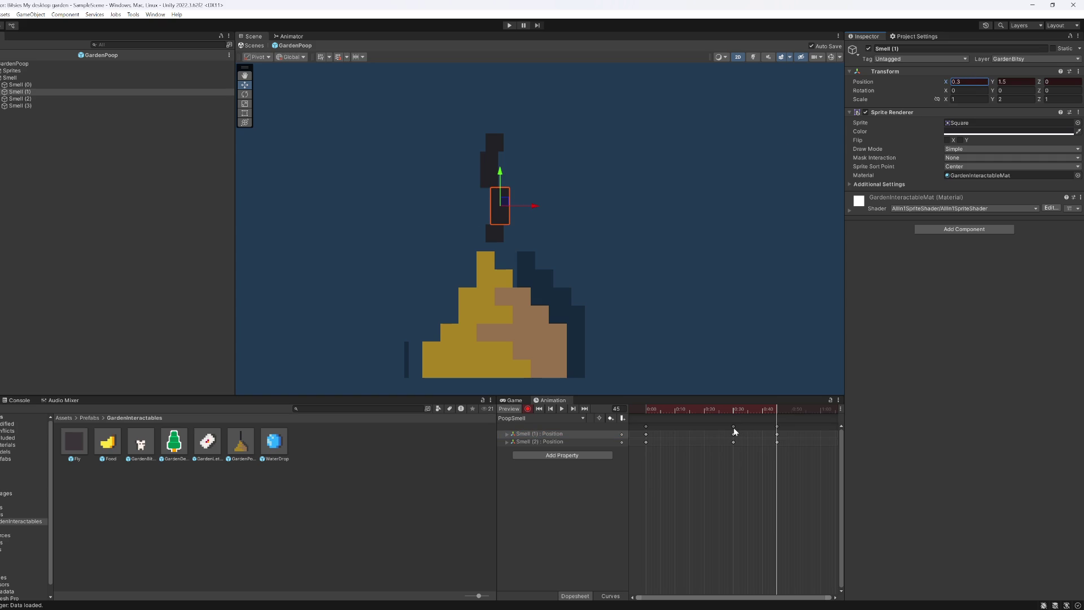
Step: Retime the keys: frame-30 keys to the clip start, frame-45 keys to 0:30, then preview the animation
{"action": "left_click", "coordinate": [734, 427]}
{"action": "left_click_drag", "start_coordinate": [730, 428], "coordinate": [611, 428]}
{"action": "left_click_drag", "start_coordinate": [777, 427], "coordinate": [731, 433]}
{"action": "mouse_move", "coordinate": [644, 451]}
{"action": "left_mouse_down"}
{"action": "mouse_move", "coordinate": [653, 432]}
{"action": "mouse_move", "coordinate": [821, 434]}
{"action": "left_mouse_up"}
{"action": "left_click", "coordinate": [562, 409]}
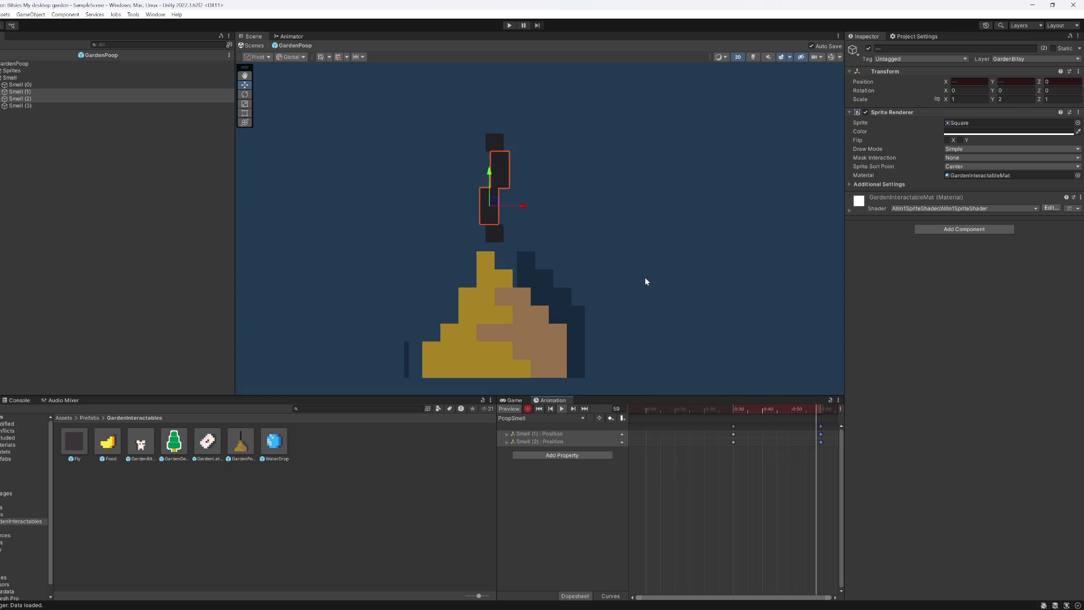
Step: Preview the PoopSmell sway animation from frame 0, then duplicate the parent Smell wisp
{"action": "scroll", "coordinate": [662, 420], "scroll_direction": "down", "scroll_amount": 2}
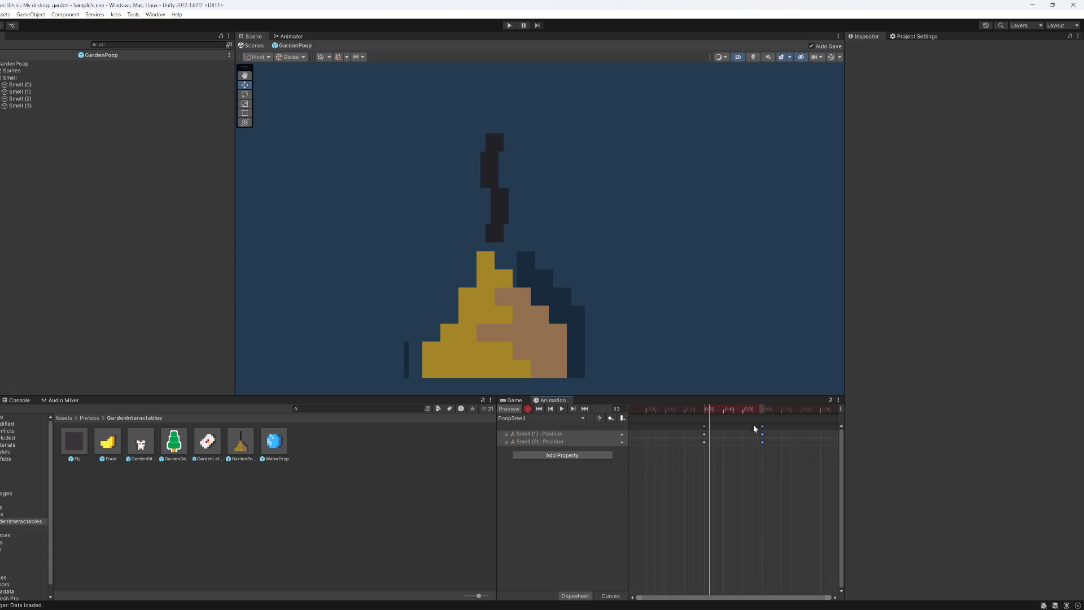
{"action": "left_click", "coordinate": [762, 430]}
{"action": "left_click", "coordinate": [646, 409]}
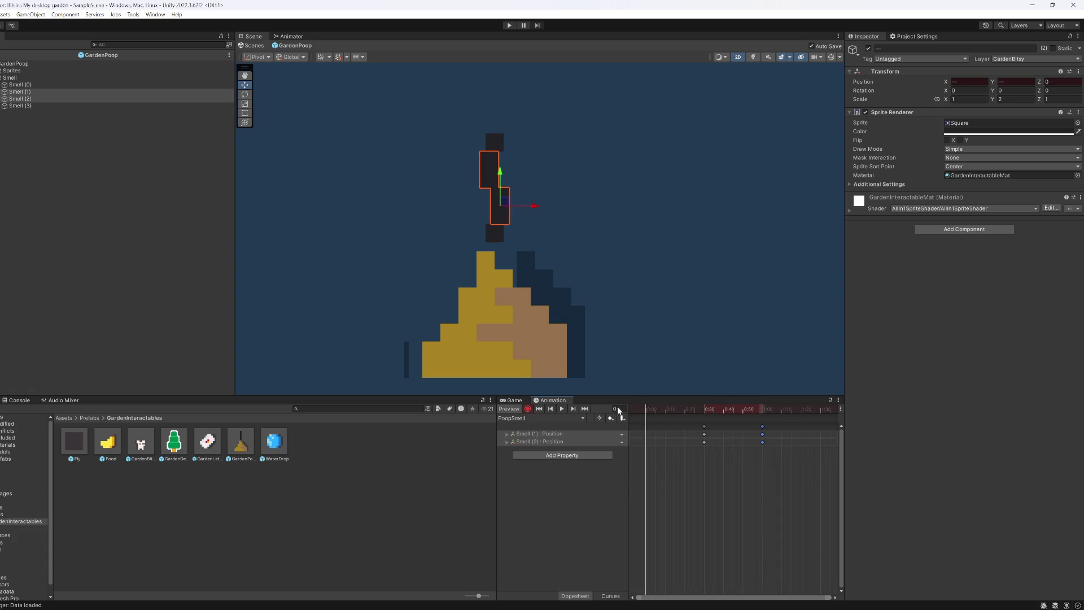
{"action": "left_click", "coordinate": [562, 408]}
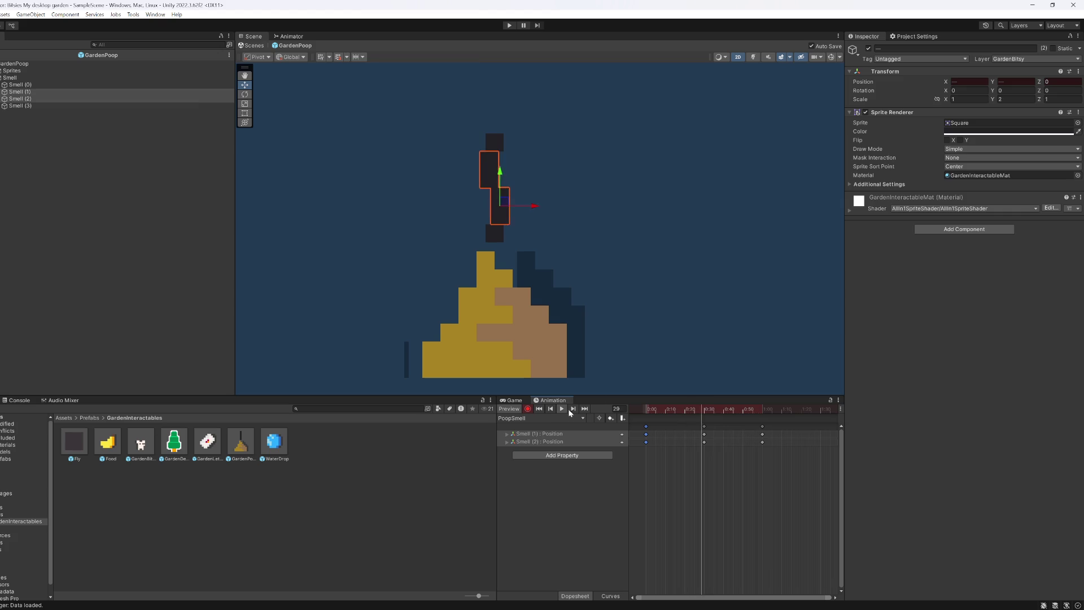
{"action": "left_click", "coordinate": [653, 272]}
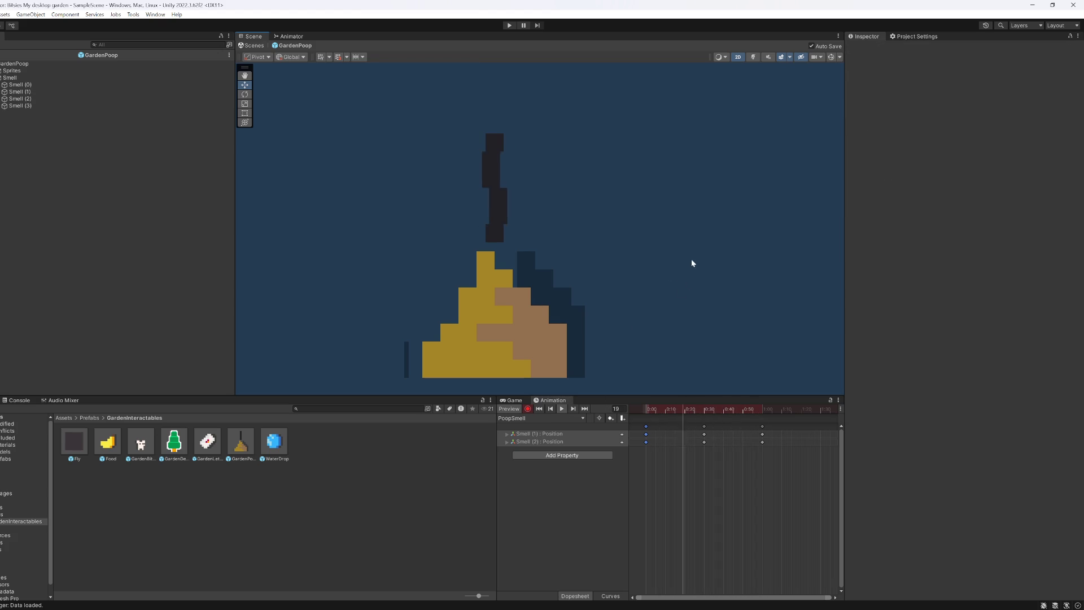
{"action": "left_click", "coordinate": [36, 77]}
{"action": "key", "text": "ctrl+d"}
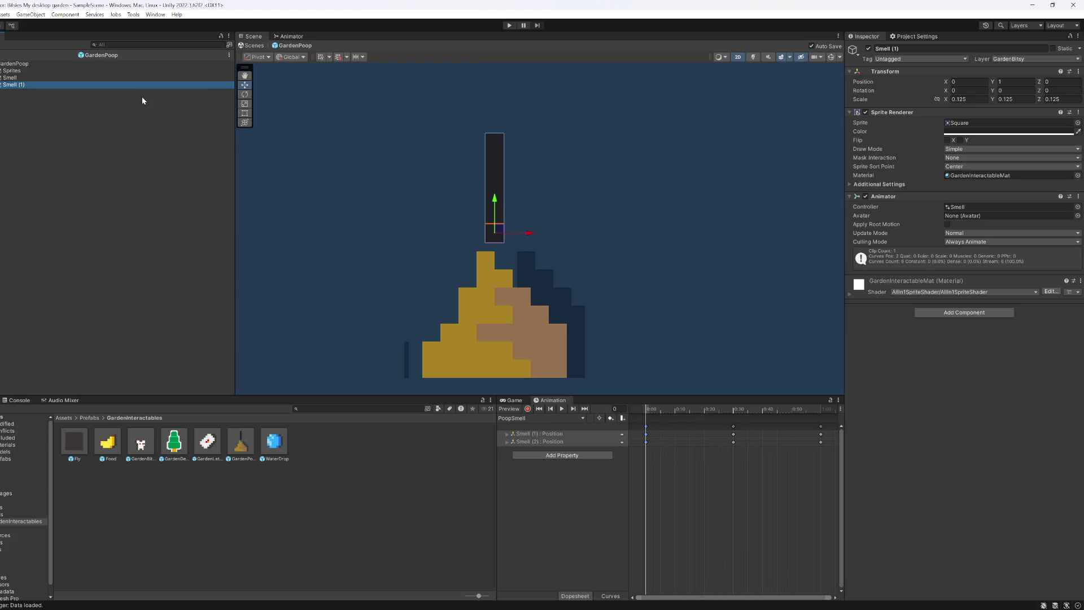
Step: Duplicate Smell again, move the copy down-left, and preview all three wisps swaying
{"action": "key", "text": "ctrl+d"}
{"action": "mouse_move", "coordinate": [501, 230]}
{"action": "left_mouse_down"}
{"action": "mouse_move", "coordinate": [436, 252]}
{"action": "mouse_move", "coordinate": [565, 278]}
{"action": "left_mouse_up"}
{"action": "left_click", "coordinate": [10, 78], "text": "shift"}
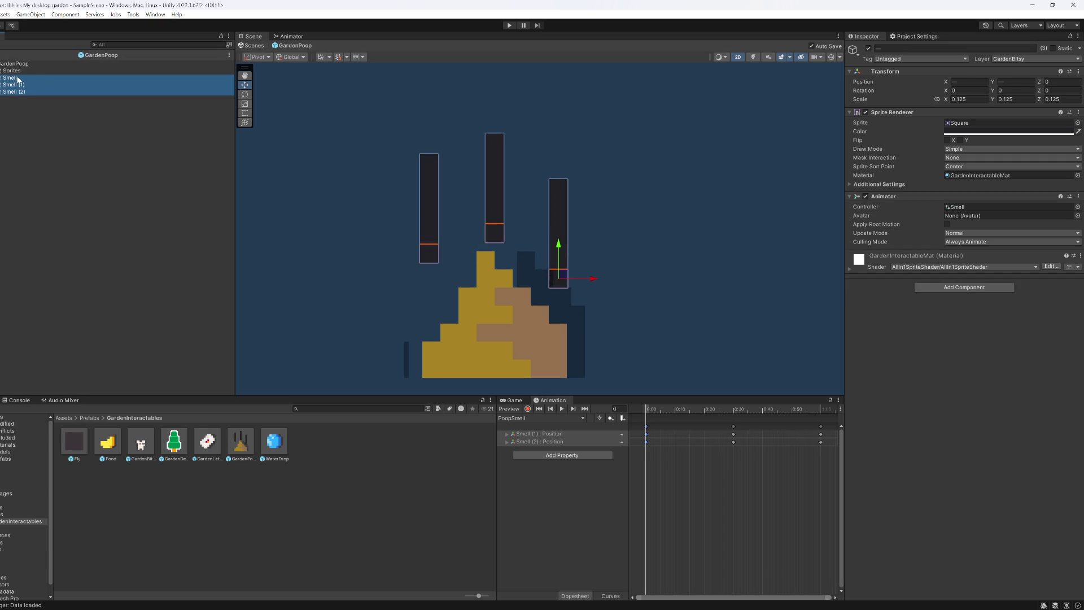
{"action": "left_click", "coordinate": [562, 410]}
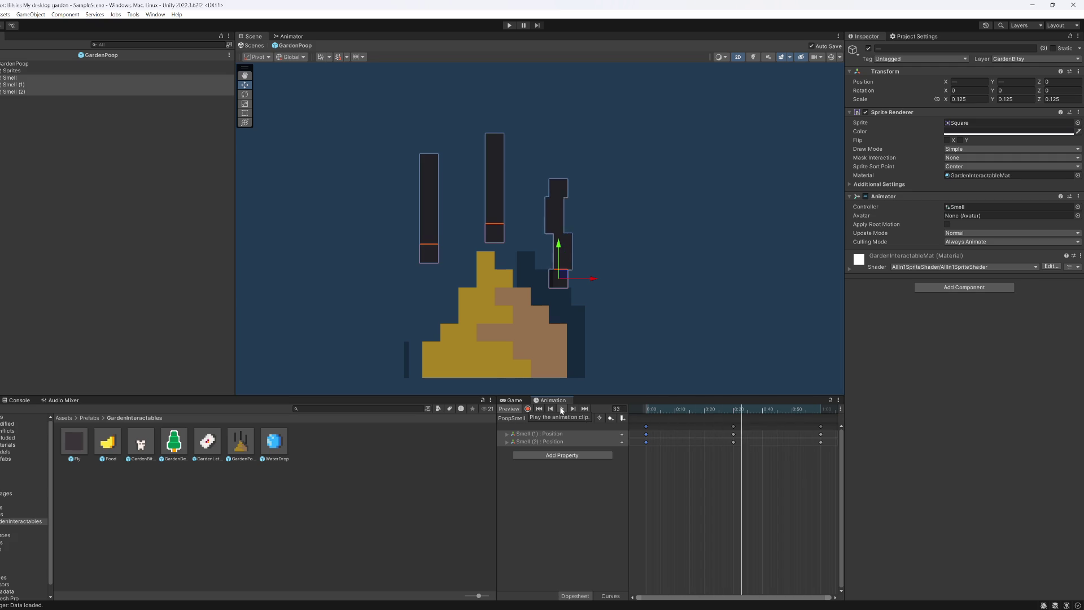
{"action": "left_click", "coordinate": [672, 313]}
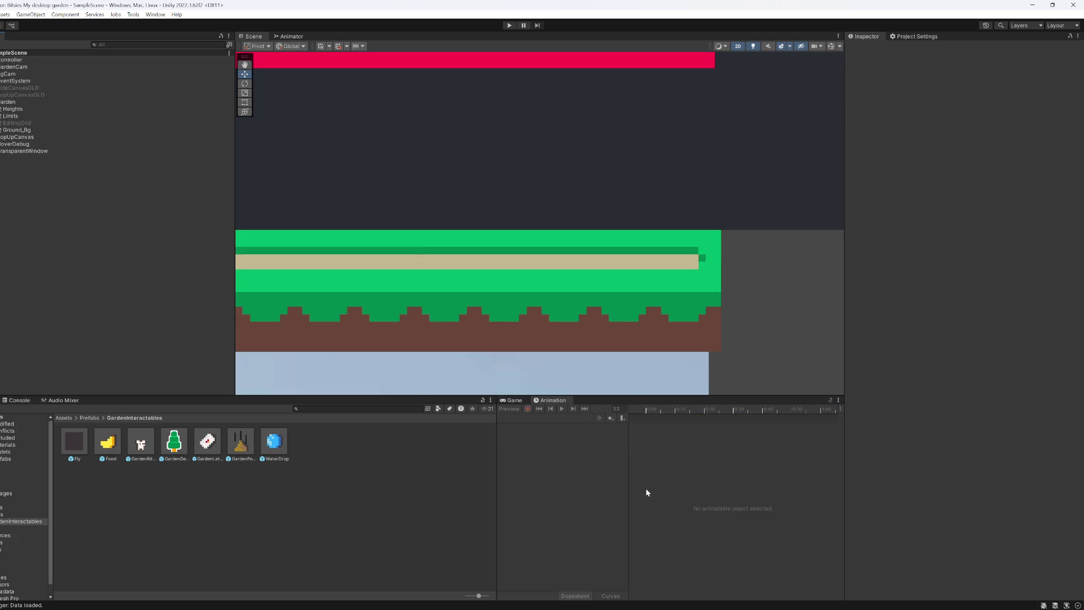
Step: Maximise the Game view, start play mode, and drag a small poop pile along the garden
{"action": "left_click", "coordinate": [511, 399]}
{"action": "key", "text": "shift+space"}
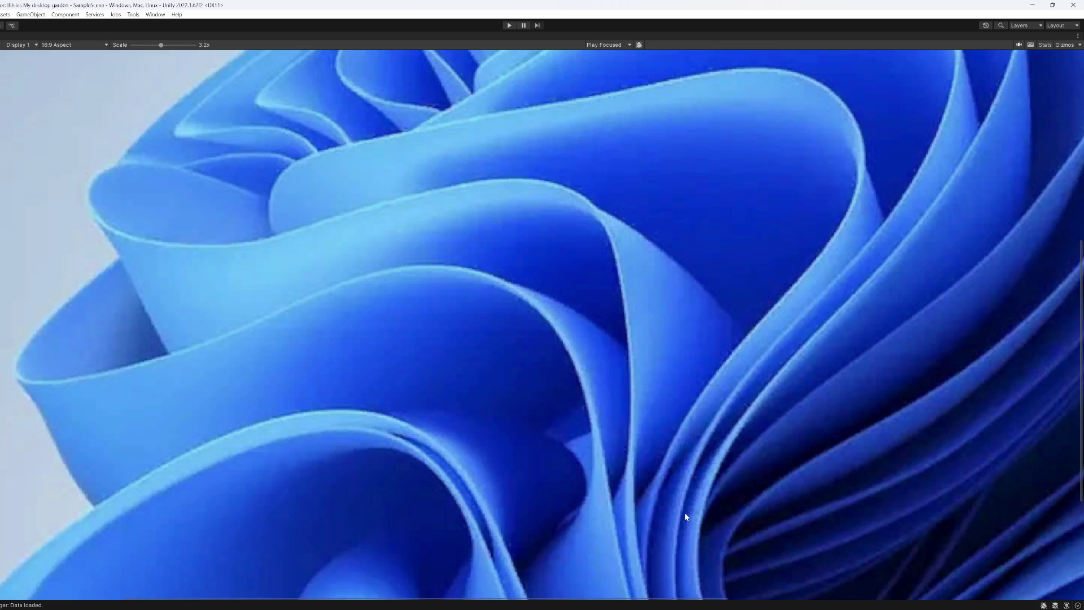
{"action": "scroll", "coordinate": [494, 391], "scroll_direction": "down", "scroll_amount": 5}
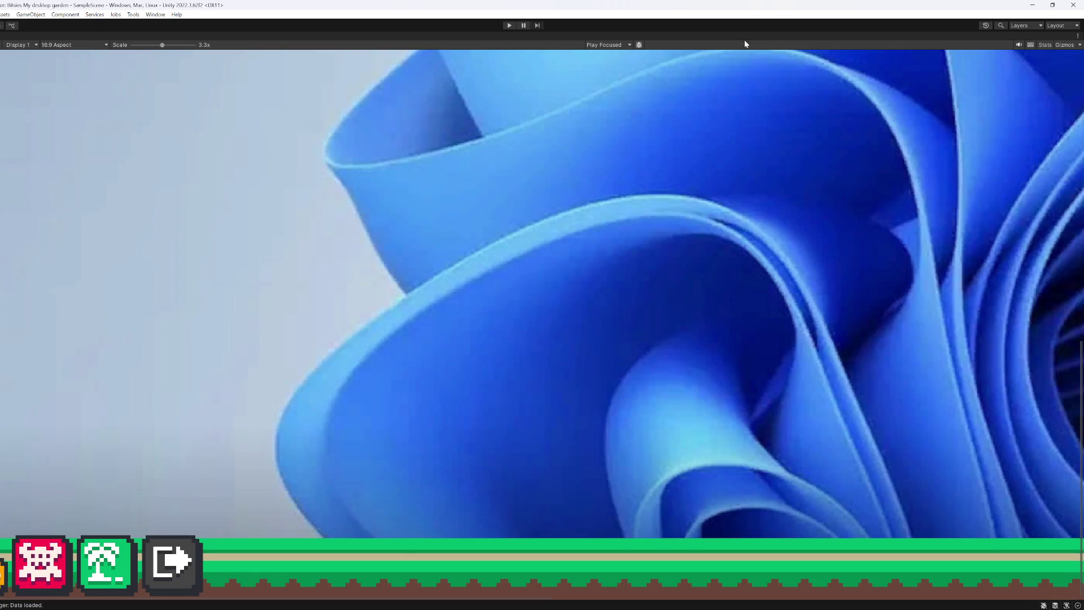
{"action": "scroll", "coordinate": [494, 391], "scroll_direction": "down", "scroll_amount": 3}
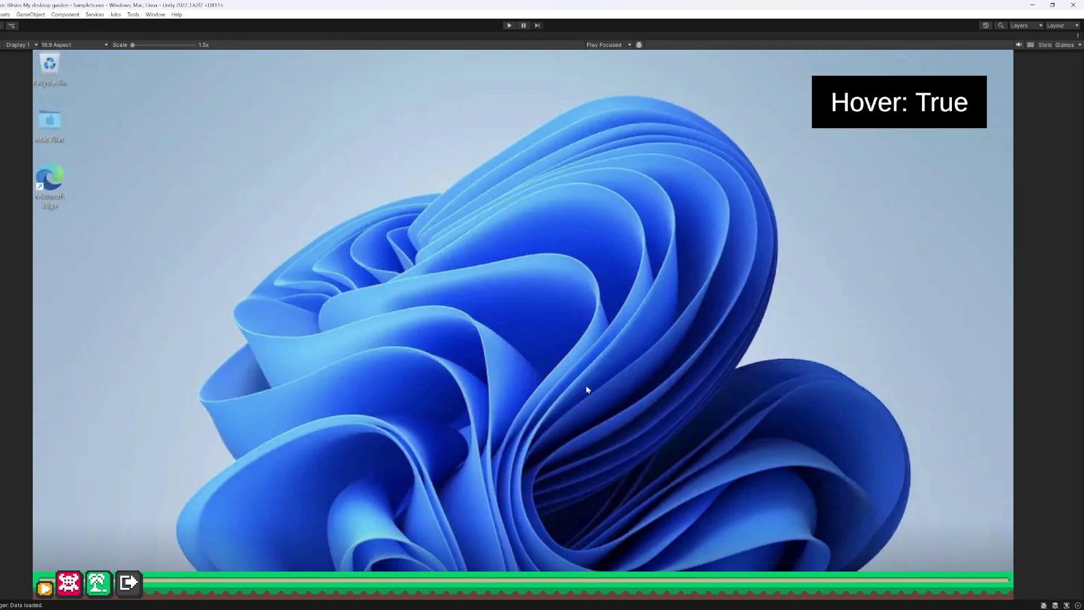
{"action": "key", "text": "ctrl+p"}
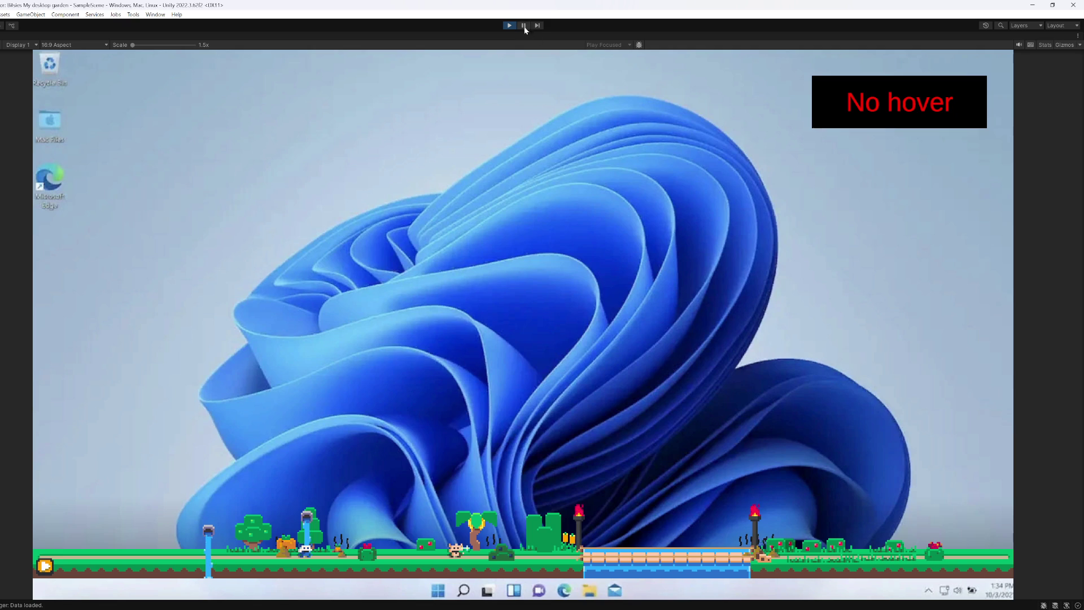
{"action": "scroll", "coordinate": [409, 382], "scroll_direction": "up", "scroll_amount": 3}
{"action": "scroll", "coordinate": [338, 490], "scroll_direction": "up", "scroll_amount": 8}
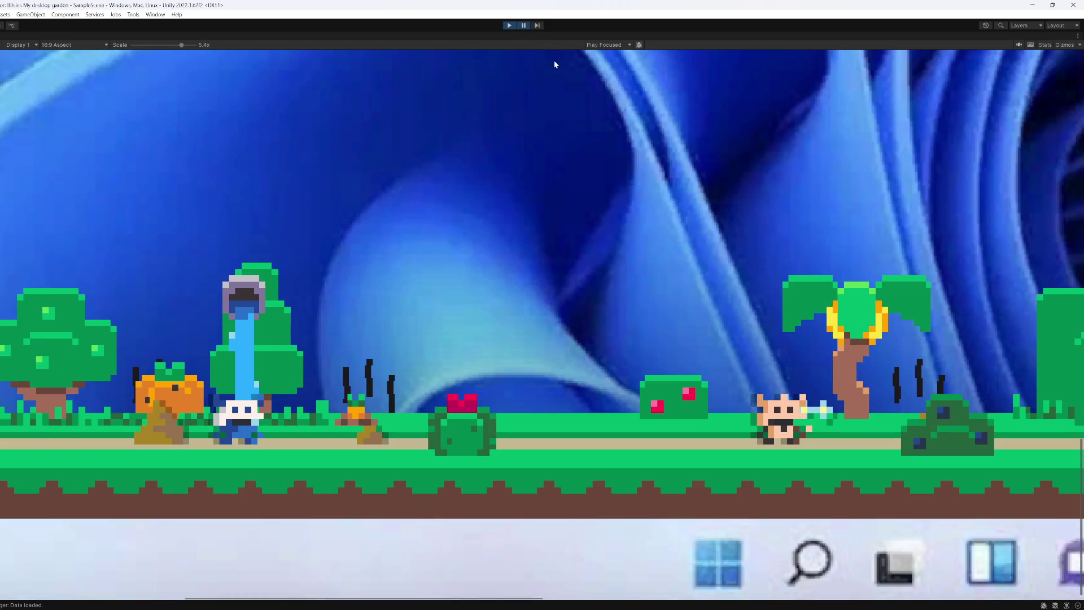
{"action": "left_click_drag", "start_coordinate": [511, 402], "coordinate": [586, 398]}
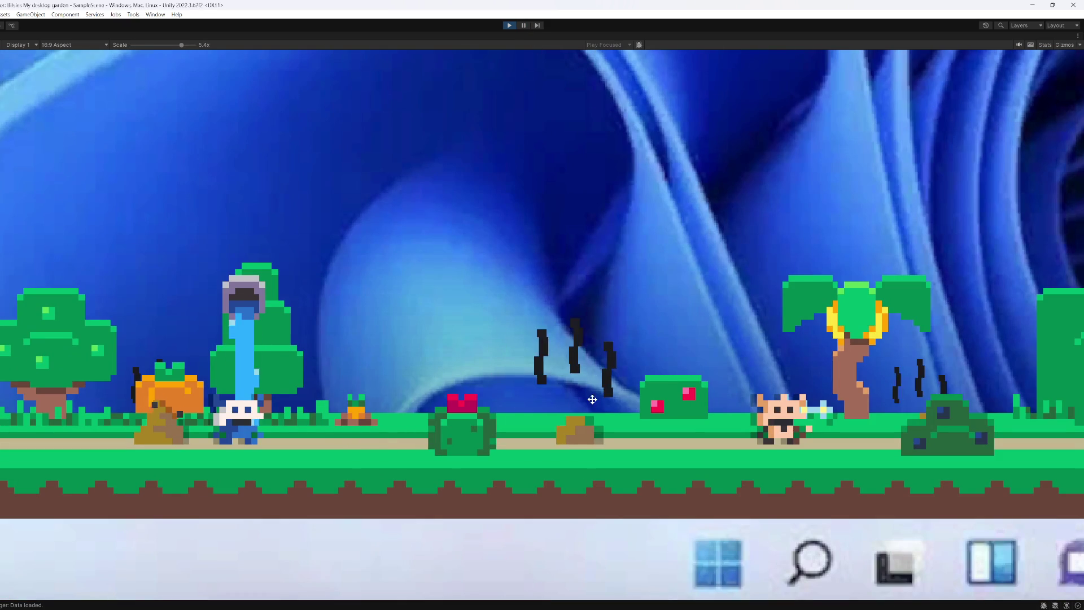
Step: Drag a poop pile over beside the red-flowered bush while the game runs
{"action": "mouse_move", "coordinate": [158, 417]}
{"action": "left_mouse_down"}
{"action": "mouse_move", "coordinate": [432, 379]}
{"action": "mouse_move", "coordinate": [371, 395]}
{"action": "left_mouse_up"}
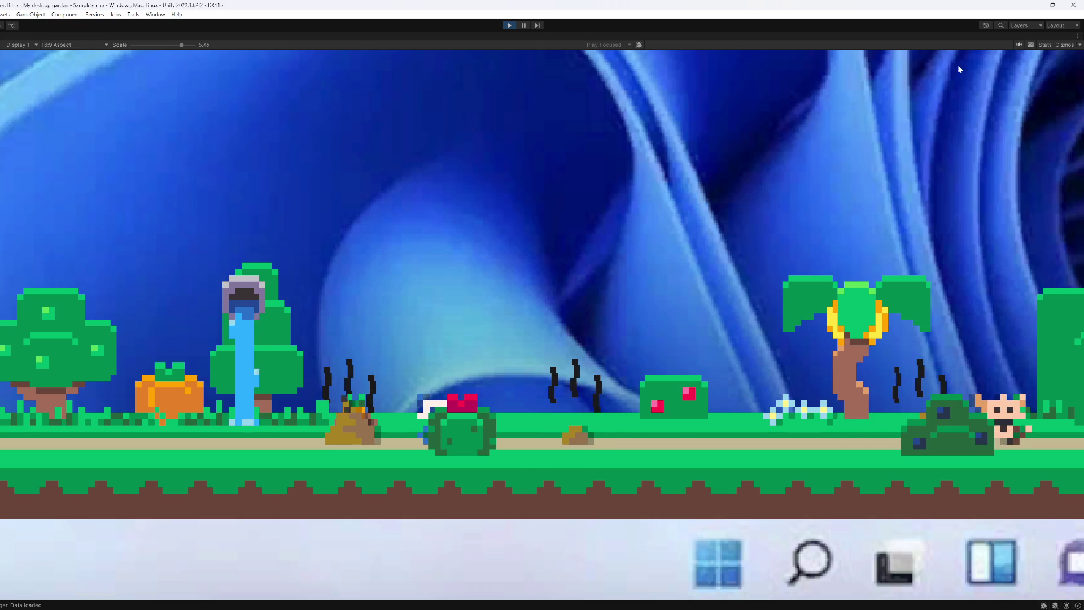
Step: Stop play mode, open the GardenPoop prefab, and delete the extra Smell (1) and Smell (2) copies
{"action": "left_click", "coordinate": [511, 25]}
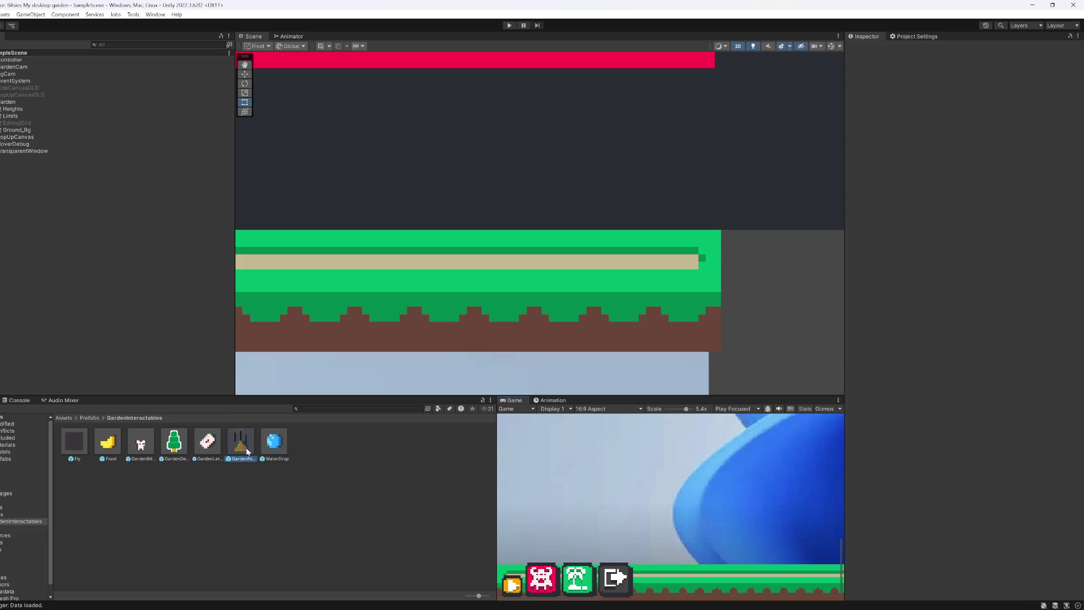
{"action": "double_click", "coordinate": [247, 451]}
{"action": "left_click", "coordinate": [11, 84]}
{"action": "left_click", "coordinate": [11, 92], "text": "shift"}
{"action": "key", "text": "Delete"}
{"action": "left_click", "coordinate": [11, 78]}
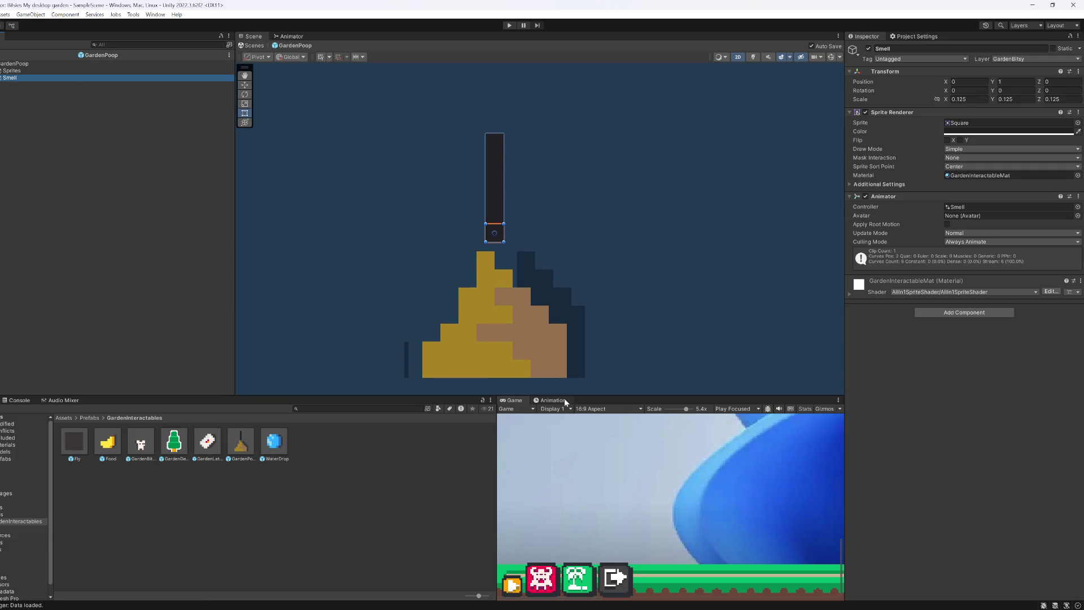
Step: Preview the PoopSmell clip and add Smell (2) keys at frames 45 and 15
{"action": "left_click", "coordinate": [566, 401]}
{"action": "left_click", "coordinate": [564, 408]}
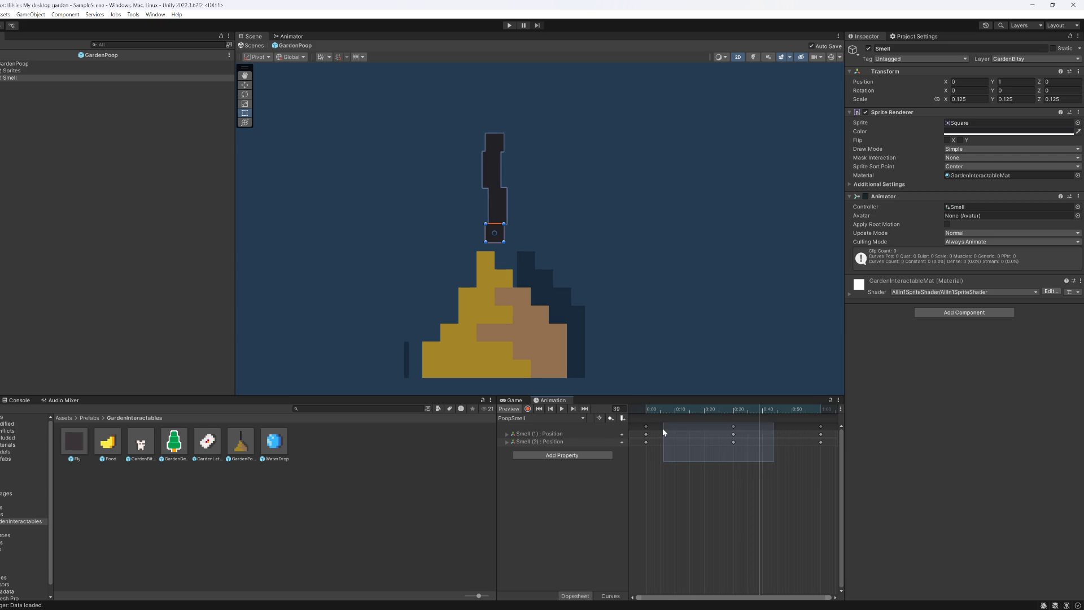
{"action": "left_click_drag", "start_coordinate": [641, 439], "coordinate": [642, 439]}
{"action": "left_click_drag", "start_coordinate": [776, 409], "coordinate": [776, 414]}
{"action": "left_click", "coordinate": [779, 442]}
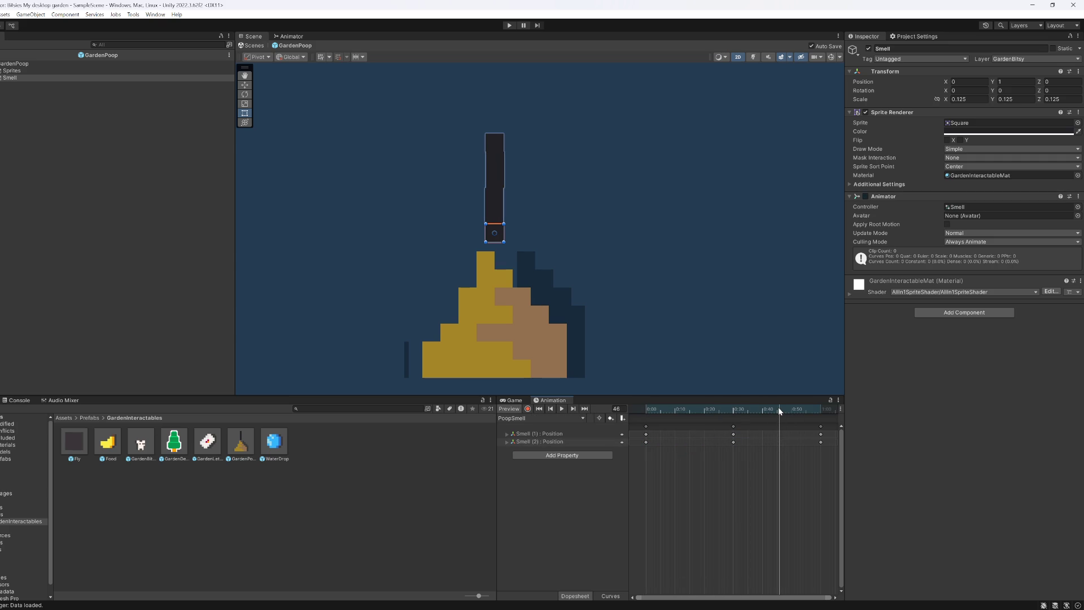
{"action": "left_click", "coordinate": [777, 408]}
{"action": "double_click", "coordinate": [777, 441]}
{"action": "left_click_drag", "start_coordinate": [699, 412], "coordinate": [690, 412]}
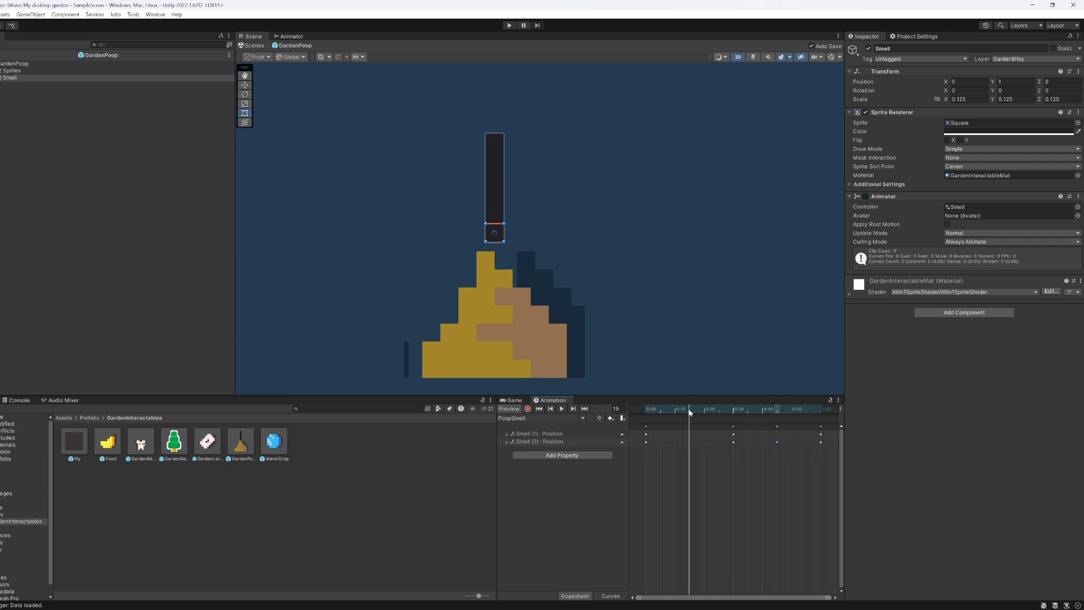
{"action": "double_click", "coordinate": [689, 442]}
Step: Move the opening Smell (2) key to 0:36, snap the last key to 1:00, and replay the preview
{"action": "left_click_drag", "start_coordinate": [669, 439], "coordinate": [789, 452]}
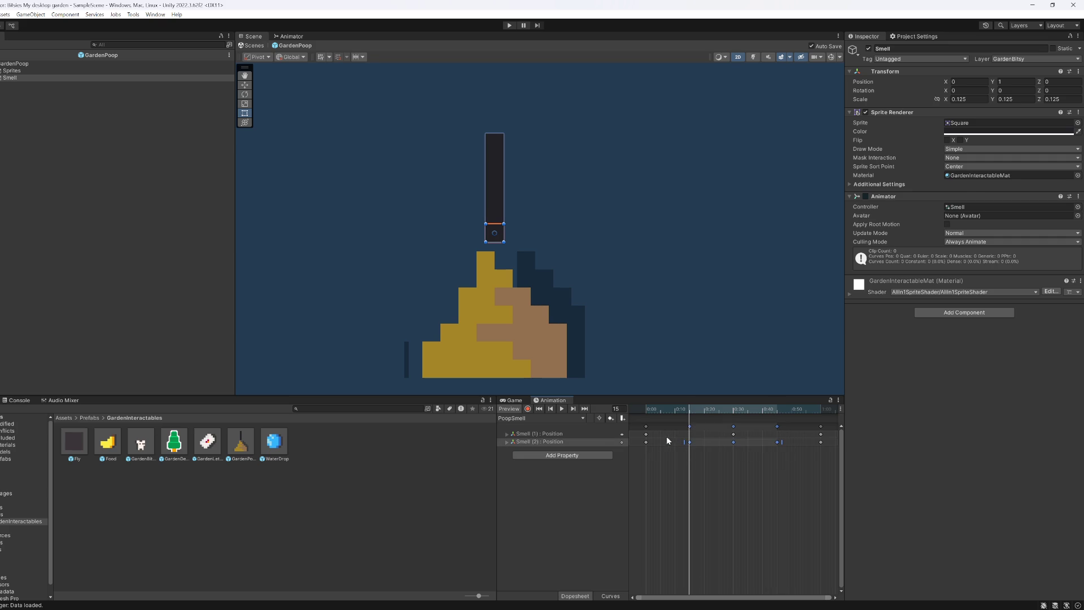
{"action": "left_click_drag", "start_coordinate": [647, 446], "coordinate": [769, 445]}
{"action": "left_click_drag", "start_coordinate": [836, 446], "coordinate": [832, 443]}
{"action": "left_click", "coordinate": [822, 442]}
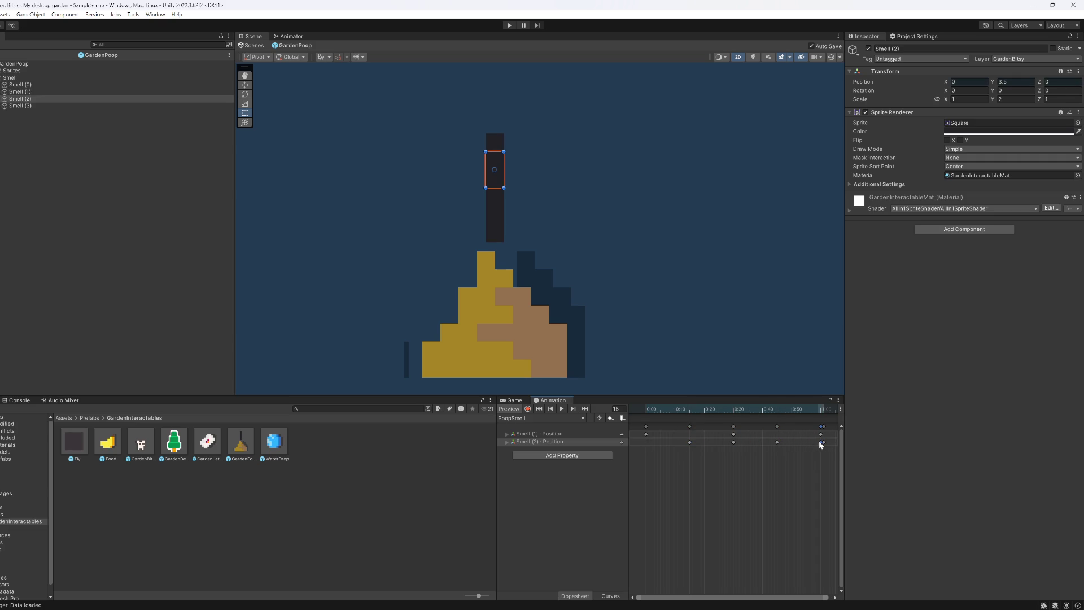
{"action": "left_click", "coordinate": [693, 442]}
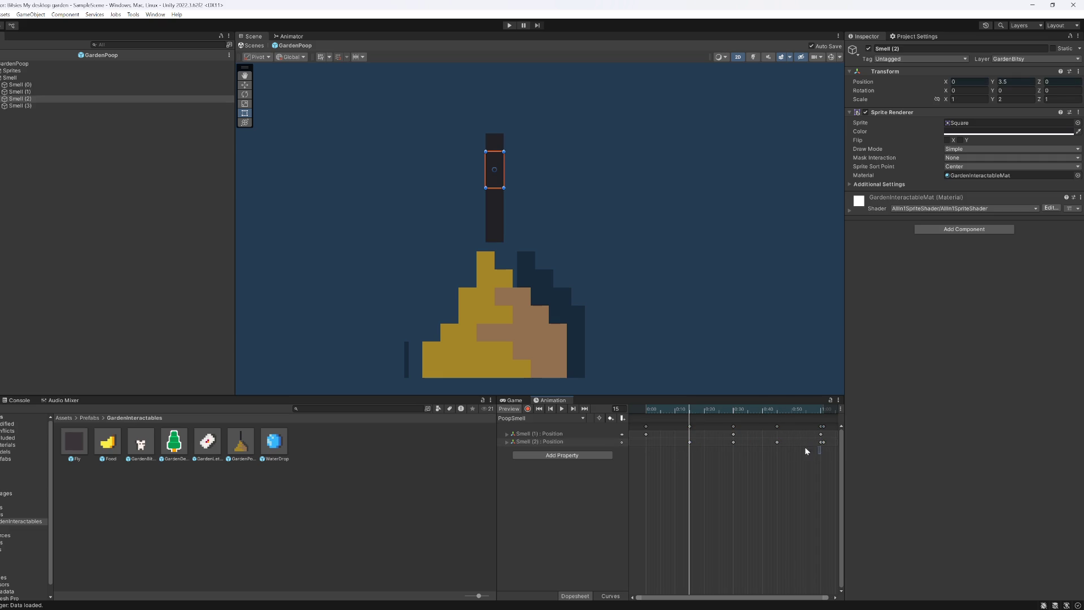
{"action": "left_click_drag", "start_coordinate": [678, 449], "coordinate": [646, 442]}
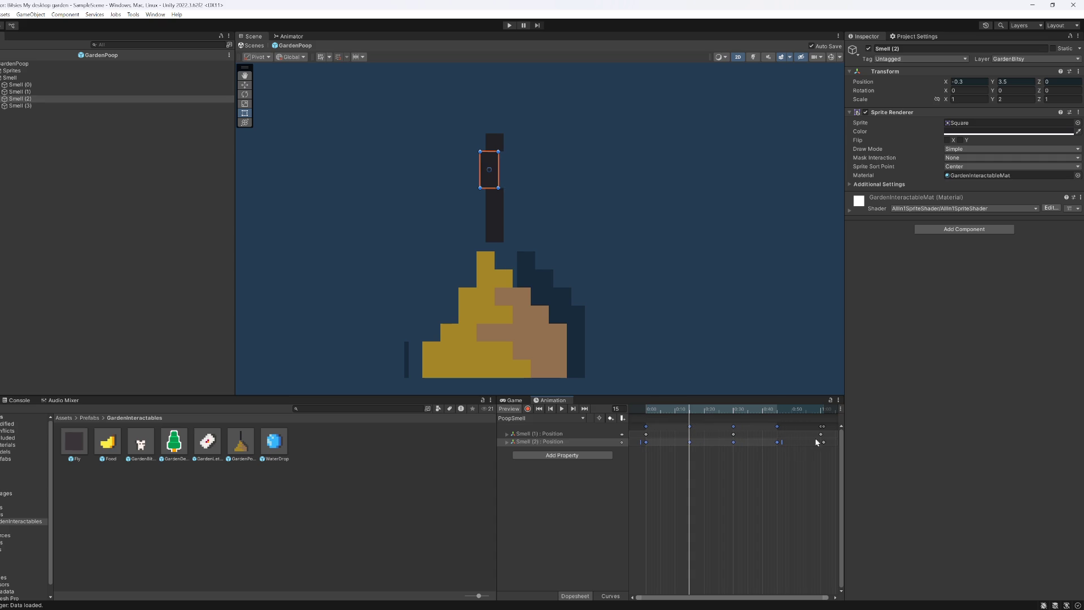
{"action": "left_click_drag", "start_coordinate": [822, 442], "coordinate": [821, 443]}
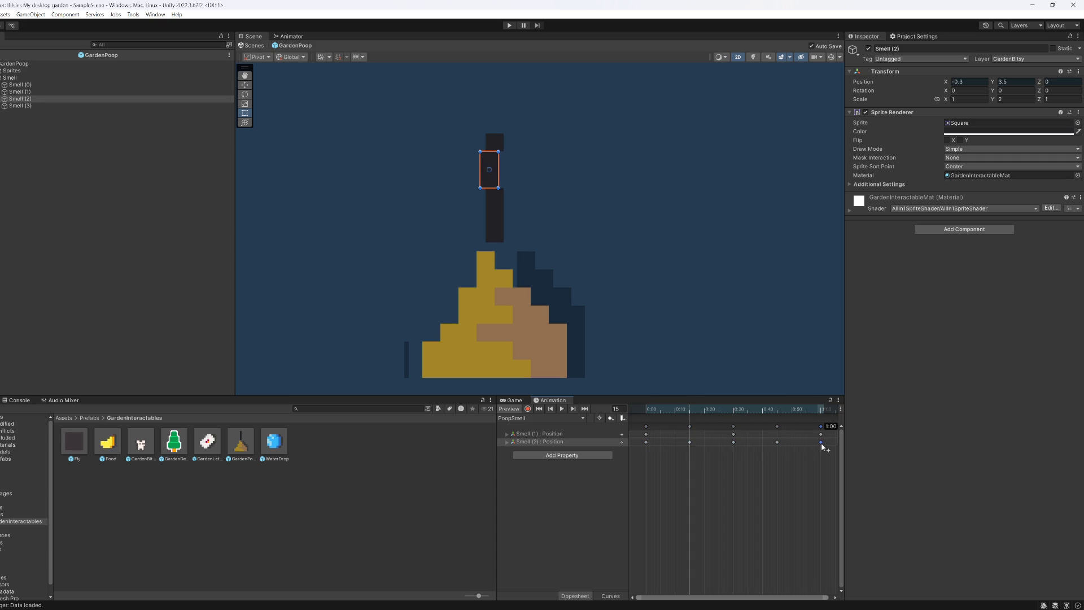
{"action": "left_click", "coordinate": [562, 408]}
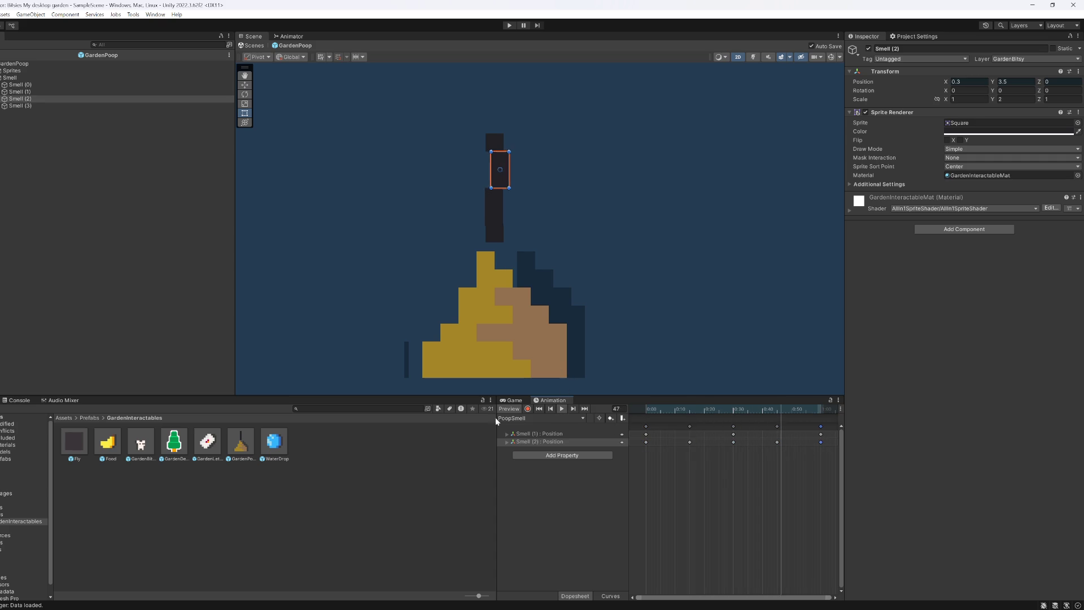
{"action": "left_click", "coordinate": [452, 470]}
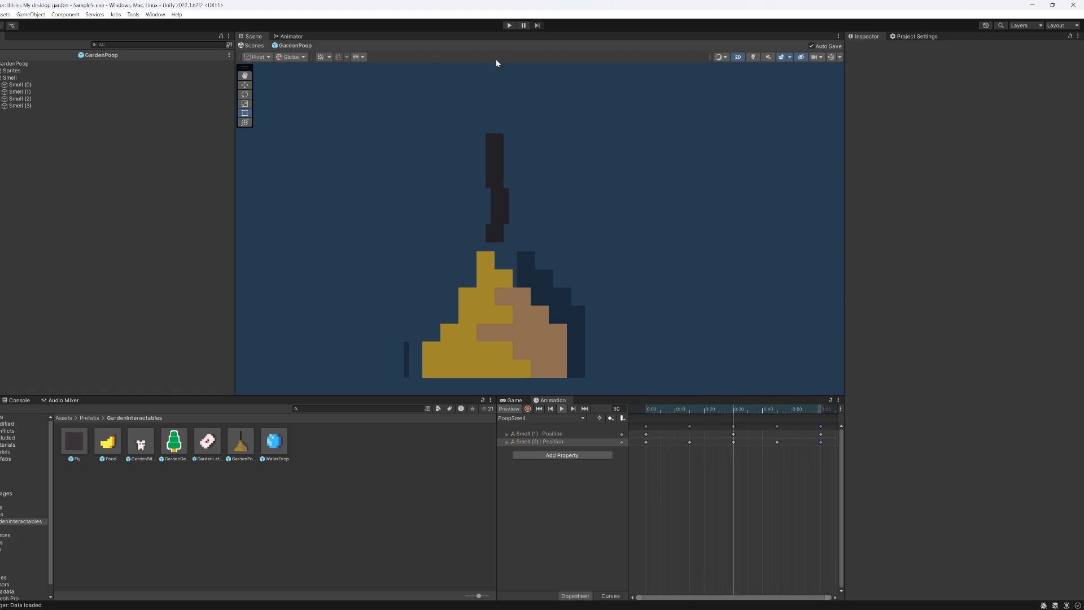
Step: Set the Sprite Renderer colour alpha of the four smell wisps to 64
{"action": "left_click", "coordinate": [22, 106]}
{"action": "left_click", "coordinate": [17, 79], "text": "shift"}
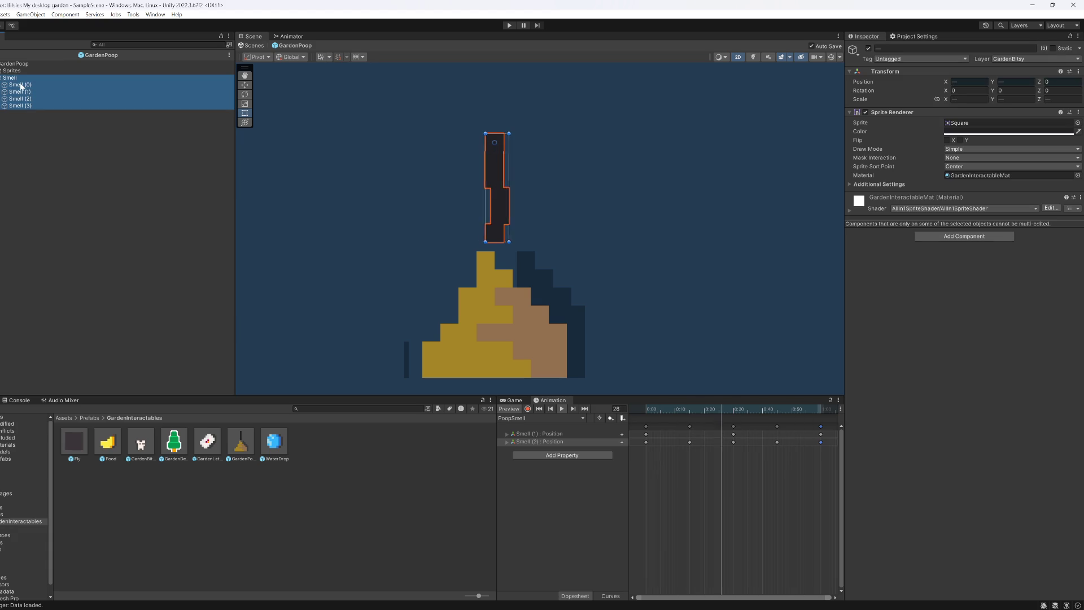
{"action": "left_click", "coordinate": [17, 79], "text": "ctrl"}
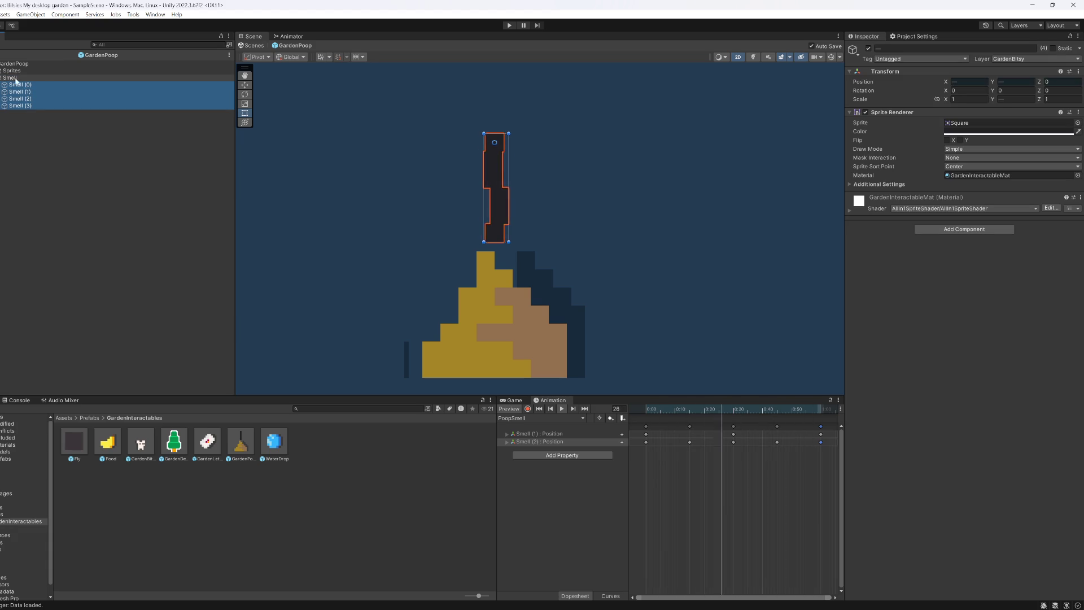
{"action": "left_click", "coordinate": [971, 132]}
{"action": "mouse_move", "coordinate": [1008, 299]}
{"action": "left_mouse_down"}
{"action": "mouse_move", "coordinate": [992, 299]}
{"action": "mouse_move", "coordinate": [1028, 297]}
{"action": "mouse_move", "coordinate": [1015, 299]}
{"action": "left_mouse_up"}
{"action": "type", "text": "64"}
{"action": "left_click", "coordinate": [1009, 395]}
Step: Inspect Smell (0) and Smell (1), then remove the Sprite Renderer from the parent Smell
{"action": "left_click", "coordinate": [35, 83]}
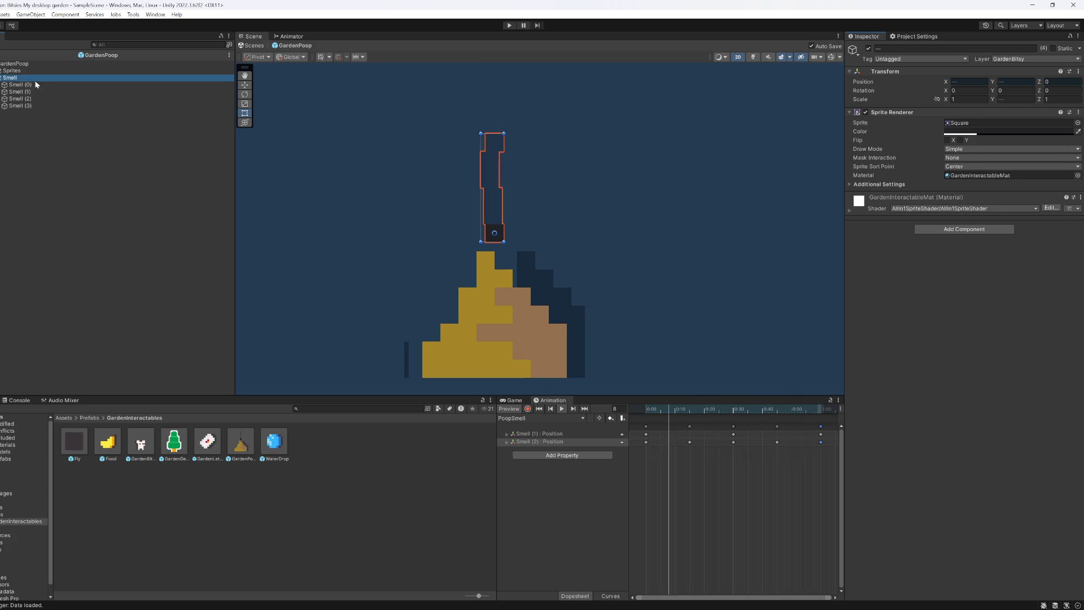
{"action": "left_click", "coordinate": [38, 90]}
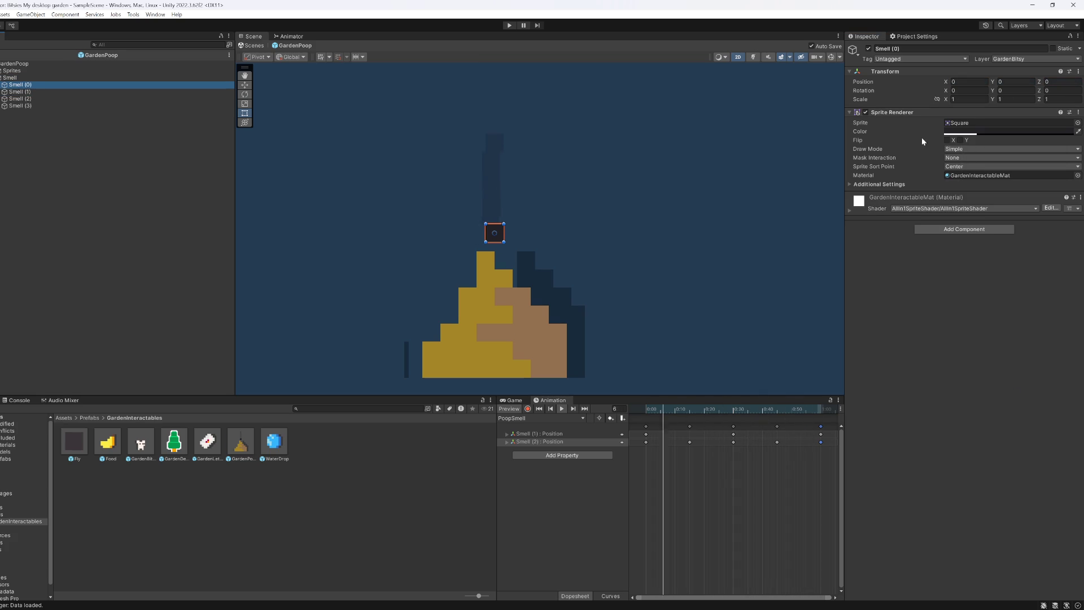
{"action": "key", "text": "Up"}
{"action": "left_click", "coordinate": [441, 208]}
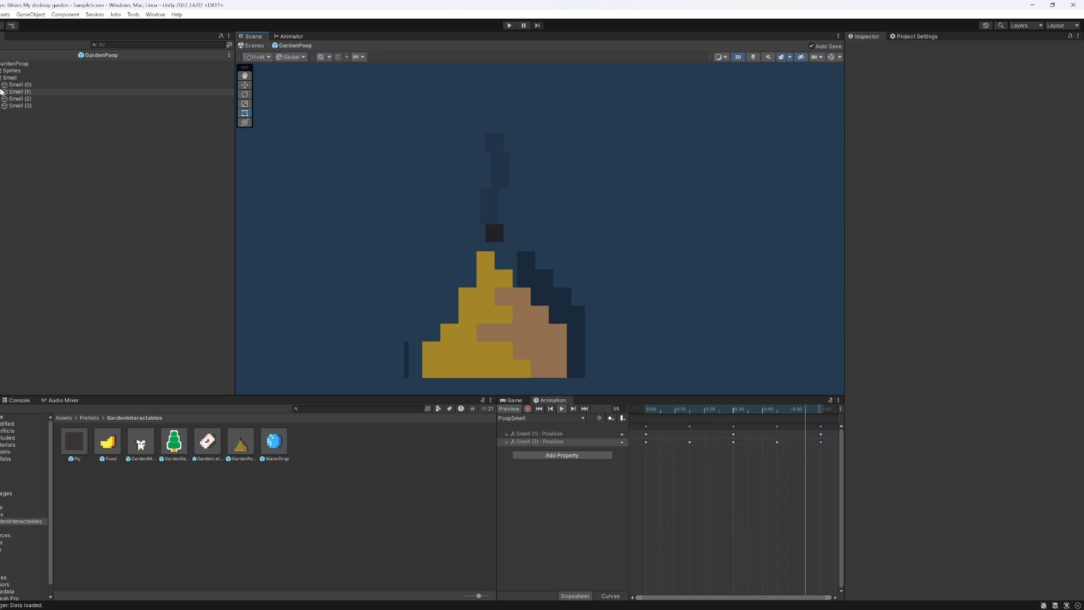
{"action": "left_click", "coordinate": [9, 78]}
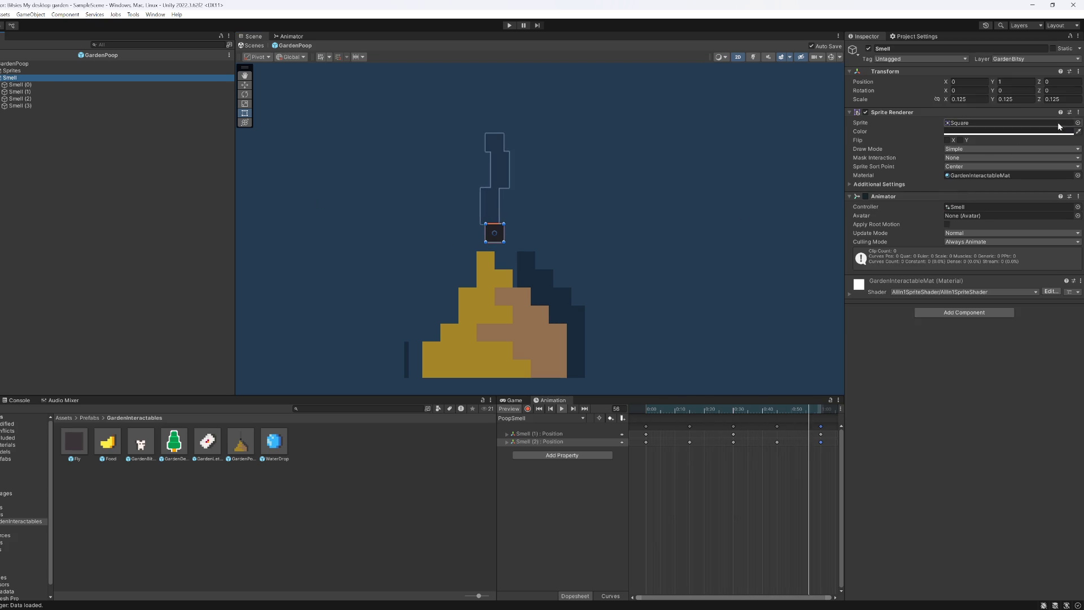
{"action": "left_click", "coordinate": [1079, 112]}
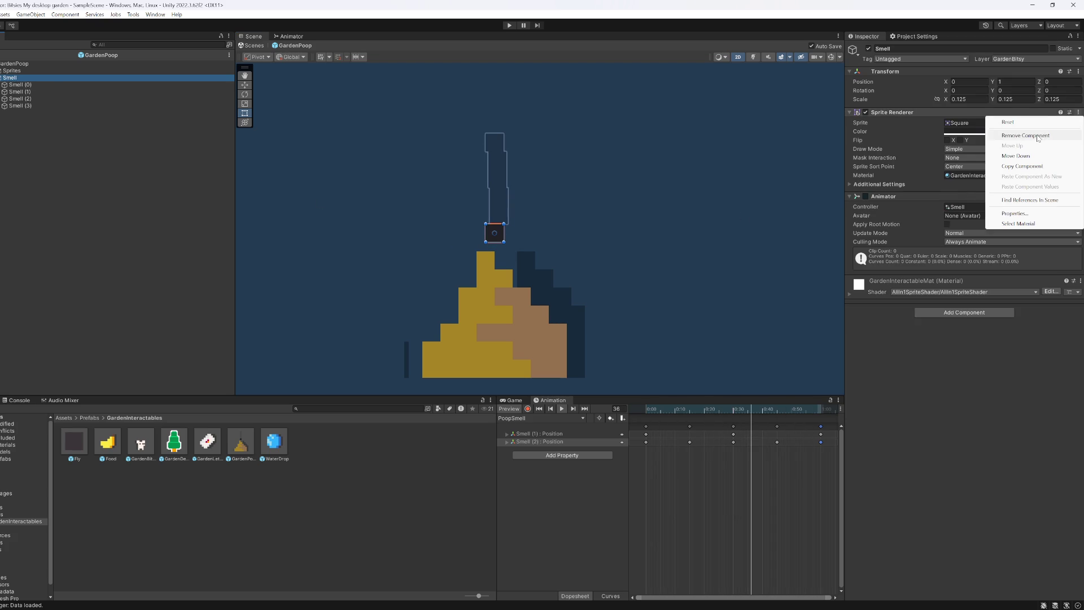
{"action": "left_click", "coordinate": [1038, 138]}
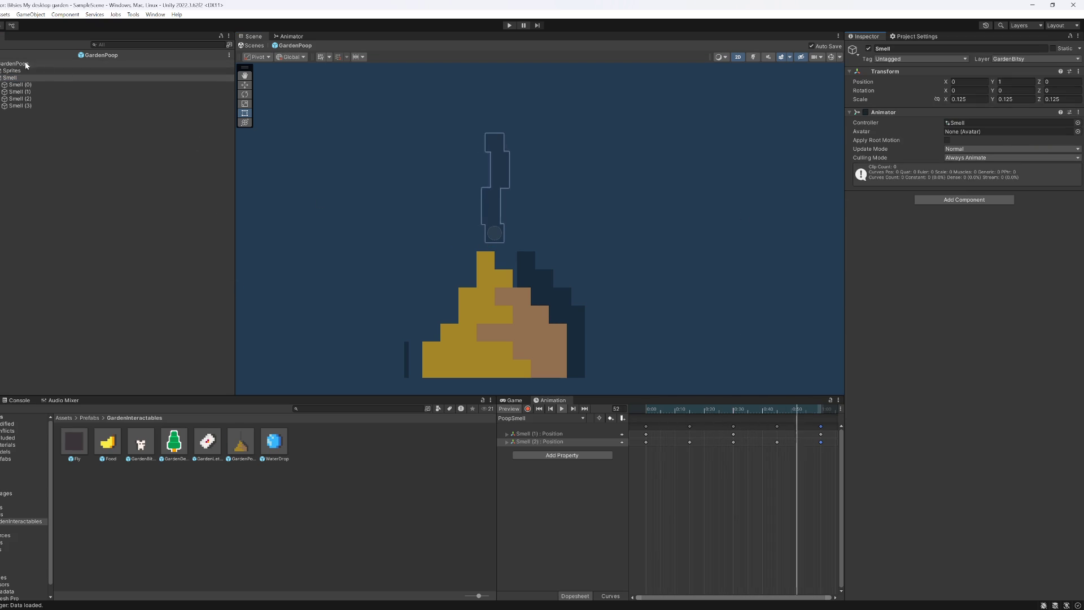
Step: Recheck that all four wisps keep their translucent alpha colour
{"action": "left_click", "coordinate": [20, 105]}
{"action": "left_click", "coordinate": [20, 85], "text": "shift"}
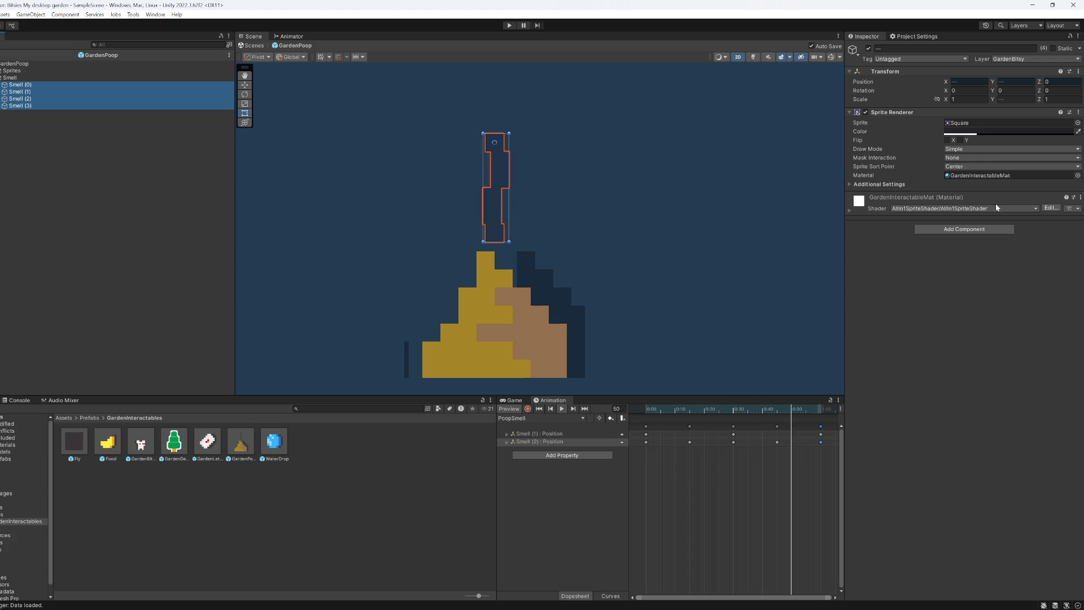
{"action": "left_click", "coordinate": [991, 132]}
{"action": "left_click", "coordinate": [1063, 304]}
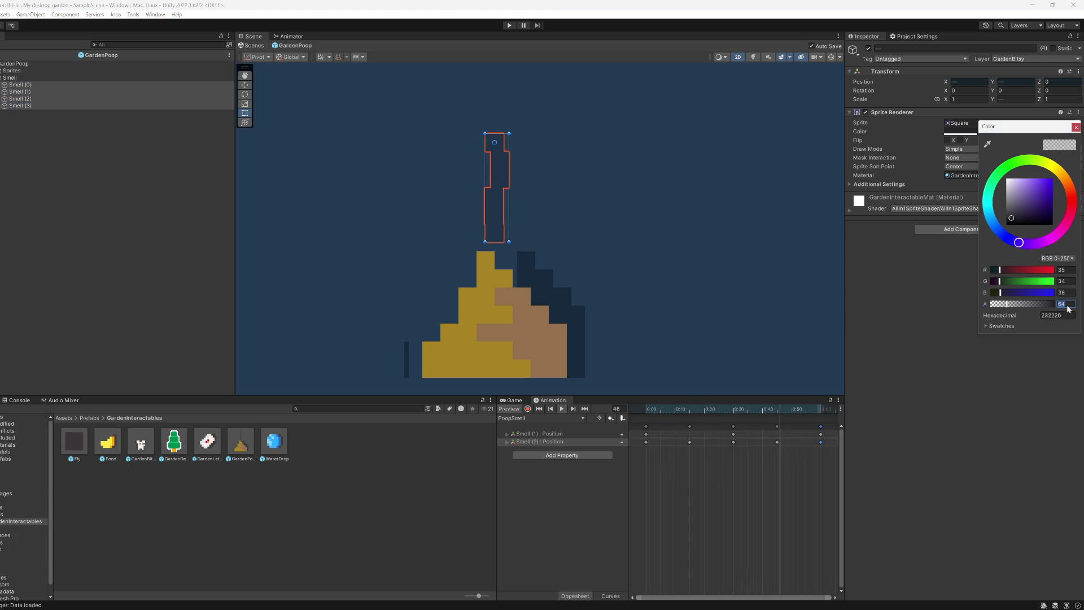
{"action": "left_click", "coordinate": [975, 425]}
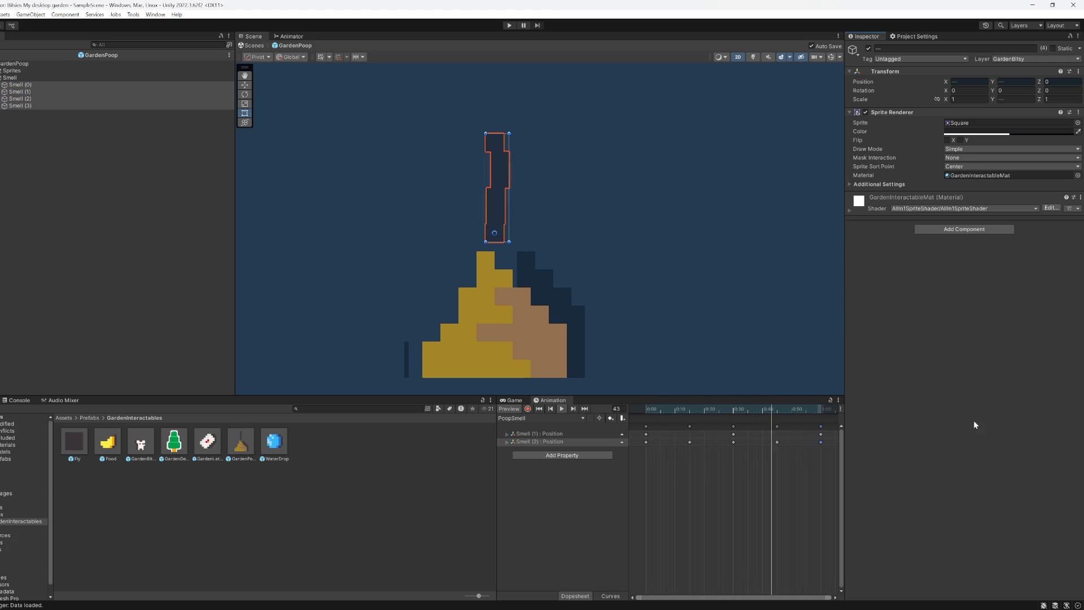
Step: Duplicate the Smell group twice, placing one copy left of the original
{"action": "left_click", "coordinate": [10, 78]}
{"action": "key", "text": "ctrl+d"}
{"action": "key", "text": "w"}
{"action": "mouse_move", "coordinate": [500, 233]}
{"action": "left_mouse_down"}
{"action": "mouse_move", "coordinate": [438, 274]}
{"action": "mouse_move", "coordinate": [553, 244]}
{"action": "left_mouse_up"}
{"action": "key", "text": "ctrl+d"}
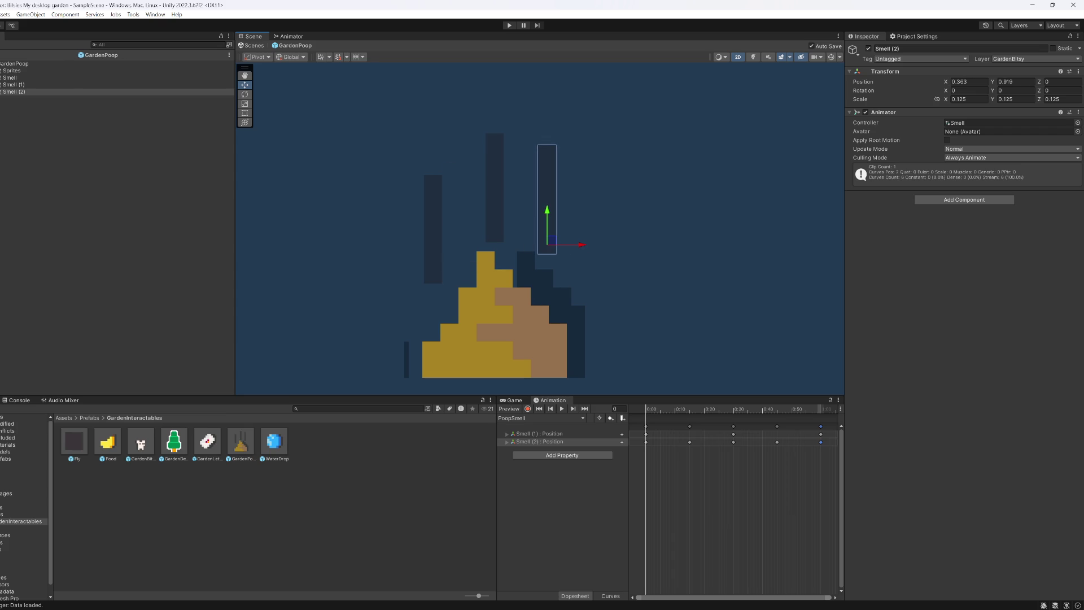
Step: Return to SampleScene, maximise the Game view, start play mode, and zoom to 3.2x
{"action": "left_click", "coordinate": [254, 45]}
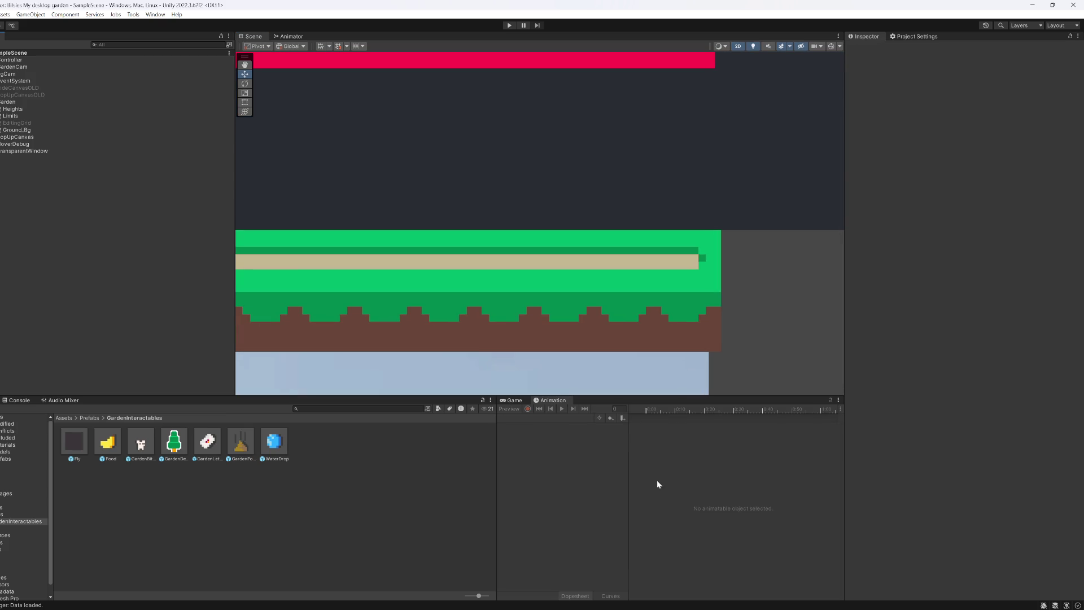
{"action": "left_click", "coordinate": [512, 401]}
{"action": "key", "text": "shift+space"}
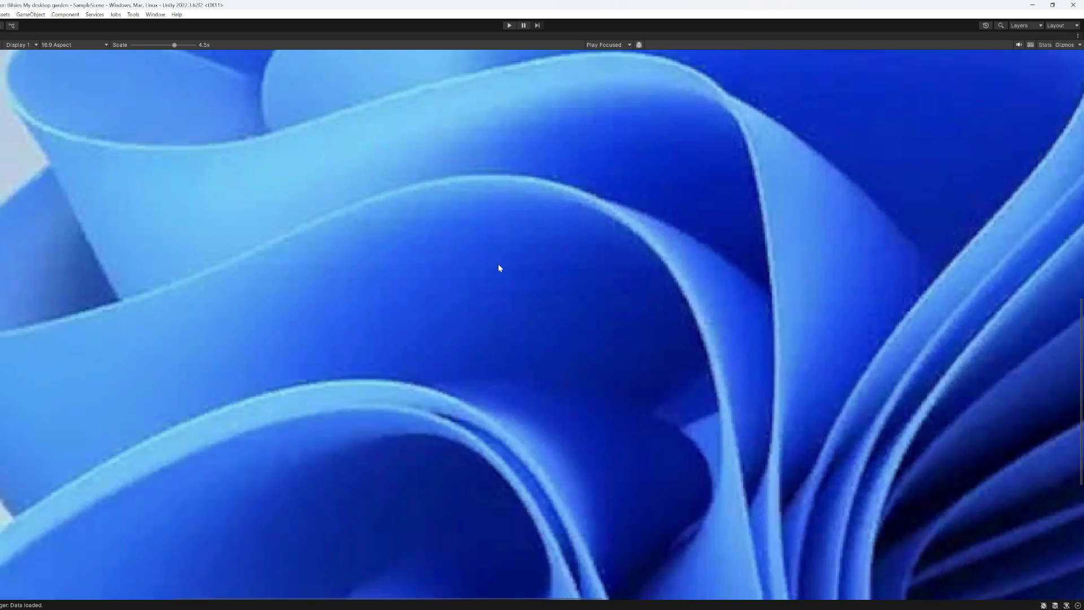
{"action": "scroll", "coordinate": [518, 248], "scroll_direction": "down", "scroll_amount": 5}
{"action": "key", "text": "ctrl+p"}
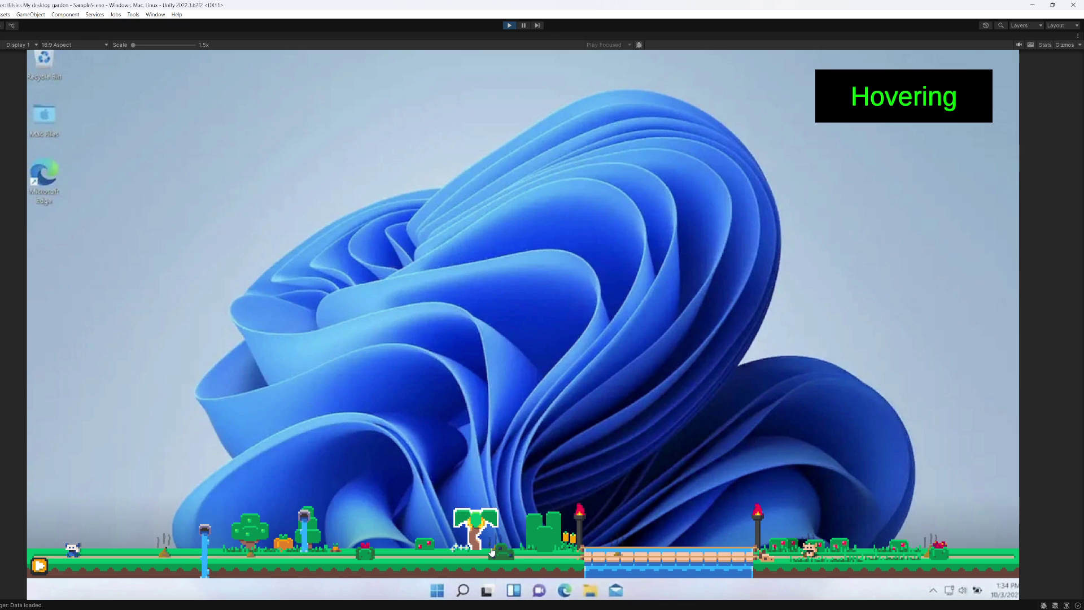
{"action": "mouse_move", "coordinate": [51, 562]}
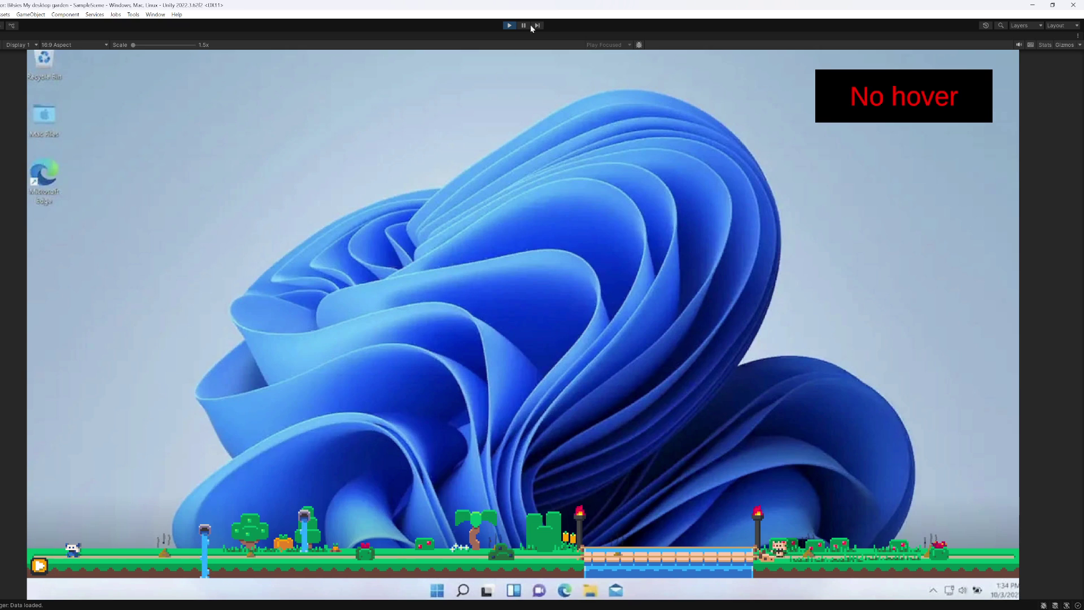
{"action": "left_click_drag", "start_coordinate": [146, 47], "coordinate": [163, 48]}
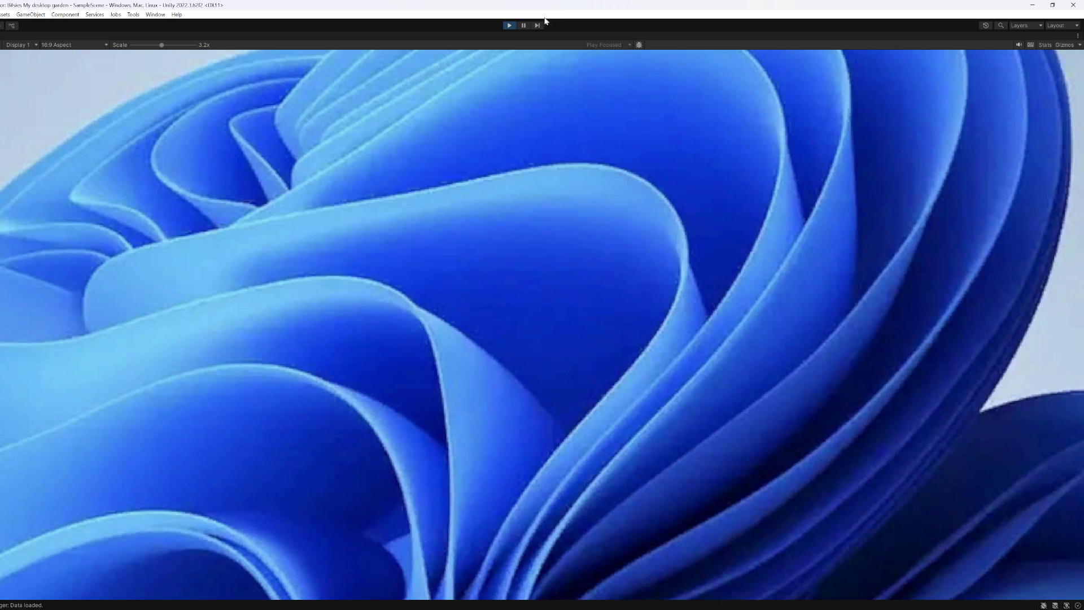
Step: Carry the smoking poop piles left along the ground, launch the character, then zoom back to 1.5x
{"action": "mouse_move", "coordinate": [421, 293]}
{"action": "left_mouse_down"}
{"action": "mouse_move", "coordinate": [716, 236]}
{"action": "mouse_move", "coordinate": [675, 222]}
{"action": "left_mouse_up"}
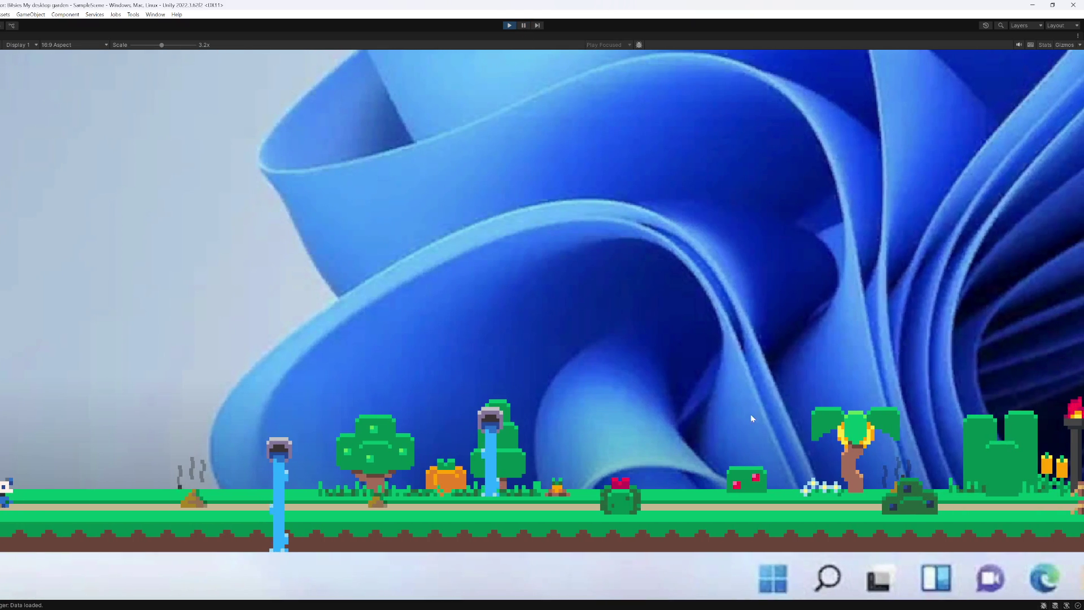
{"action": "left_click_drag", "start_coordinate": [893, 493], "coordinate": [141, 494]}
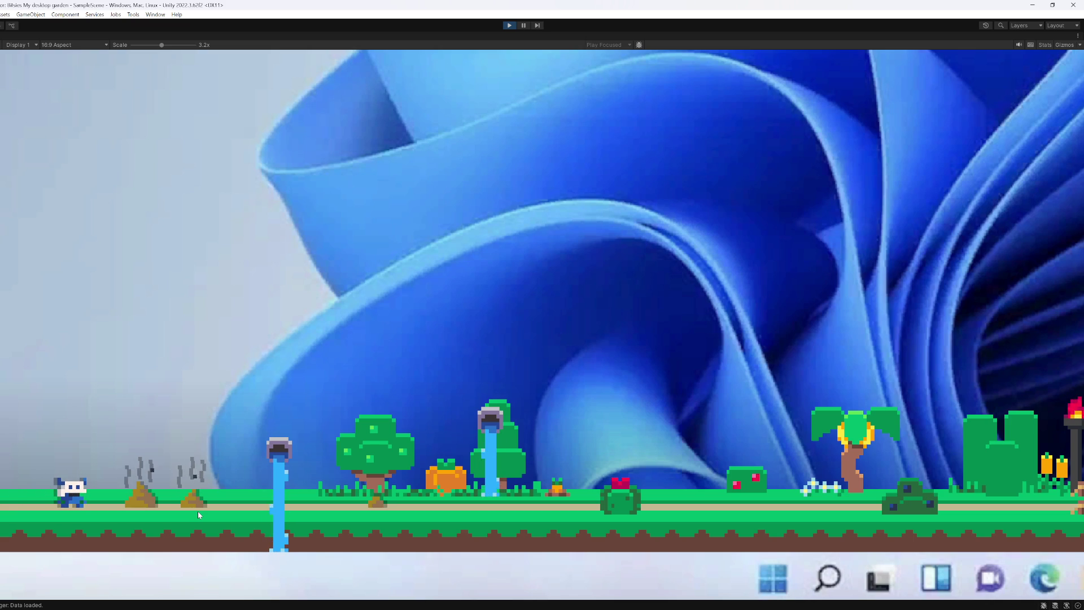
{"action": "left_click_drag", "start_coordinate": [198, 508], "coordinate": [240, 503]}
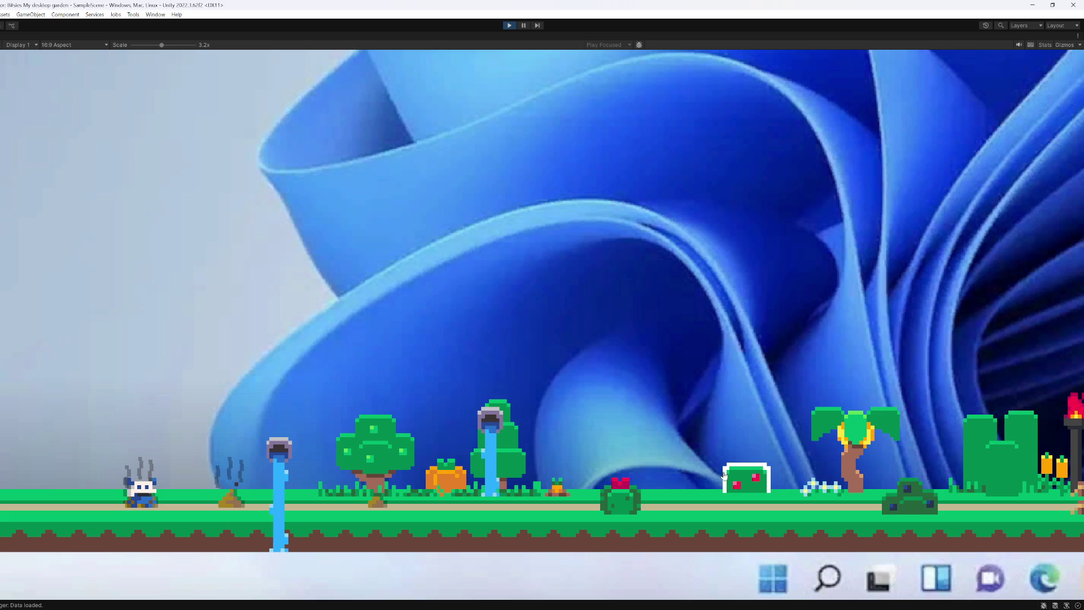
{"action": "left_click", "coordinate": [992, 297]}
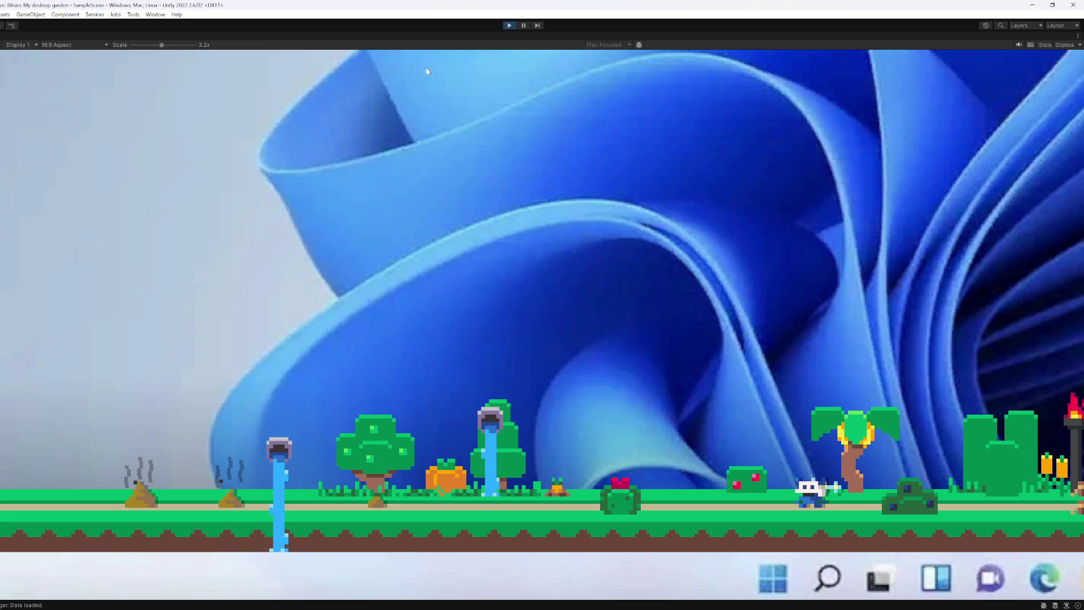
{"action": "left_click_drag", "start_coordinate": [162, 44], "coordinate": [133, 45]}
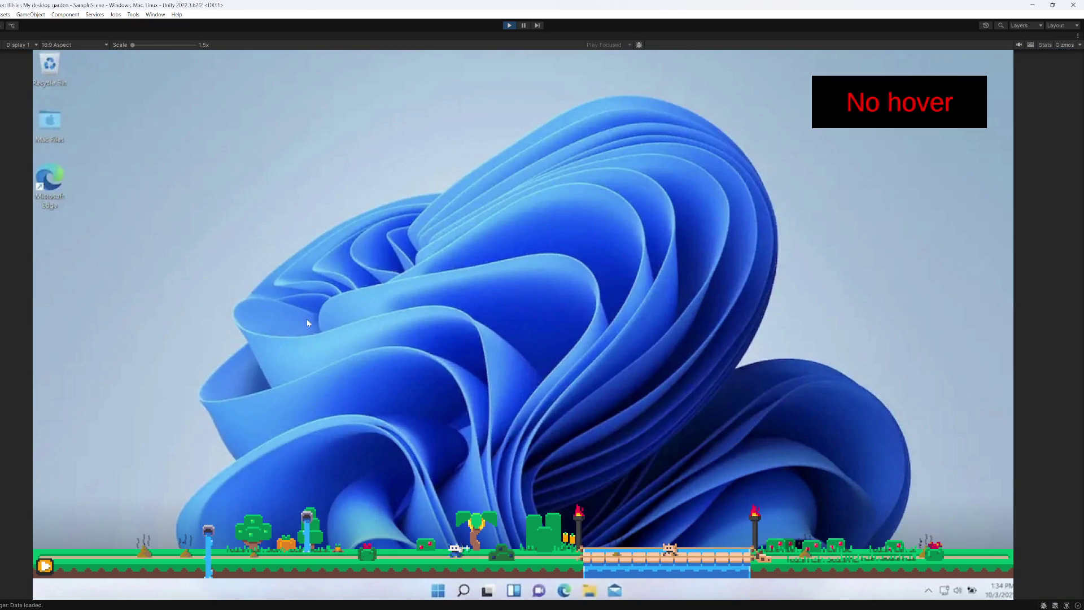
Step: Pause the running game and switch to Visual Studio showing GardenPoop.cs
{"action": "key", "text": "ctrl+shift+p"}
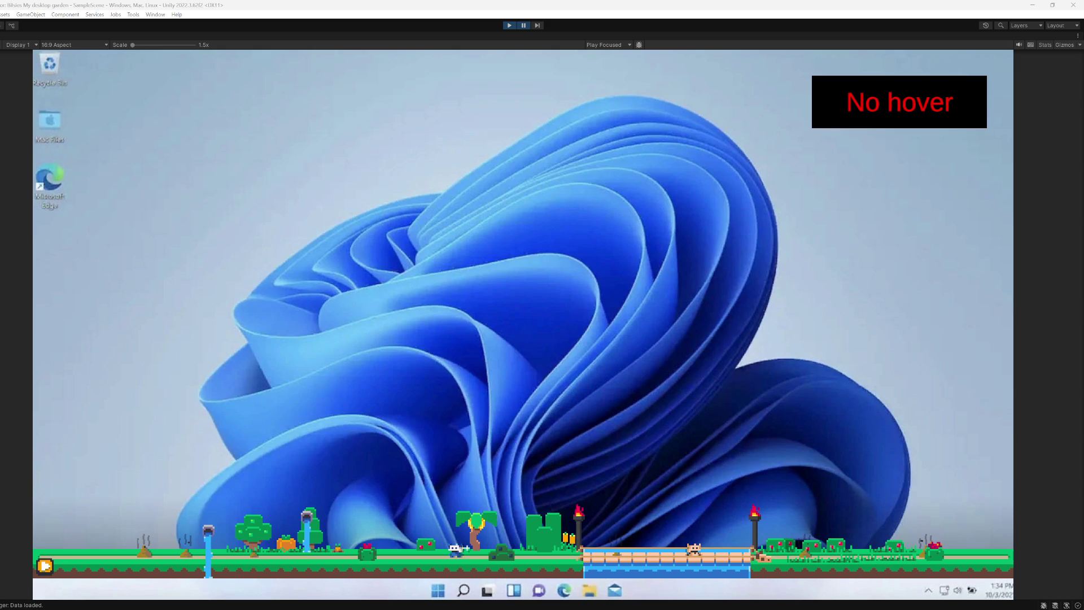
{"action": "key", "text": "alt+Tab"}
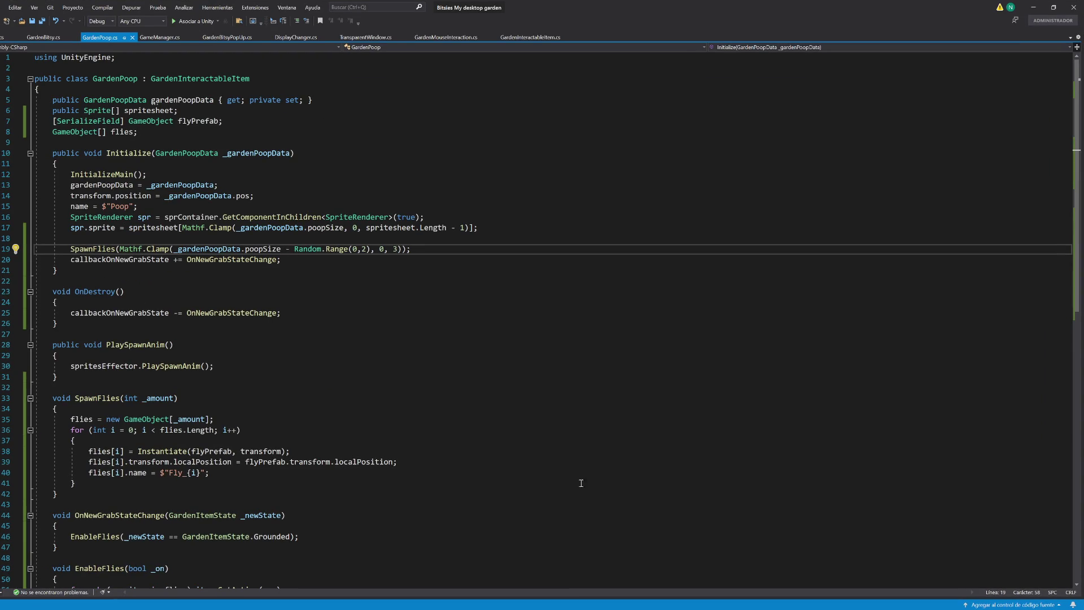
Step: Type a test line 'Hola que tal estoy trabaj' after line 20, then delete it
{"action": "key", "text": "alt+Tab"}
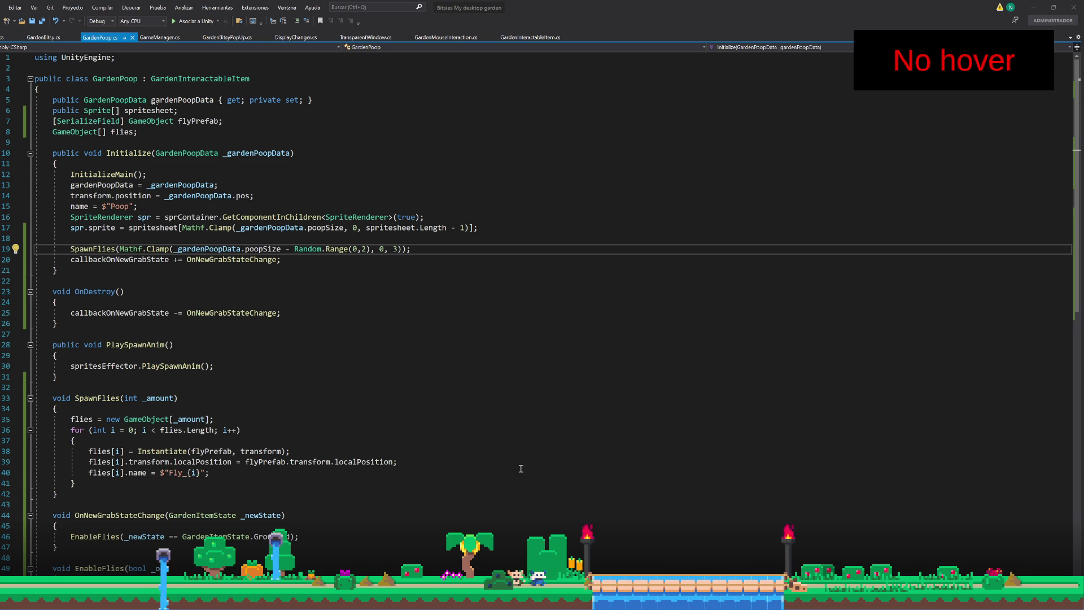
{"action": "left_click", "coordinate": [294, 259]}
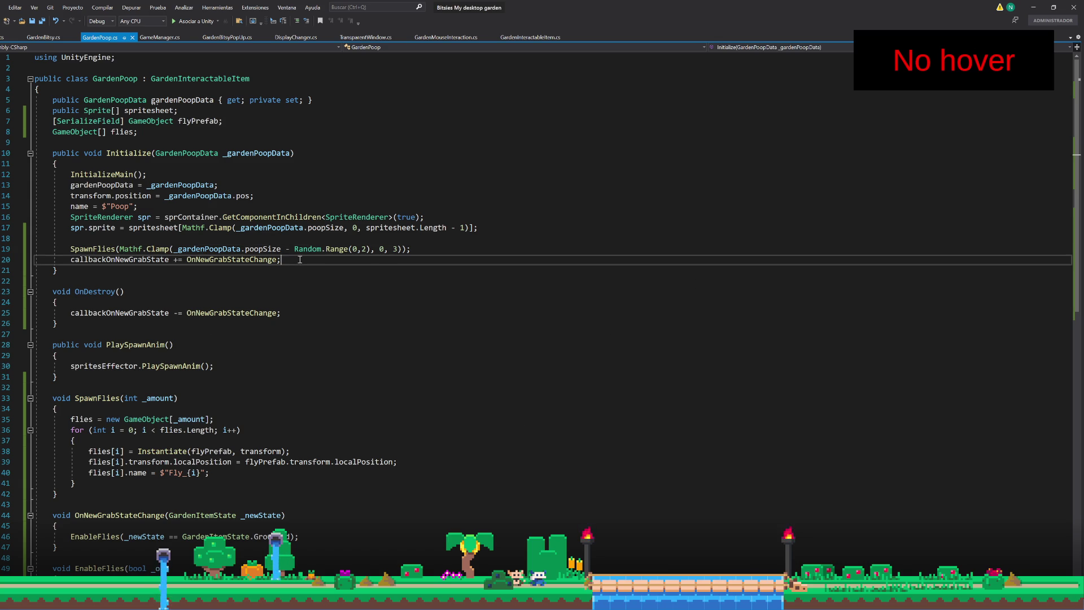
{"action": "key", "text": "Return"}
{"action": "type", "text": "Hola que tal estoy trabaj"}
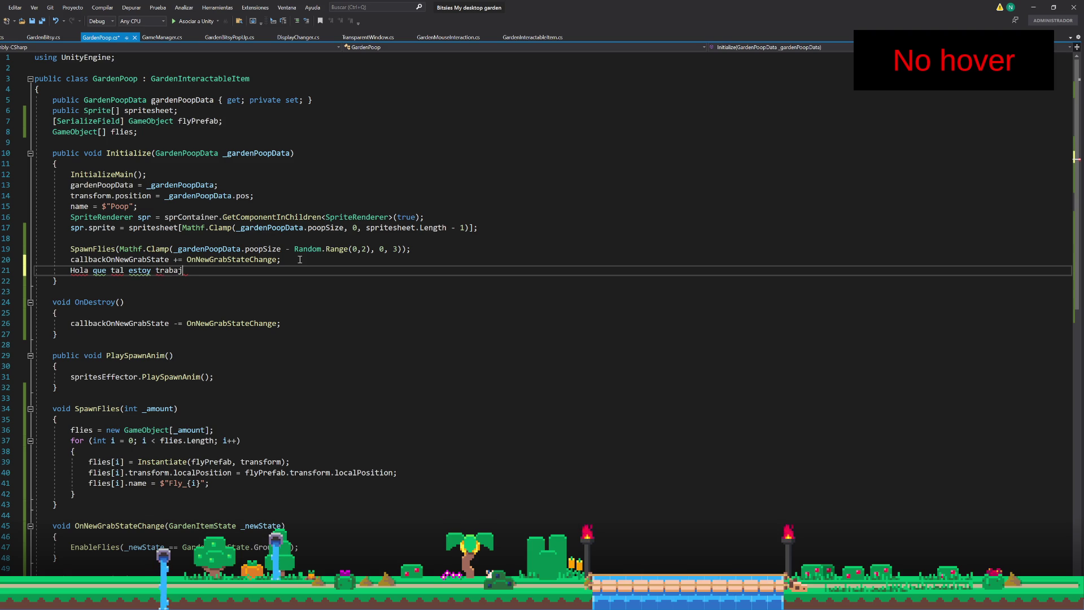
{"action": "left_click", "coordinate": [299, 259]}
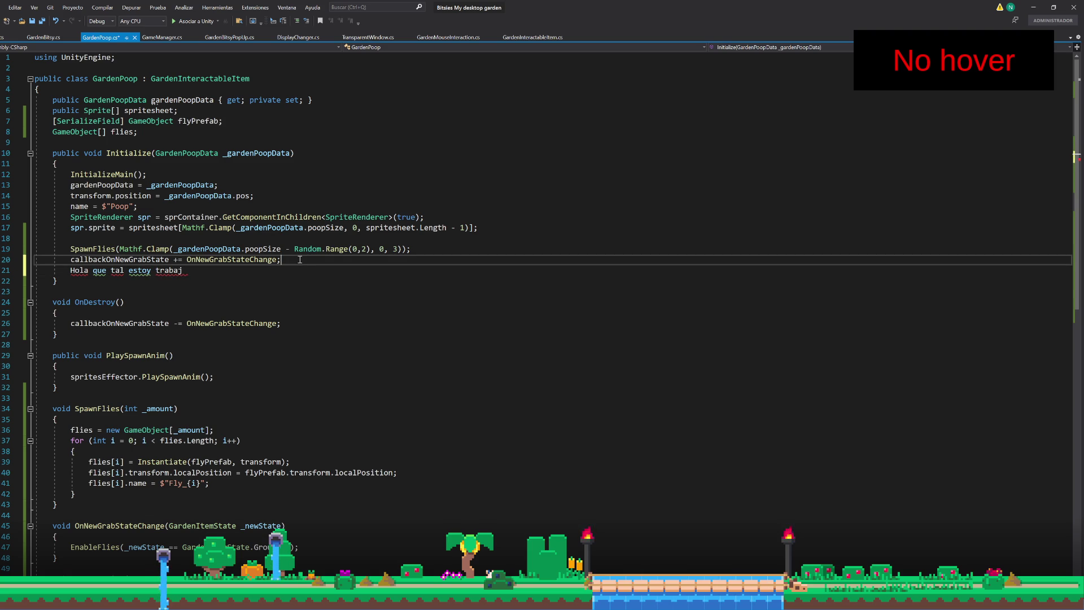
{"action": "key", "text": "shift+Down"}
{"action": "key", "text": "BackSpace"}
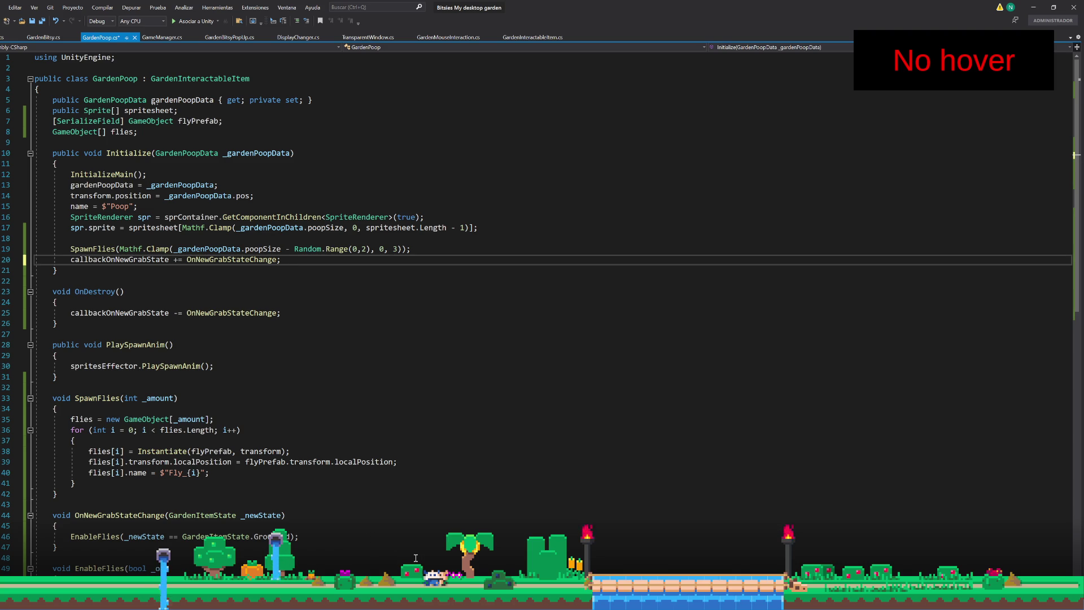
{"action": "mouse_move", "coordinate": [504, 585]}
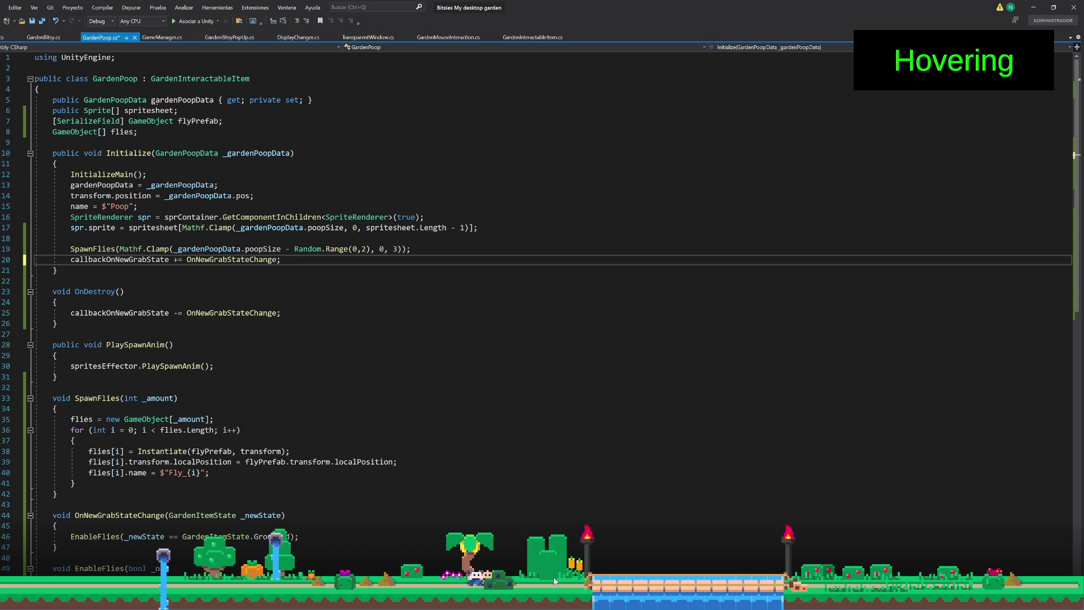
Step: Drag the poop piles to new spots in the desktop garden and check the Skullbit character's needs panel
{"action": "left_click_drag", "start_coordinate": [390, 587], "coordinate": [228, 579]}
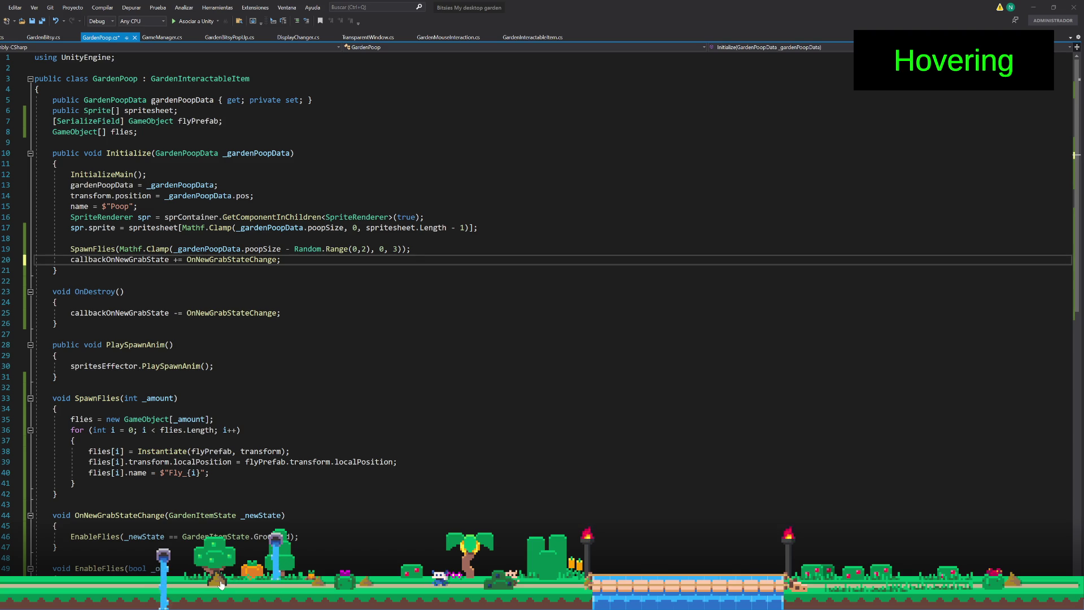
{"action": "mouse_move", "coordinate": [221, 585]}
{"action": "left_mouse_down"}
{"action": "mouse_move", "coordinate": [345, 553]}
{"action": "mouse_move", "coordinate": [361, 571]}
{"action": "left_mouse_up"}
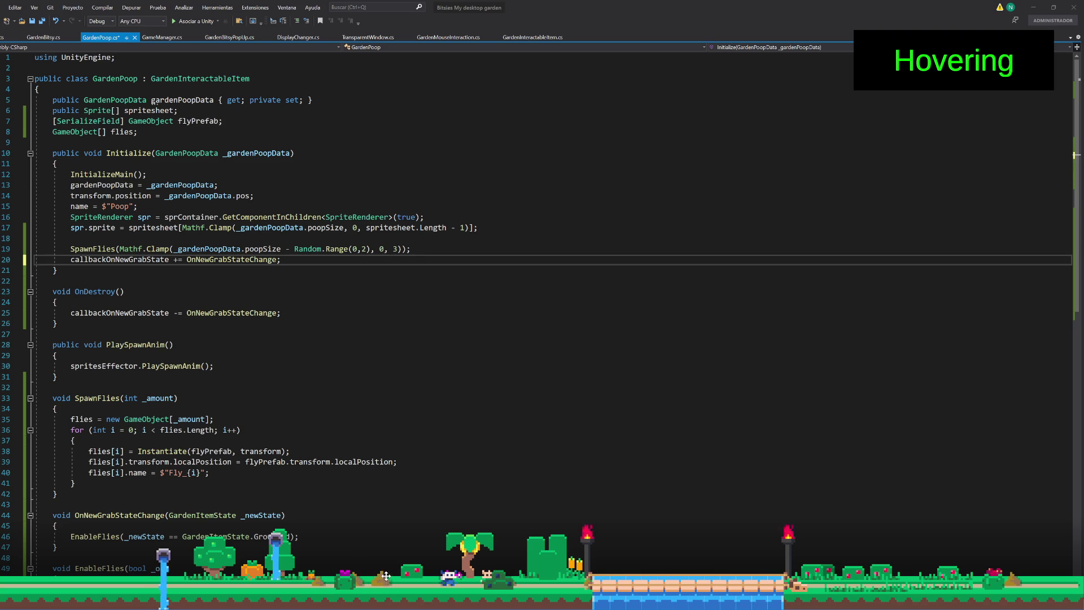
{"action": "left_click", "coordinate": [448, 582]}
{"action": "mouse_move", "coordinate": [448, 582]}
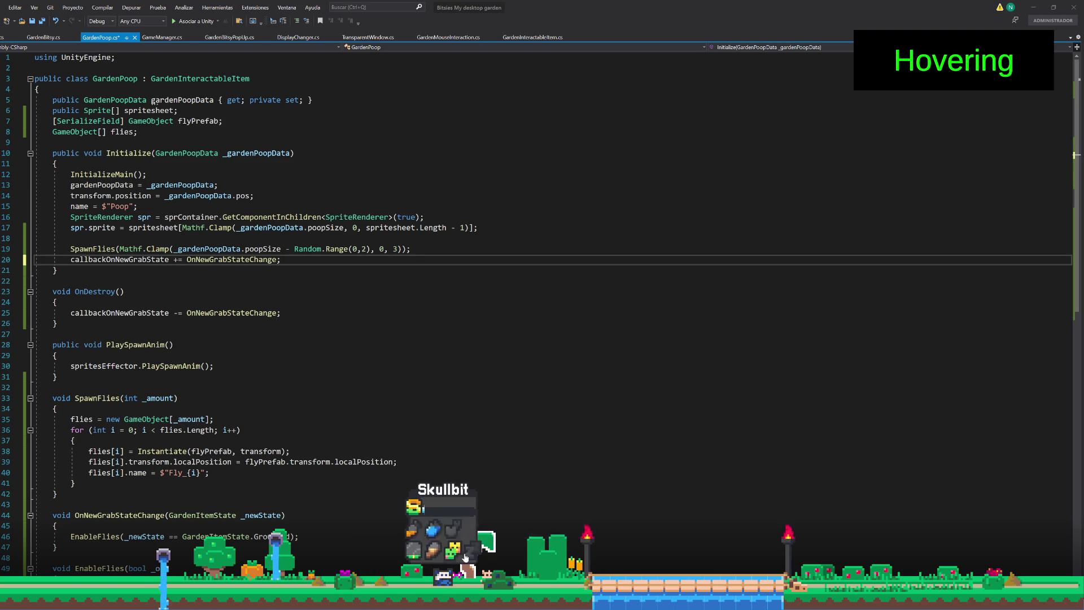
{"action": "mouse_move", "coordinate": [461, 555]}
{"action": "mouse_move", "coordinate": [427, 554]}
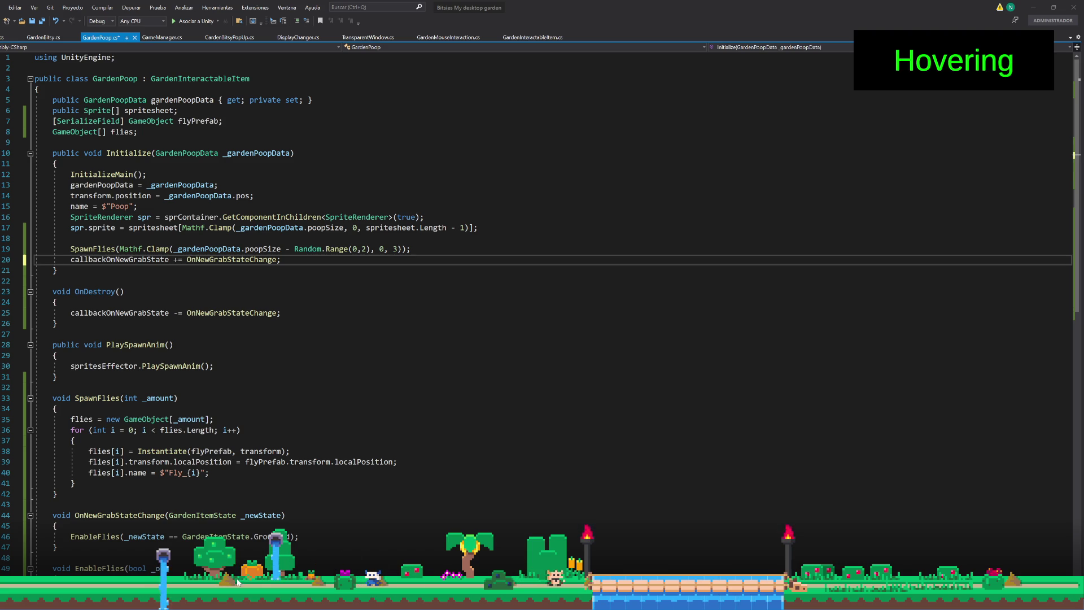
{"action": "mouse_move", "coordinate": [234, 582]}
{"action": "left_mouse_down"}
{"action": "mouse_move", "coordinate": [11, 576]}
{"action": "mouse_move", "coordinate": [78, 510]}
{"action": "mouse_move", "coordinate": [271, 568]}
{"action": "left_mouse_up"}
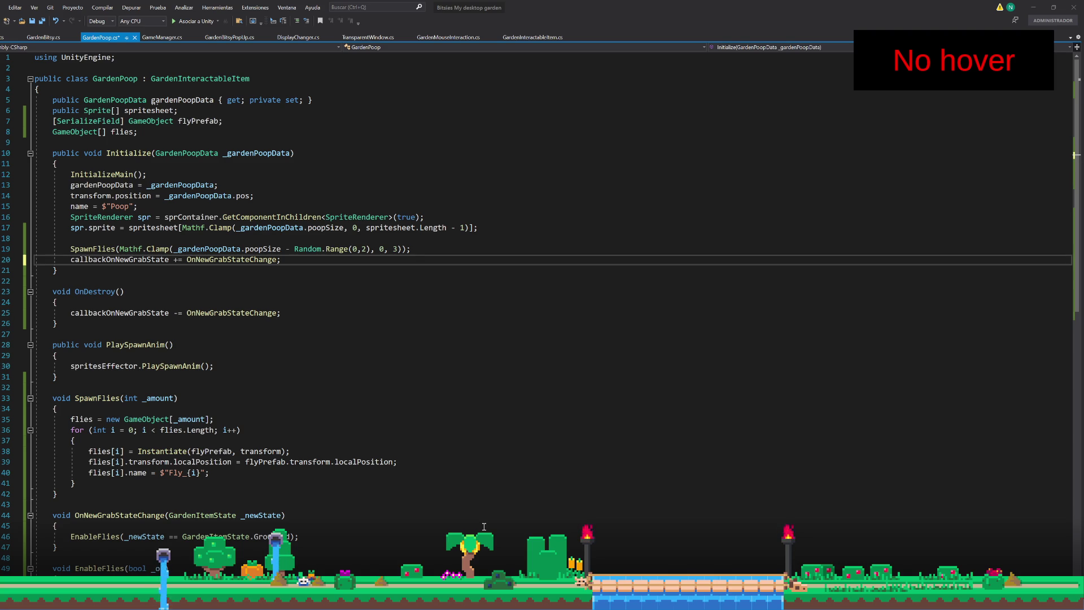
{"action": "mouse_move", "coordinate": [557, 599]}
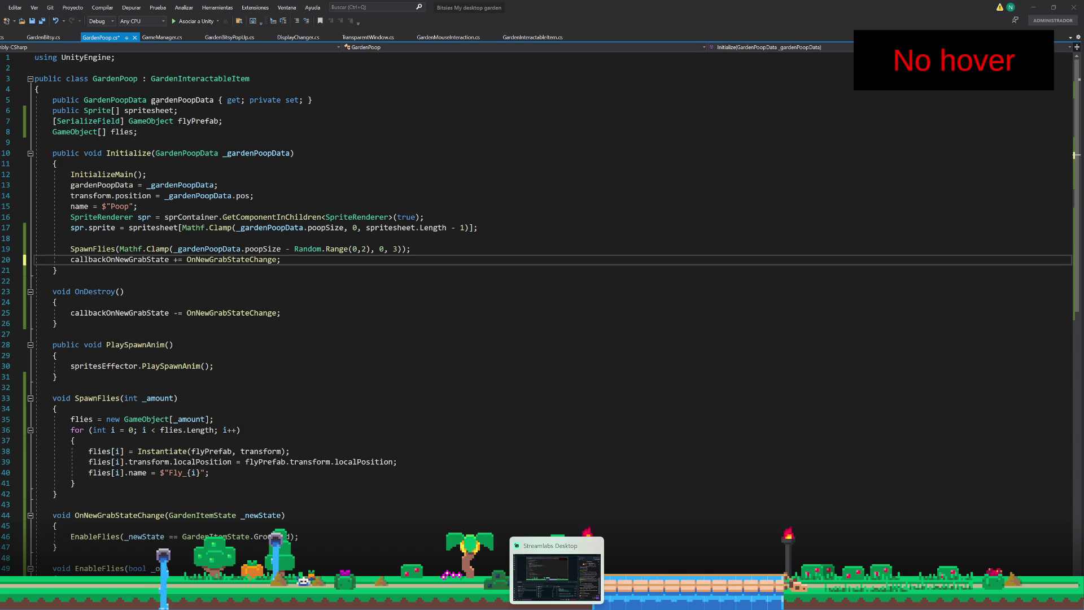
{"action": "left_click", "coordinate": [590, 599]}
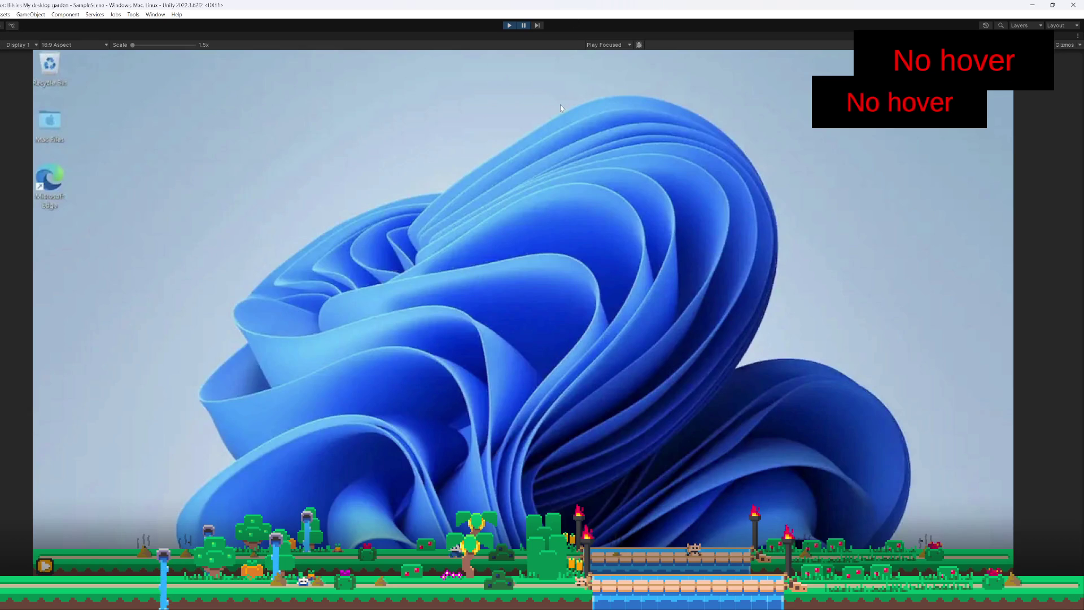
Step: Pause the running desktop garden game from the toolbar
{"action": "left_click", "coordinate": [522, 26]}
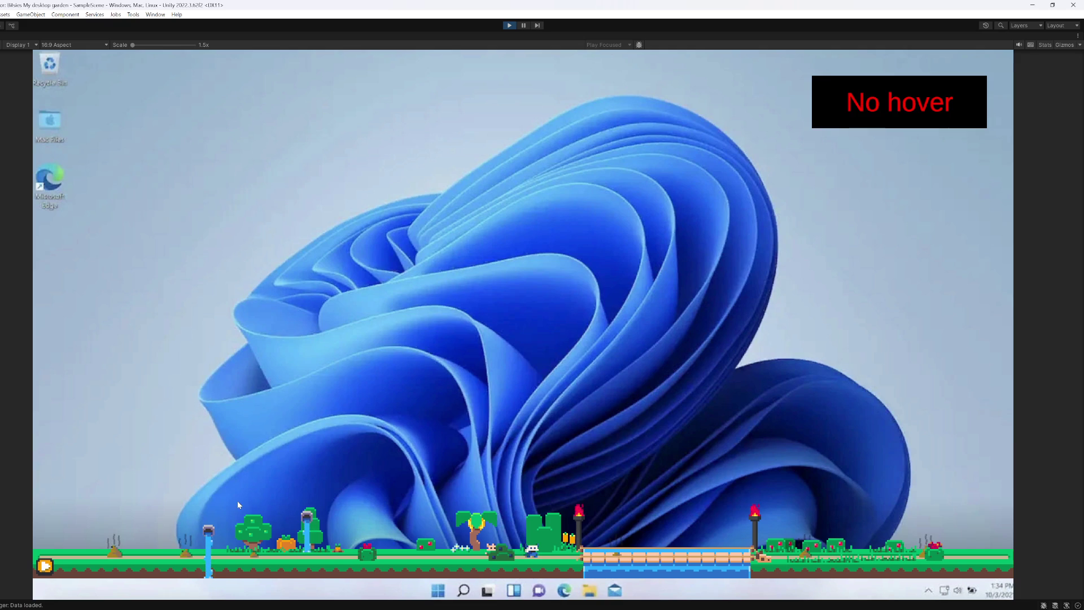
Step: Lift the steaming poop pile high in the Game view, then set it back down on the ground
{"action": "mouse_move", "coordinate": [120, 542]}
{"action": "left_mouse_down"}
{"action": "mouse_move", "coordinate": [187, 455]}
{"action": "mouse_move", "coordinate": [353, 402]}
{"action": "left_mouse_up"}
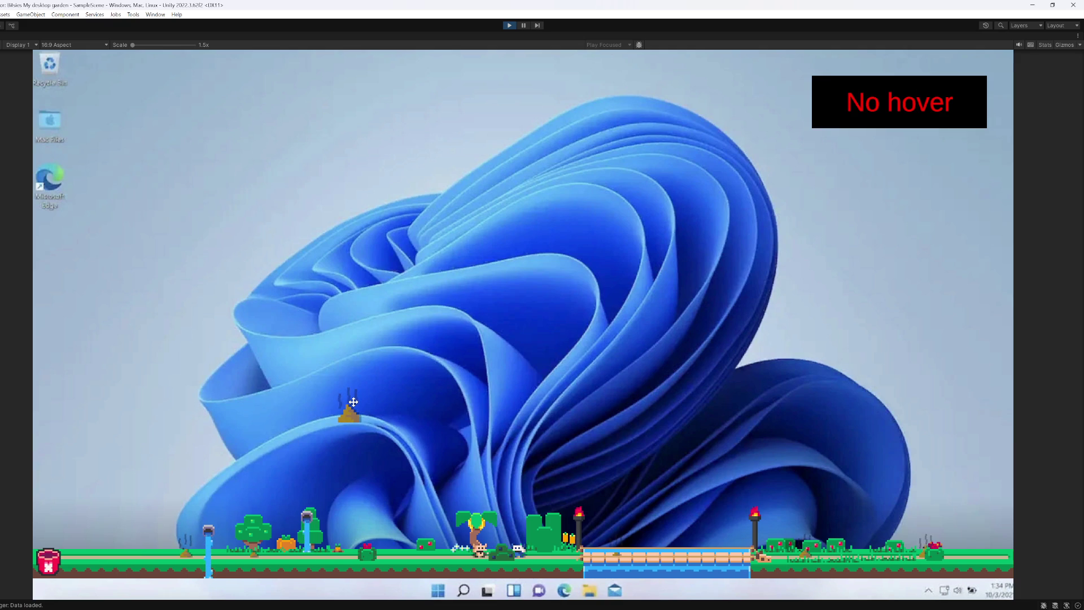
{"action": "left_click_drag", "start_coordinate": [353, 402], "coordinate": [159, 470]}
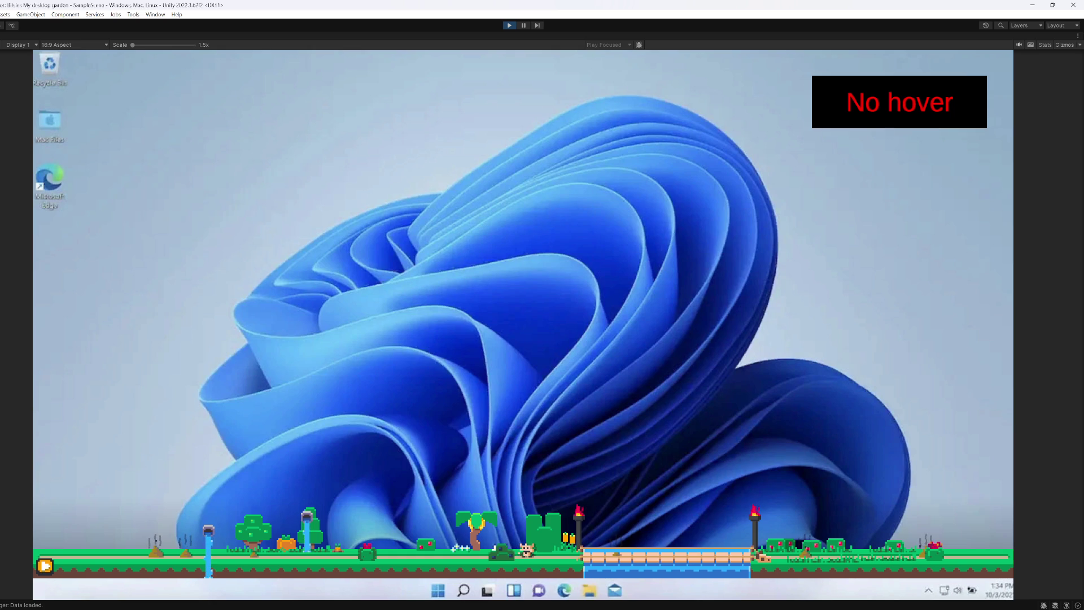
Step: Exit play mode, open the GardenPoop prefab, and select the central Smell wisp
{"action": "left_click", "coordinate": [508, 25]}
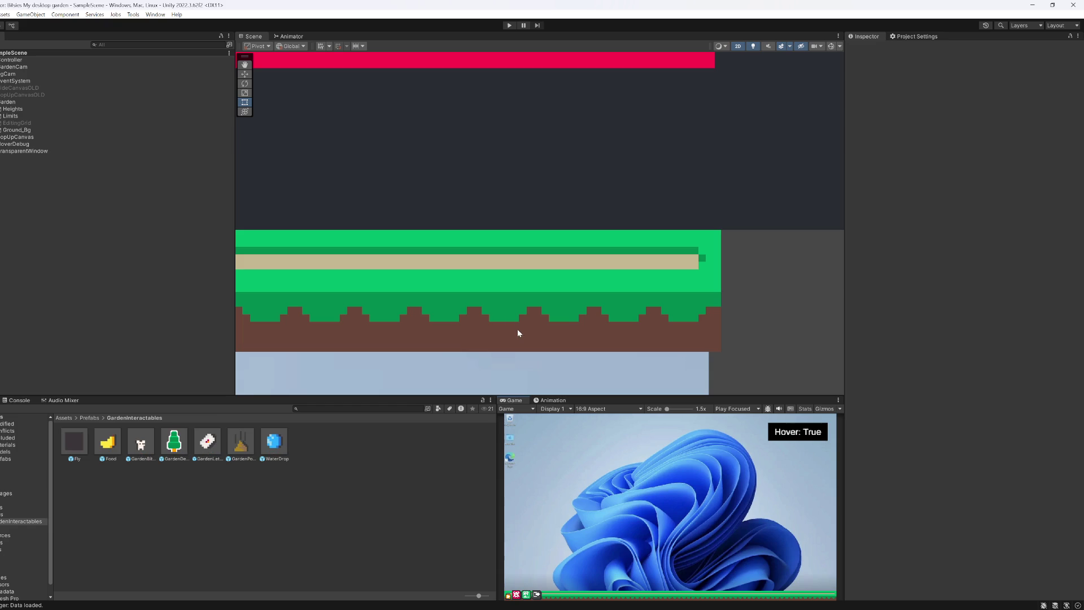
{"action": "double_click", "coordinate": [232, 442]}
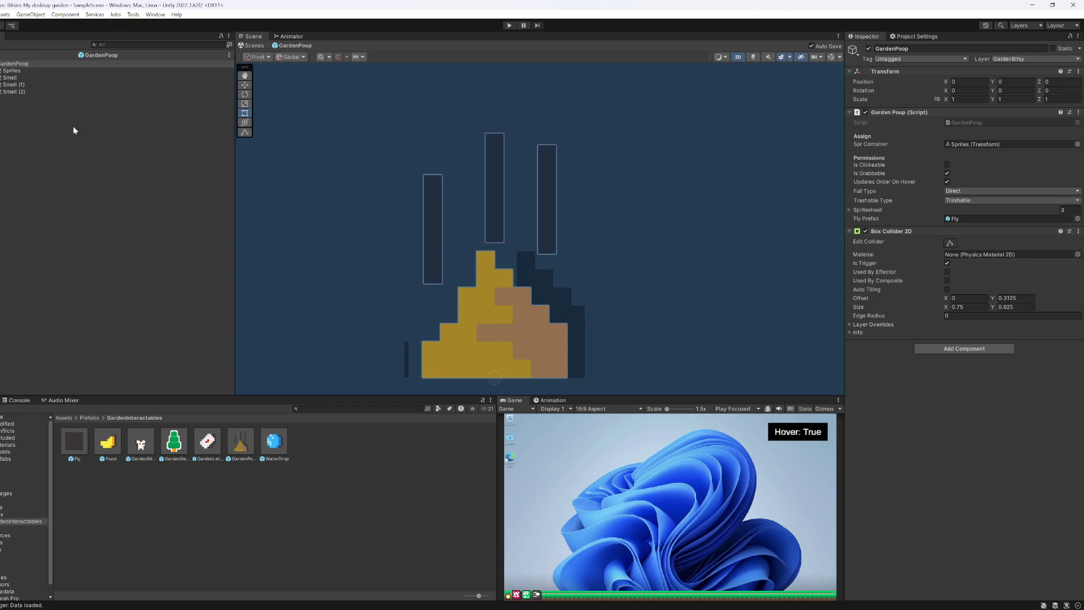
{"action": "left_click", "coordinate": [30, 84]}
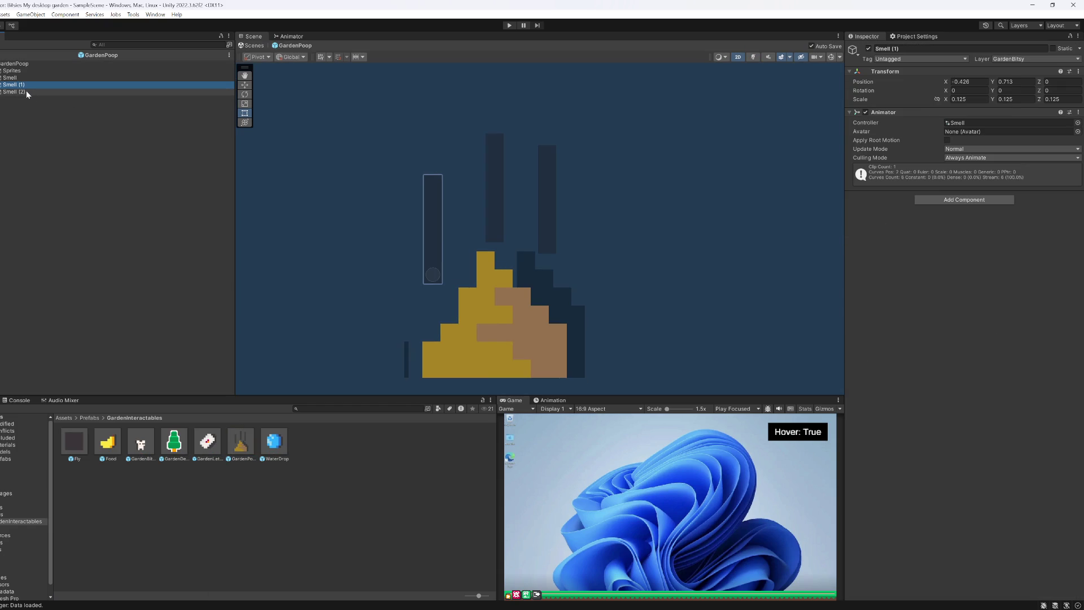
{"action": "left_click", "coordinate": [17, 77]}
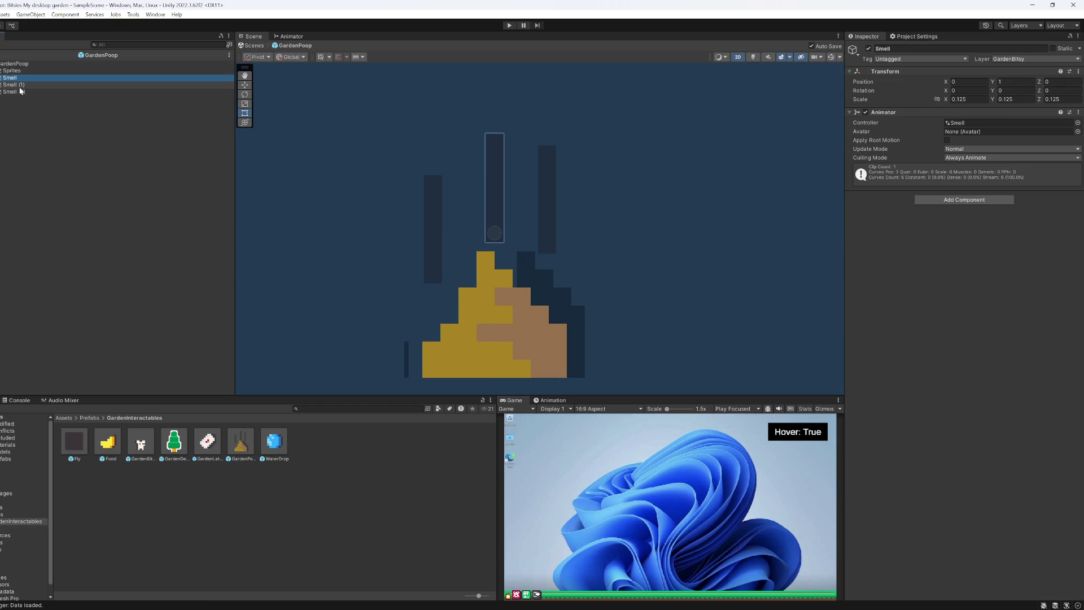
{"action": "scroll", "coordinate": [544, 225], "scroll_direction": "up", "scroll_amount": 3}
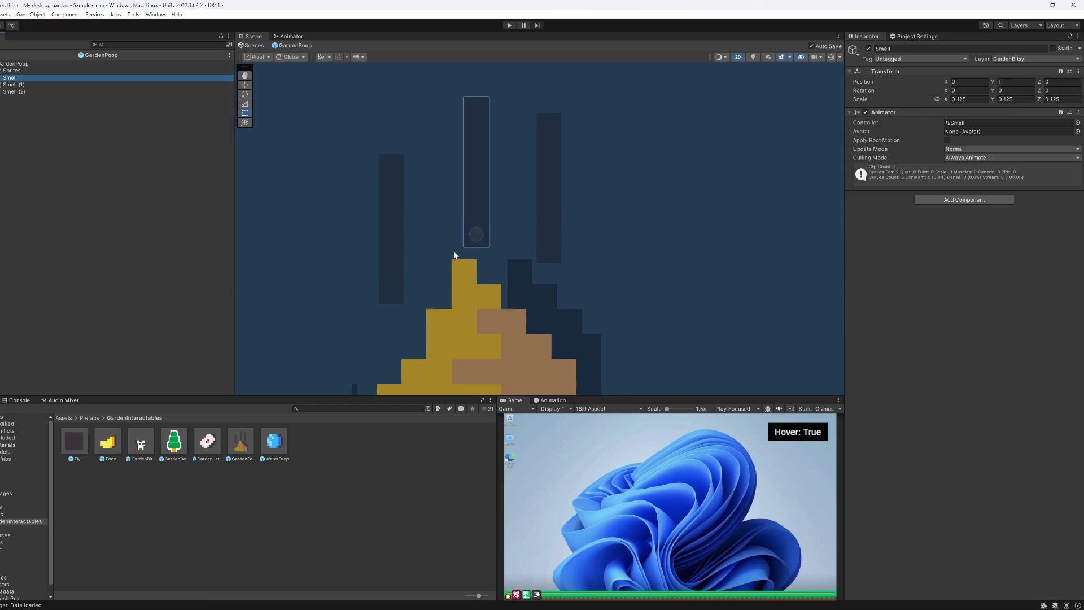
{"action": "left_click_drag", "start_coordinate": [481, 281], "coordinate": [522, 286]}
Step: Move the central Smell wisp upward and set its Position Y to 1.05
{"action": "key", "text": "w"}
{"action": "left_click_drag", "start_coordinate": [522, 246], "coordinate": [508, 236]}
{"action": "left_click", "coordinate": [1020, 83]}
{"action": "type", "text": "1.5"}
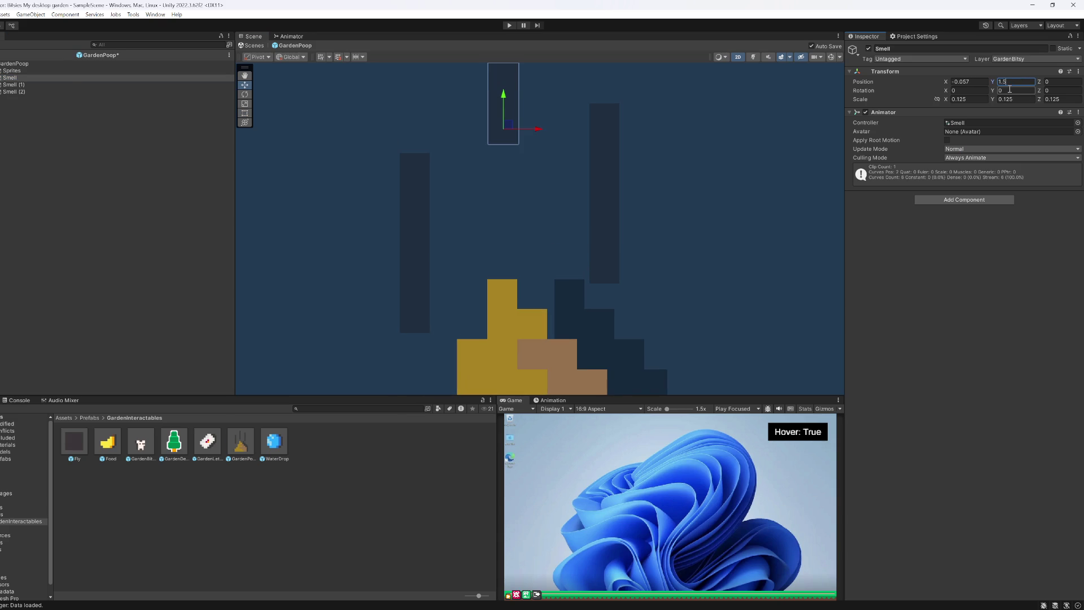
{"action": "key", "text": "BackSpace"}
{"action": "type", "text": "05"}
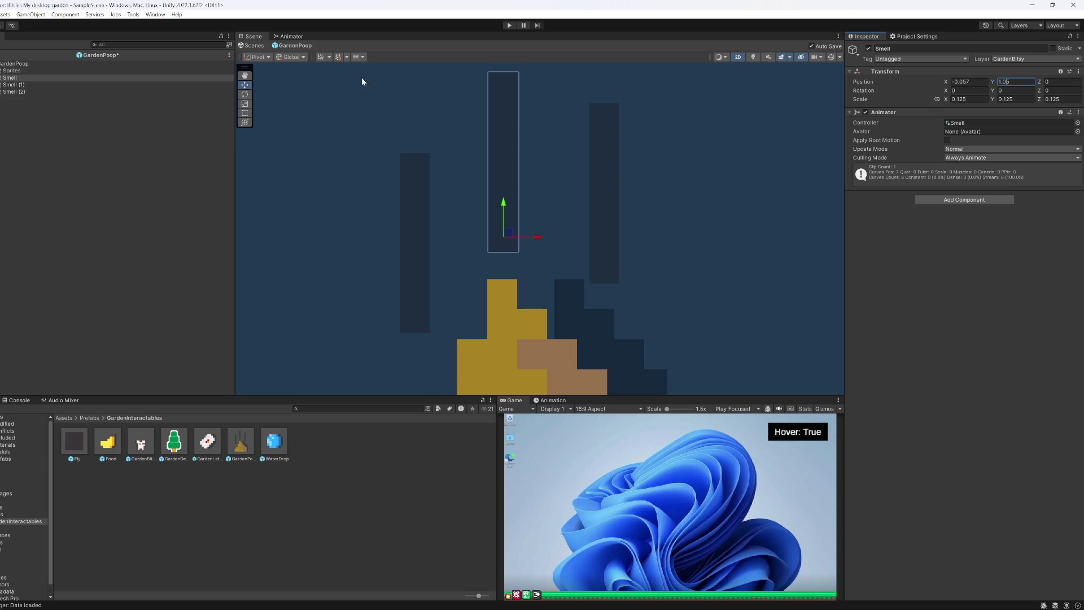
{"action": "left_click", "coordinate": [15, 87]}
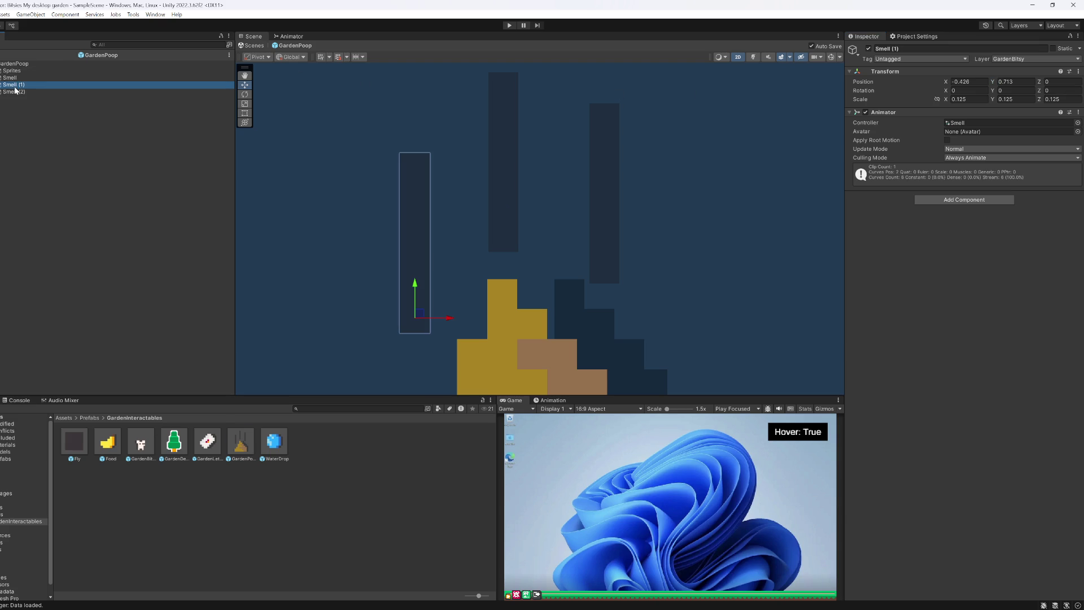
Step: Shift the Smell (1) wisp right and set its Position Y to 0.5+.125 (0.6875)
{"action": "left_click_drag", "start_coordinate": [419, 316], "coordinate": [447, 322]}
{"action": "left_click", "coordinate": [1009, 82]}
{"action": "type", "text": "0.5"}
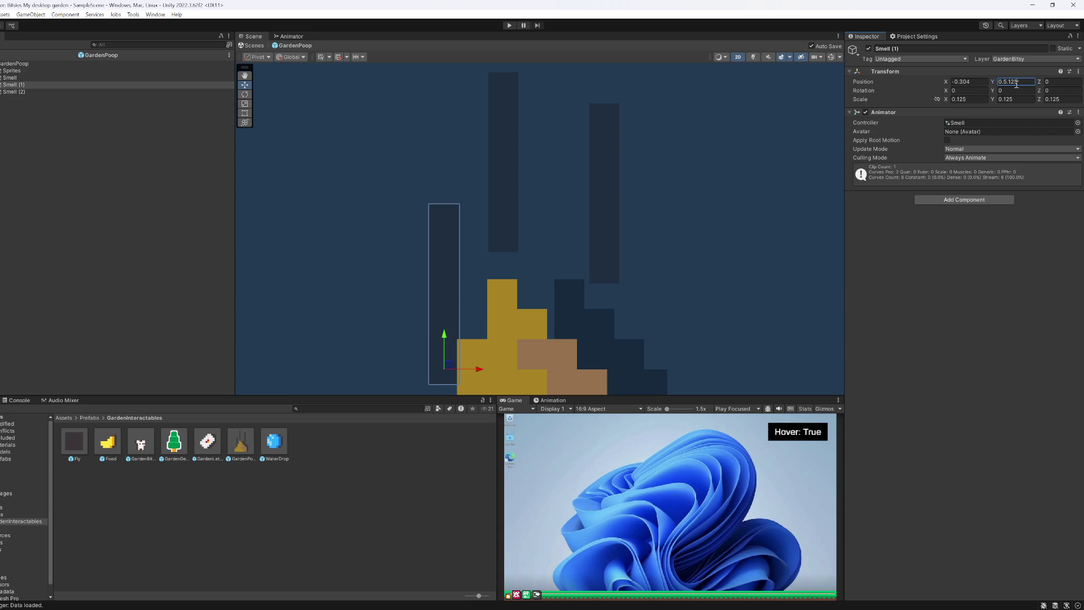
{"action": "type", "text": "+"}
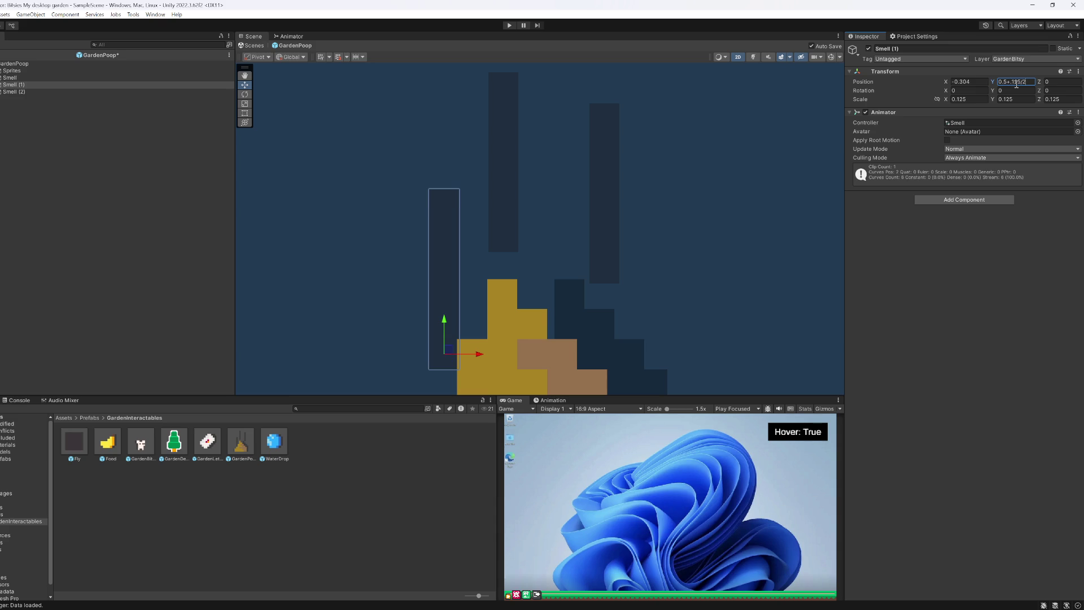
{"action": "type", "text": ".125"}
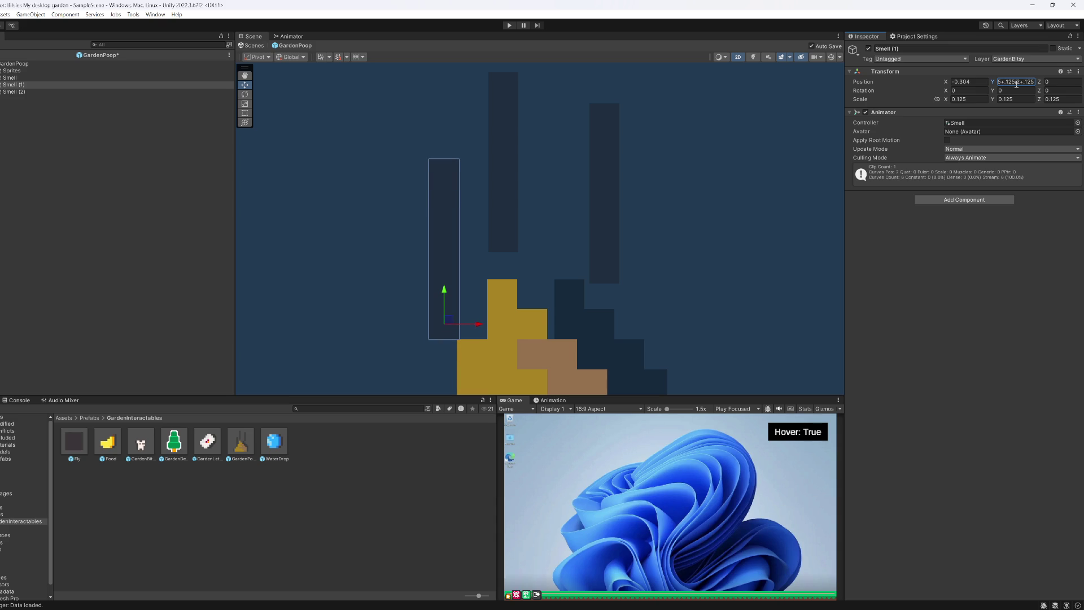
{"action": "key", "text": "Return"}
Step: Set Smell (1)'s Position X to -0.0625, then edit it with a .35 offset
{"action": "left_click", "coordinate": [977, 85]}
{"action": "type", "text": "-0.0"}
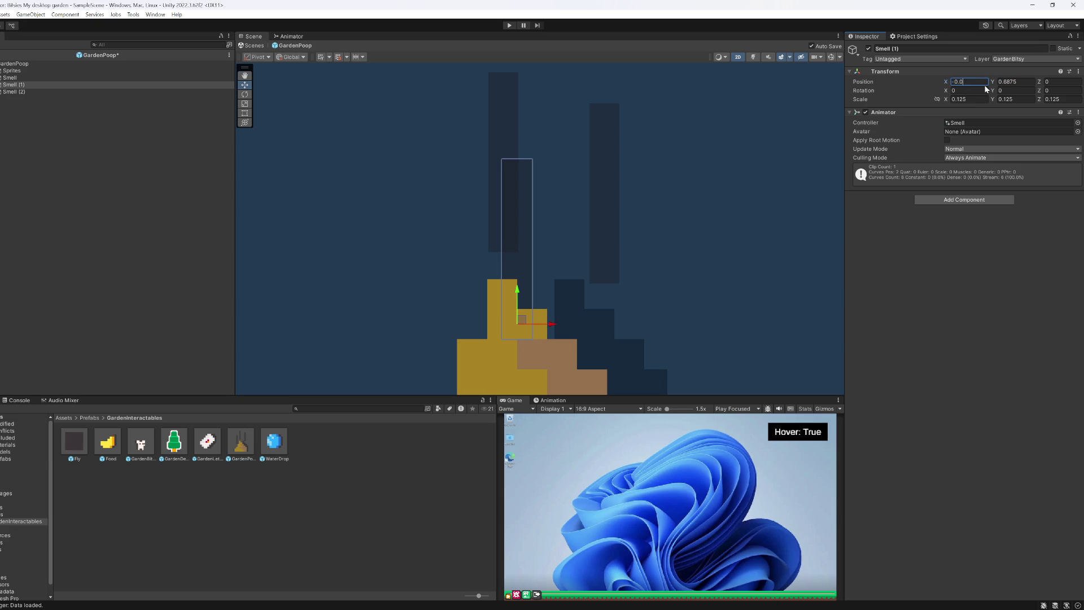
{"action": "type", "text": "125"}
{"action": "key", "text": "BackSpace"}
{"action": "key", "text": "BackSpace"}
{"action": "key", "text": "BackSpace"}
{"action": "type", "text": "0625"}
{"action": "key", "text": "Return"}
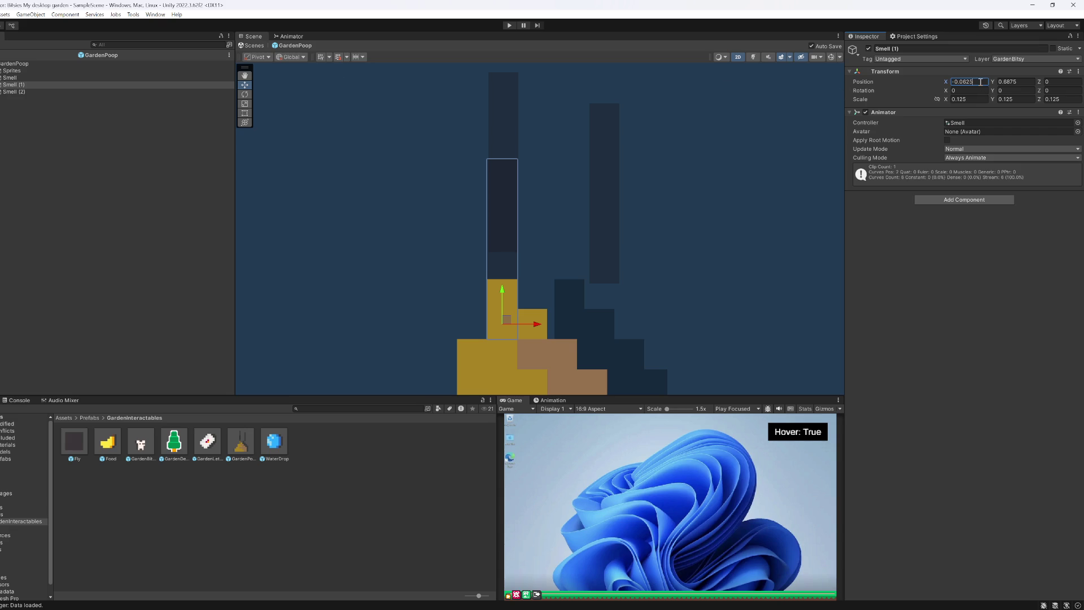
{"action": "type", "text": "-.25"}
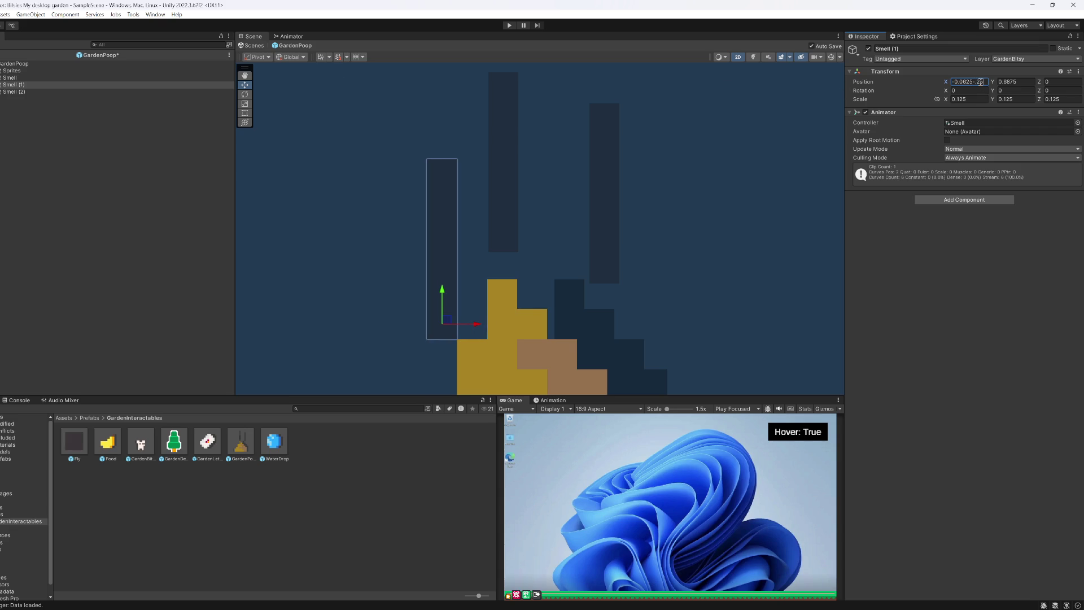
{"action": "key", "text": "BackSpace"}
{"action": "key", "text": "BackSpace"}
{"action": "type", "text": "35"}
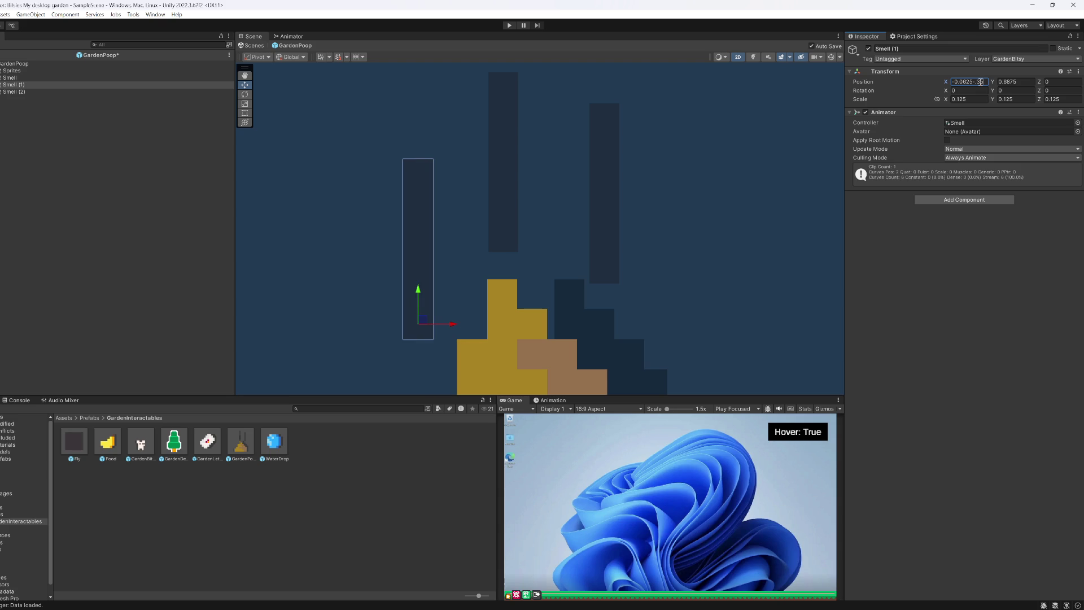
Step: Give Smell (2) Position X -0.0625, raise its Y, then select all three Smell wisps
{"action": "left_click", "coordinate": [14, 92]}
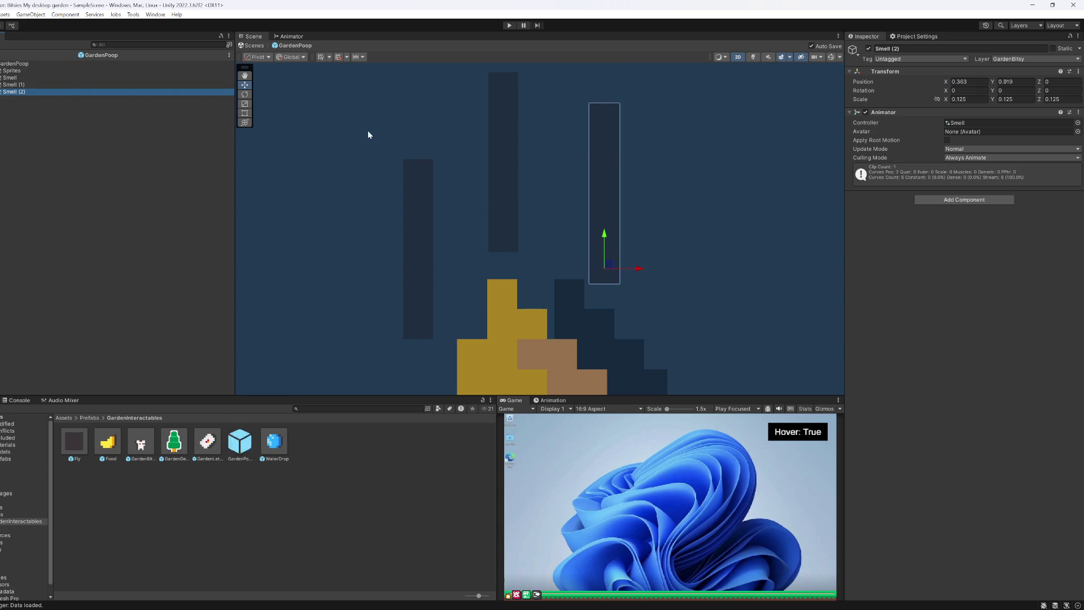
{"action": "left_click", "coordinate": [985, 82]}
{"action": "type", "text": "-0.0625"}
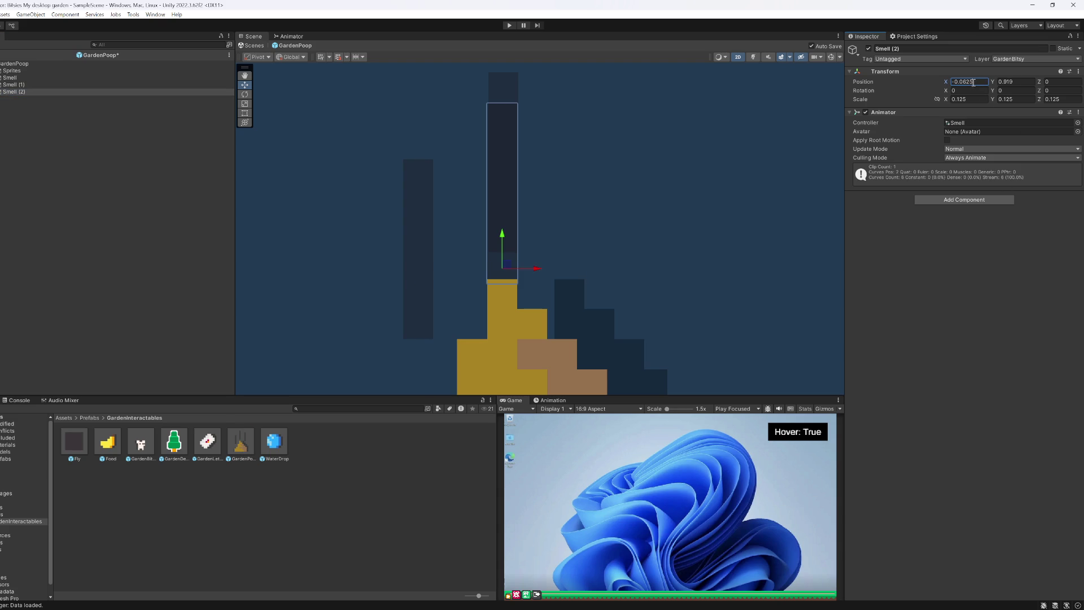
{"action": "left_click", "coordinate": [1011, 82]}
{"action": "type", "text": "-0.0625"}
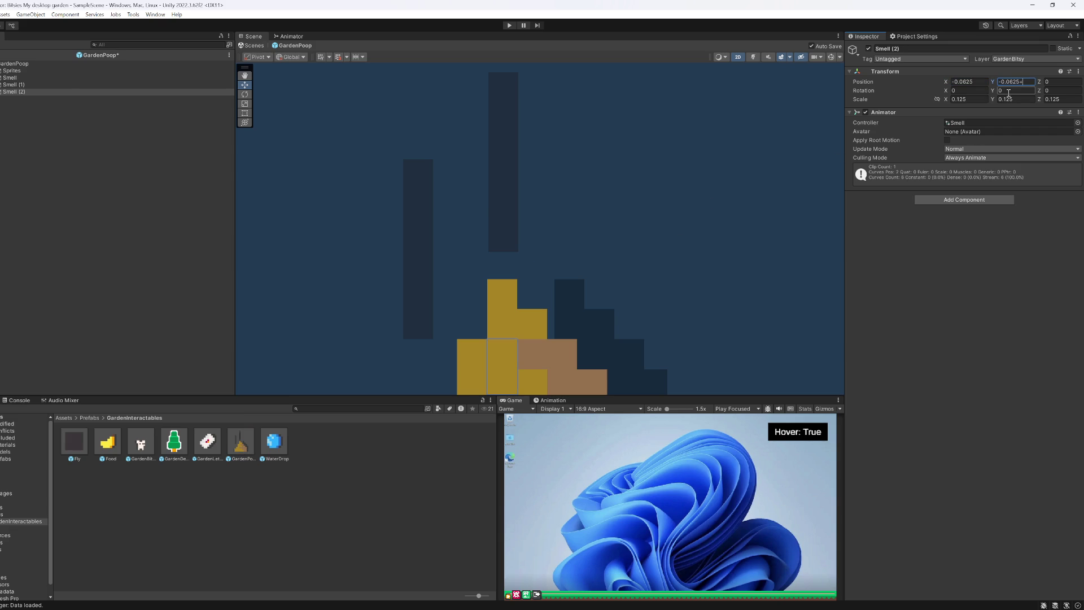
{"action": "type", "text": "5"}
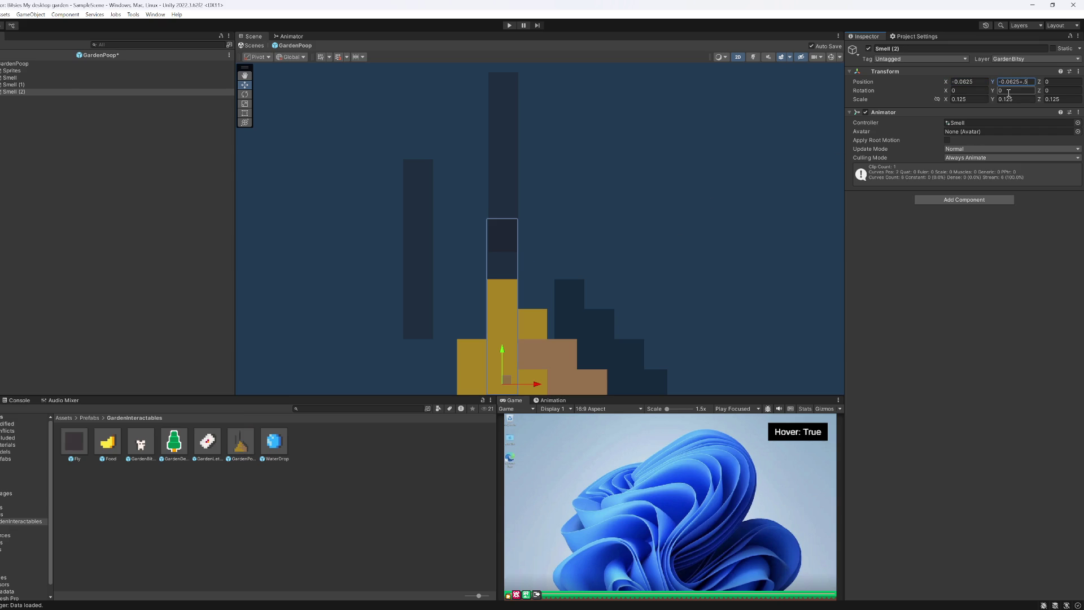
{"action": "type", "text": "11"}
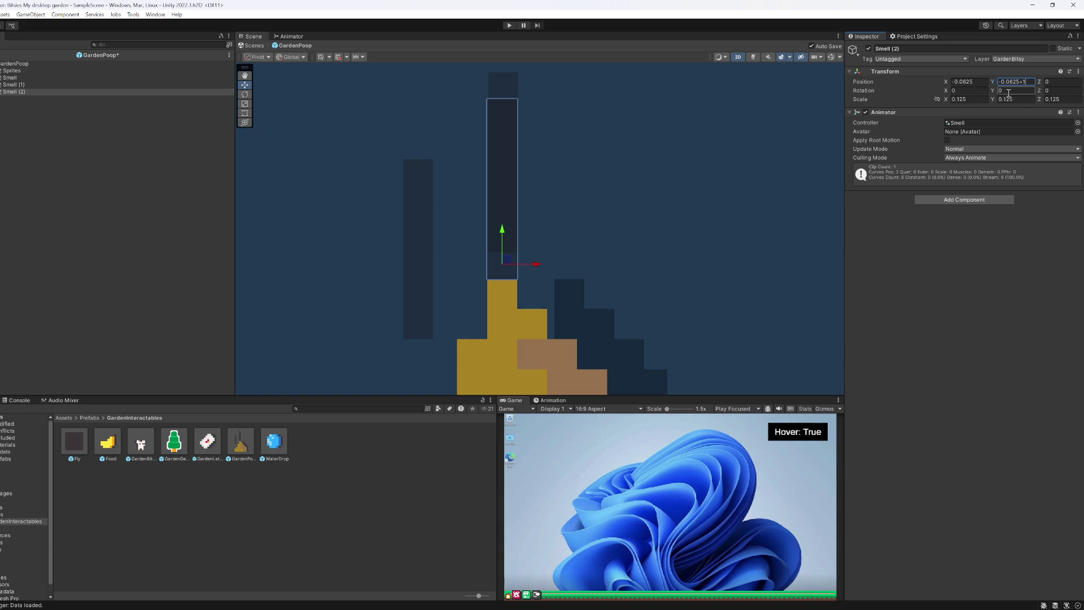
{"action": "left_click", "coordinate": [76, 134]}
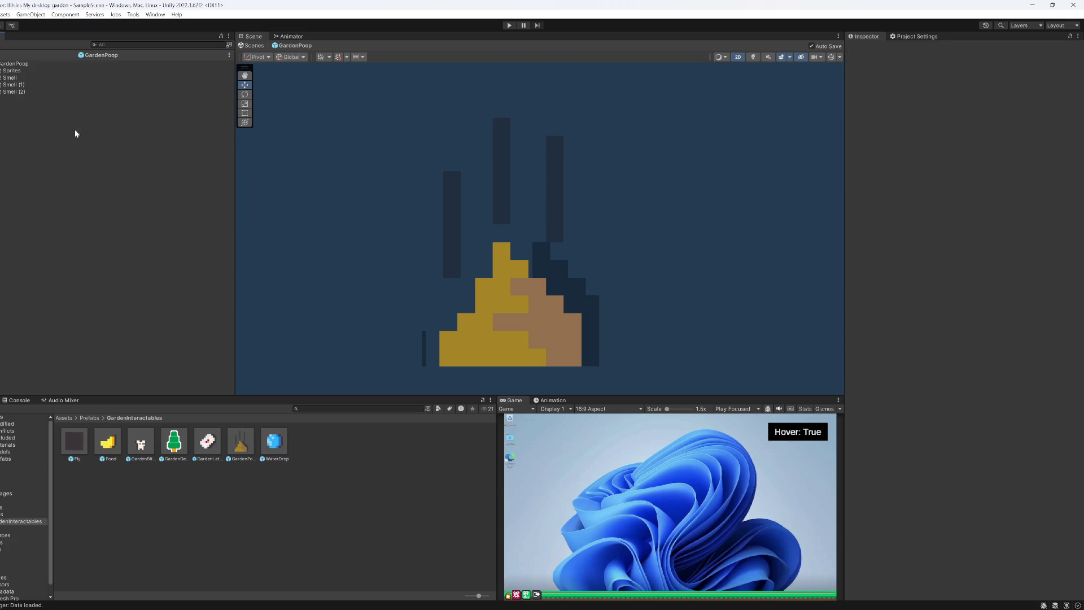
{"action": "left_click", "coordinate": [12, 77]}
{"action": "left_click", "coordinate": [14, 92], "text": "shift"}
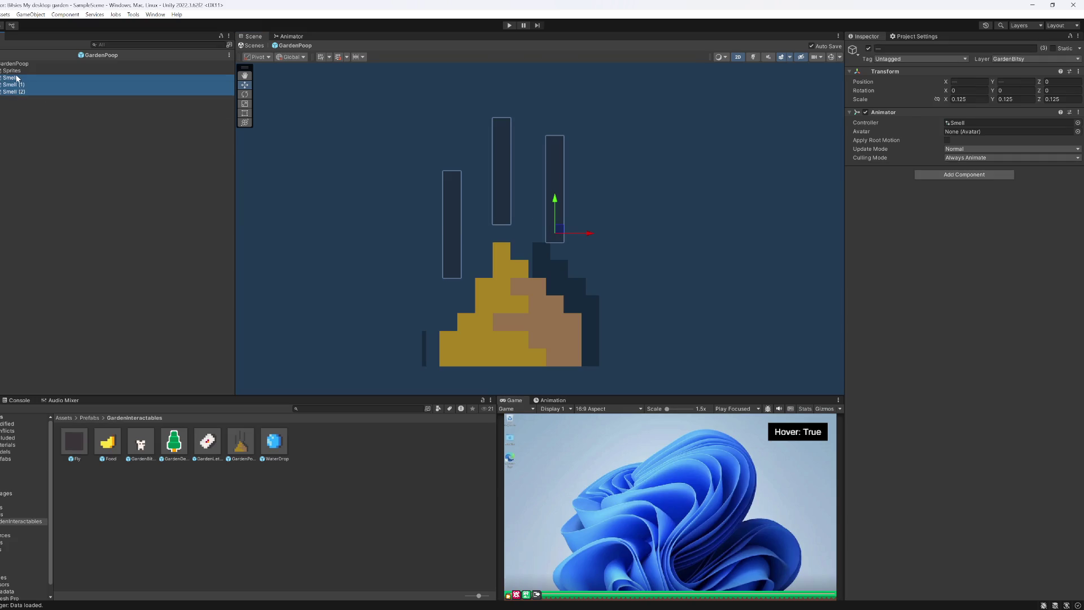
Step: Unfold the wisps, select the three Smell (3) pieces, and confirm their colour alpha
{"action": "key", "text": "Right"}
{"action": "left_click", "coordinate": [19, 84]}
{"action": "left_click", "coordinate": [25, 175]}
{"action": "left_click", "coordinate": [26, 141], "text": "ctrl"}
{"action": "left_click", "coordinate": [28, 106], "text": "ctrl"}
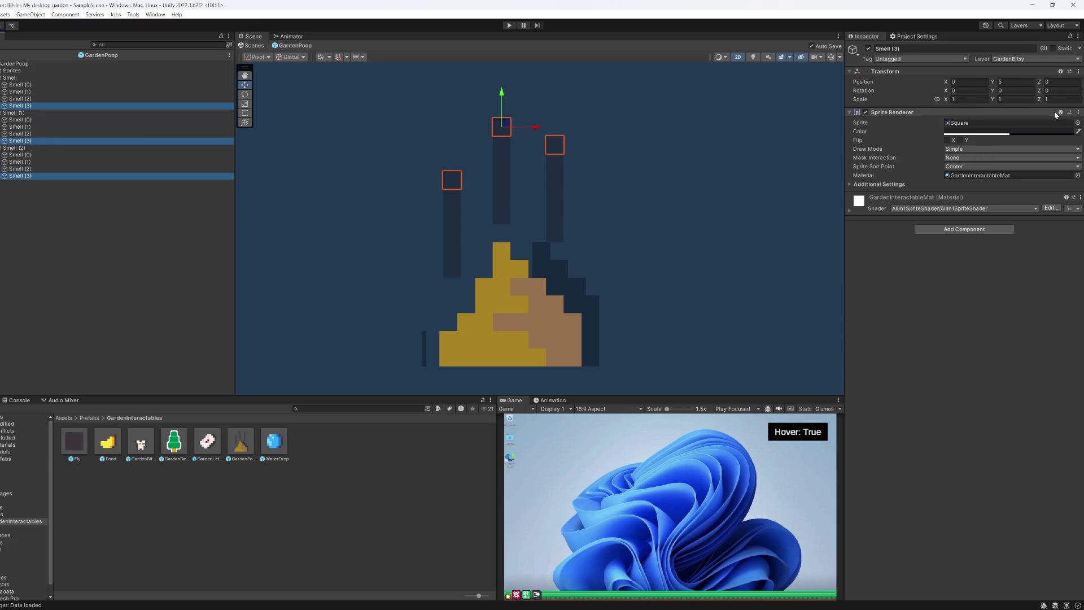
{"action": "left_click", "coordinate": [1005, 132]}
{"action": "left_click", "coordinate": [1067, 301]}
{"action": "key", "text": "Return"}
Step: Set the three Smell (2) pieces' Sprite Renderer colour alpha to 64+32 (96)
{"action": "left_click", "coordinate": [25, 168]}
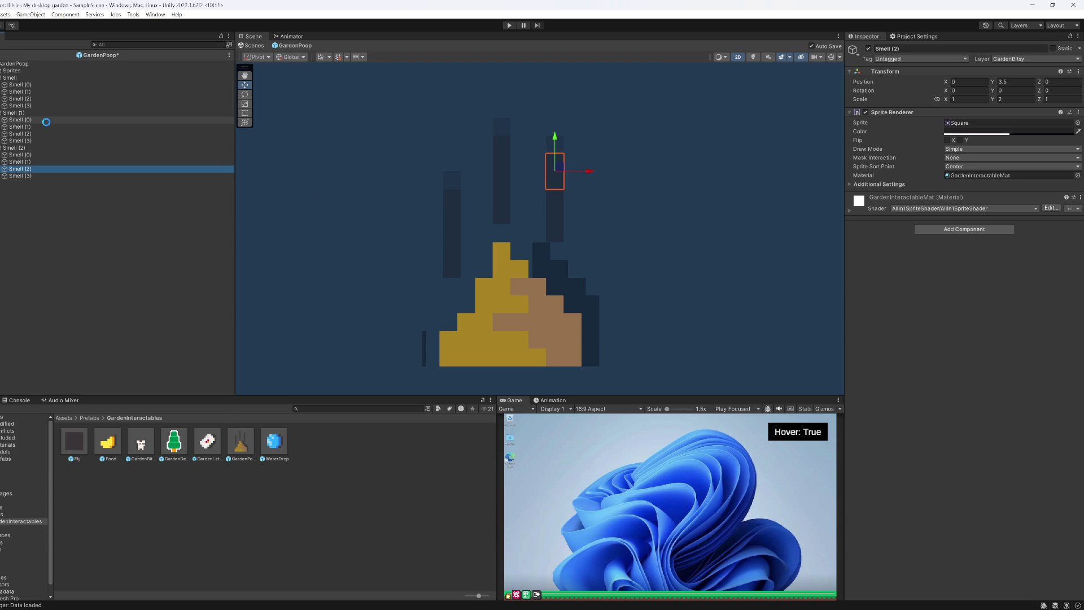
{"action": "left_click", "coordinate": [29, 100], "text": "ctrl"}
{"action": "left_click", "coordinate": [31, 135], "text": "ctrl"}
{"action": "left_click", "coordinate": [993, 123]}
{"action": "left_click", "coordinate": [993, 132]}
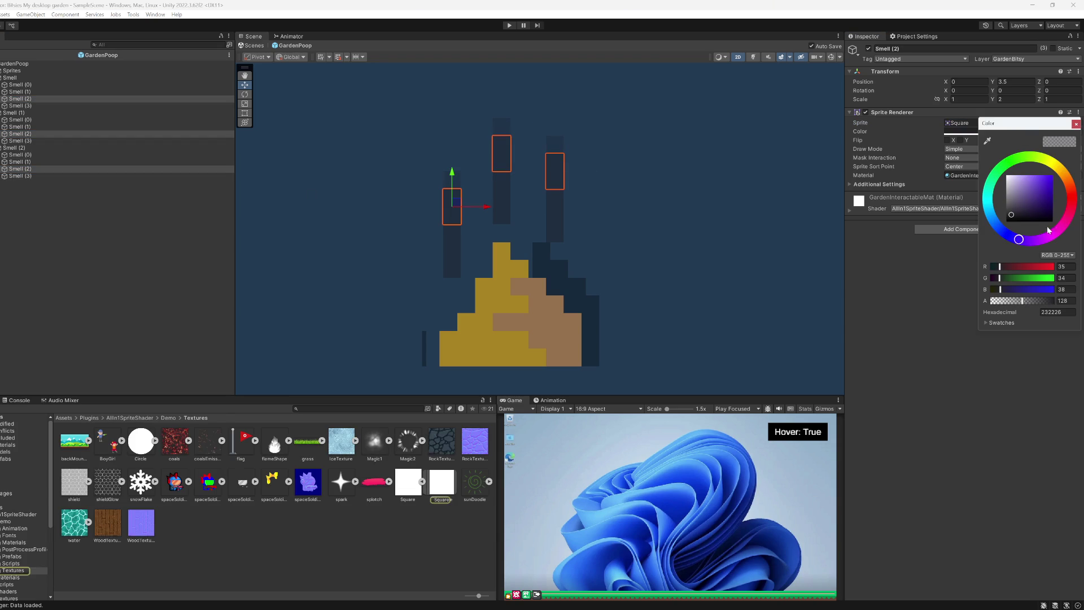
{"action": "left_click", "coordinate": [1069, 300]}
{"action": "type", "text": "64+32"}
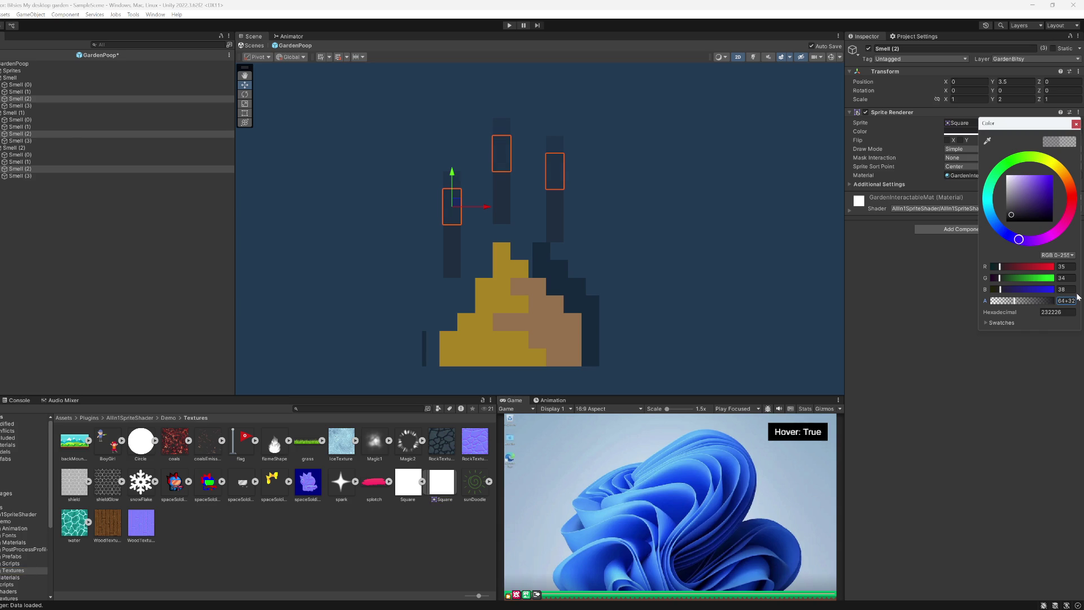
{"action": "key", "text": "Return"}
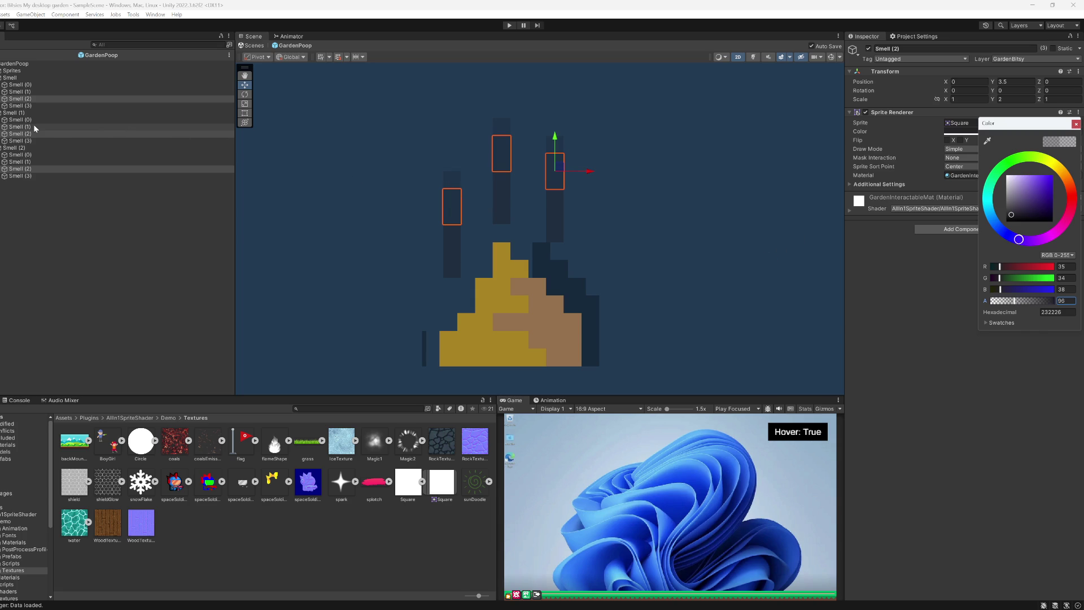
{"action": "left_click", "coordinate": [33, 124]}
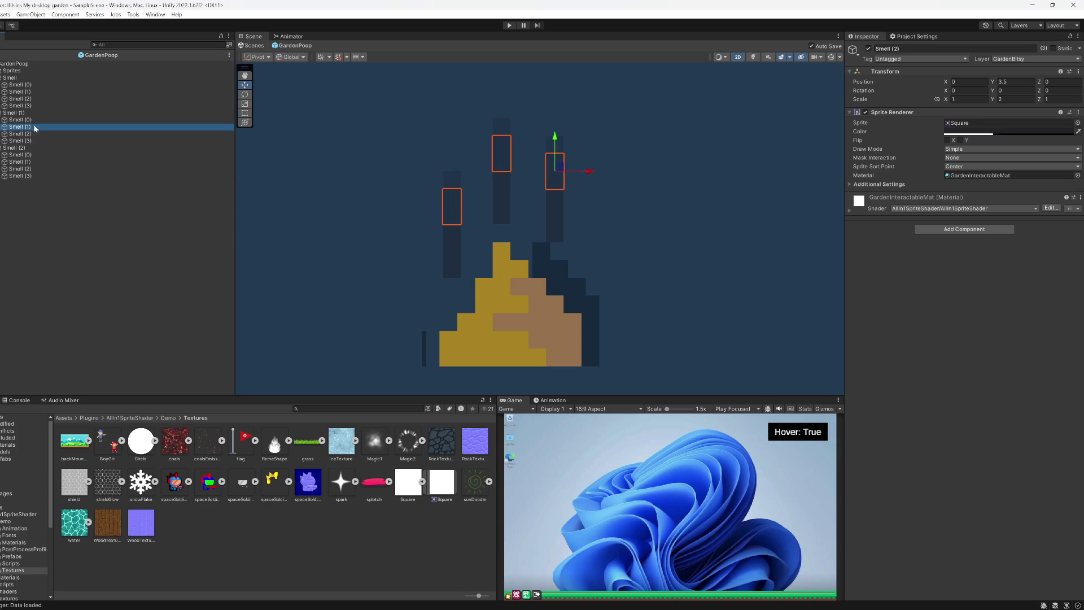
Step: Set the Smell (1) pieces' colour alpha to 112 and save the prefab
{"action": "left_click", "coordinate": [33, 168], "text": "ctrl"}
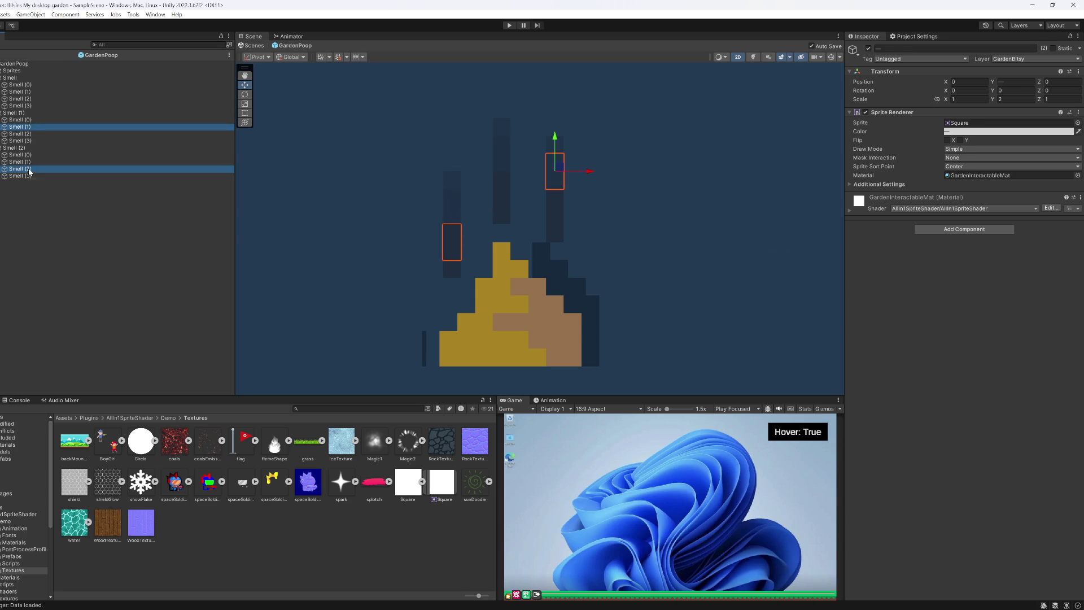
{"action": "left_click", "coordinate": [32, 162]}
{"action": "left_click", "coordinate": [33, 92], "text": "ctrl"}
{"action": "left_click", "coordinate": [1021, 132]}
{"action": "left_click", "coordinate": [1072, 302]}
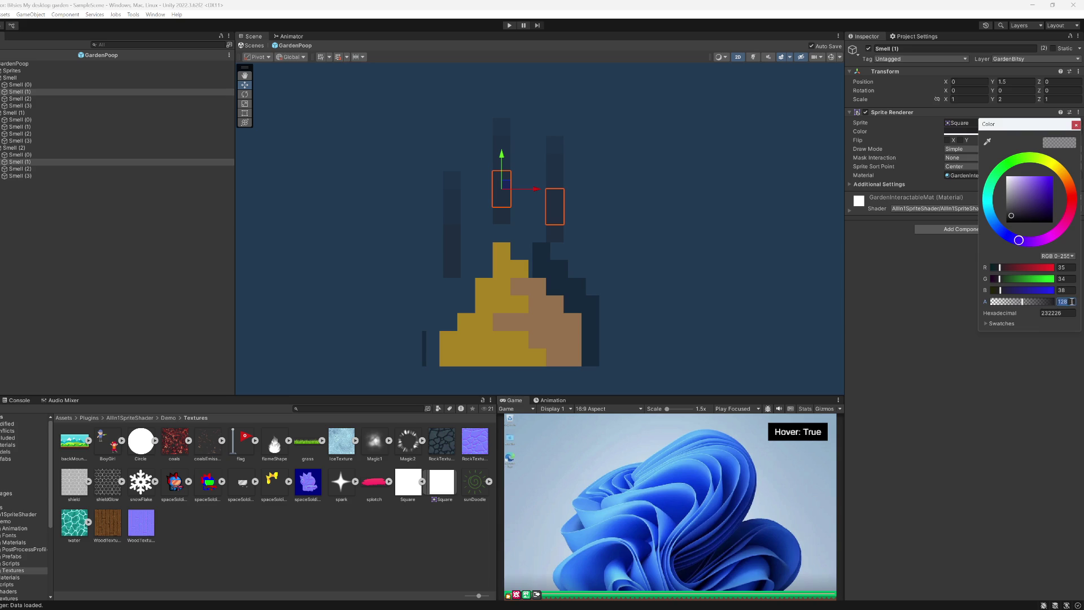
{"action": "key", "text": "BackSpace"}
{"action": "type", "text": "64"}
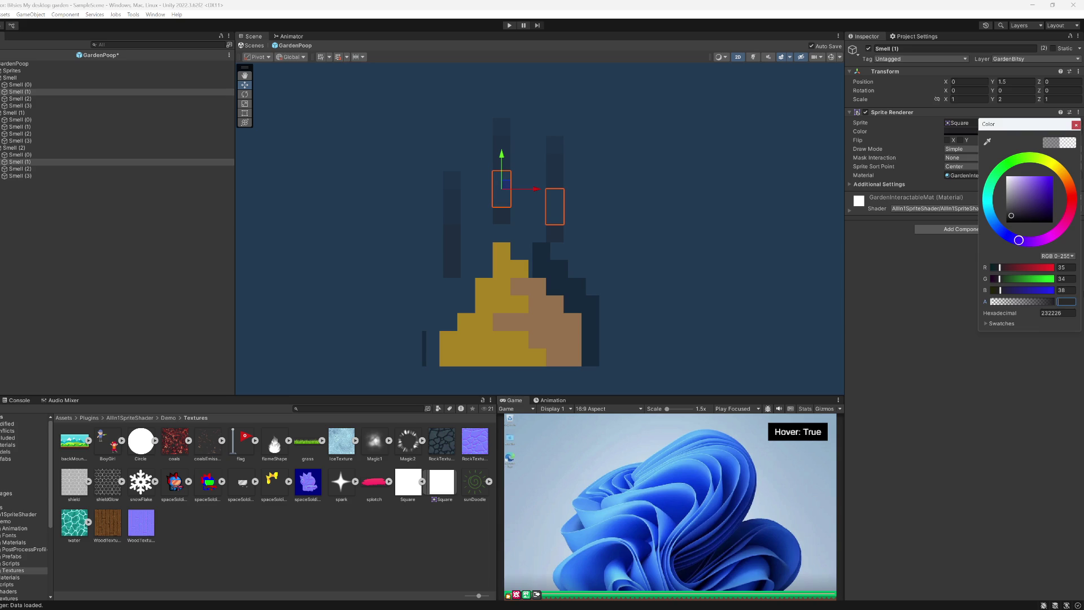
{"action": "type", "text": "8"}
{"action": "key", "text": "Return"}
{"action": "key", "text": "ctrl+s"}
{"action": "left_click", "coordinate": [321, 294]}
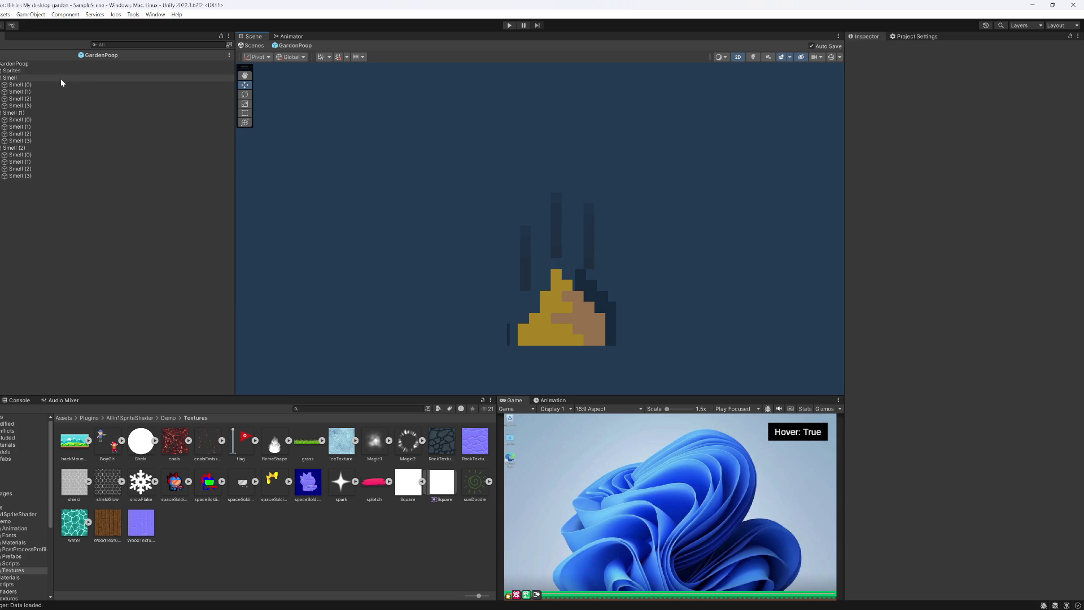
Step: Preview the Smell wisp's PoopSmell clip at frames 0, 15 and 45, then switch to Curves view
{"action": "left_click", "coordinate": [543, 400]}
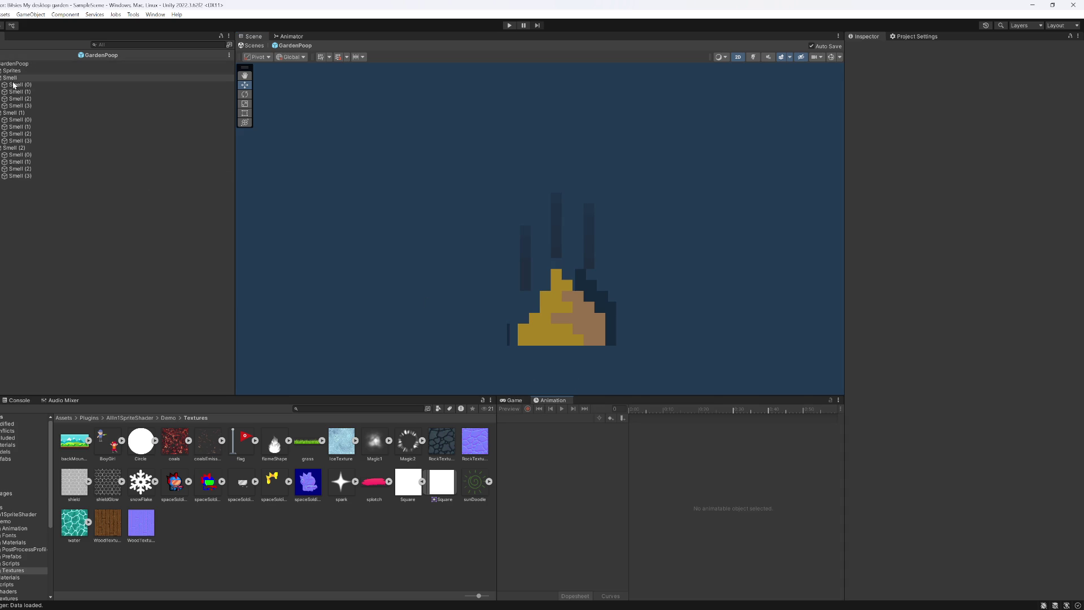
{"action": "left_click", "coordinate": [12, 78]}
{"action": "scroll", "coordinate": [653, 451], "scroll_direction": "up", "scroll_amount": 2}
{"action": "left_click", "coordinate": [561, 408]}
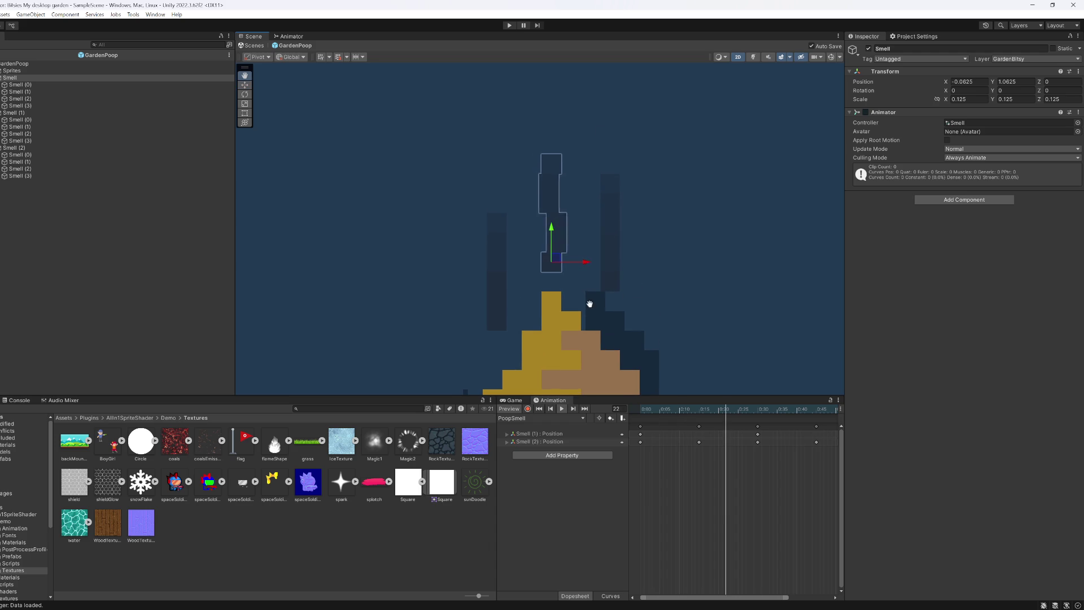
{"action": "mouse_move", "coordinate": [659, 411]}
{"action": "left_mouse_down"}
{"action": "mouse_move", "coordinate": [635, 415]}
{"action": "mouse_move", "coordinate": [819, 435]}
{"action": "mouse_move", "coordinate": [627, 432]}
{"action": "left_mouse_up"}
{"action": "left_click", "coordinate": [701, 412]}
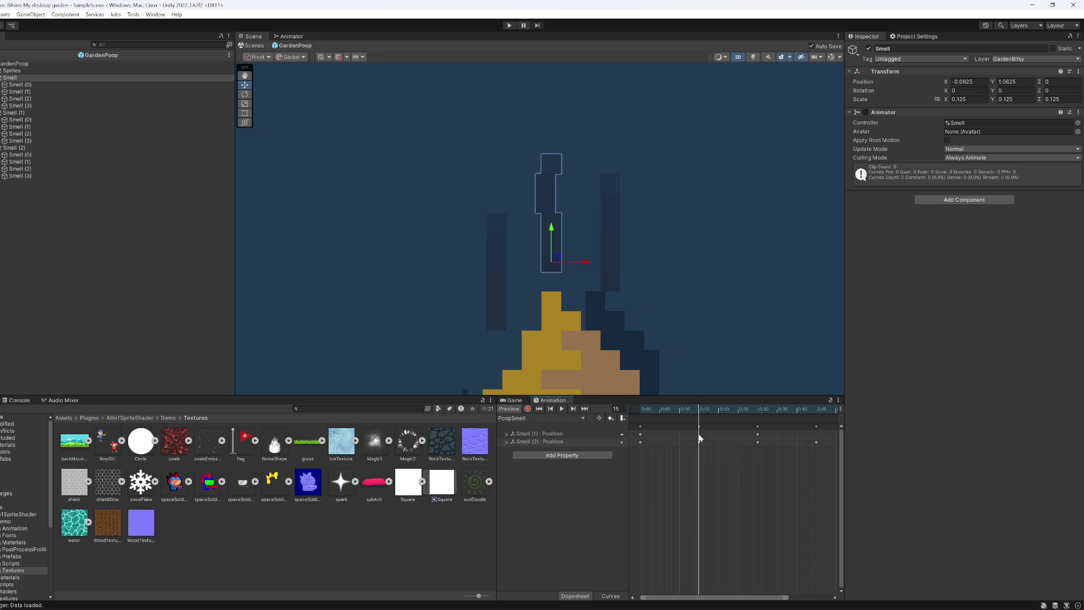
{"action": "left_click", "coordinate": [816, 434]}
{"action": "key", "text": "comma"}
{"action": "key", "text": "comma"}
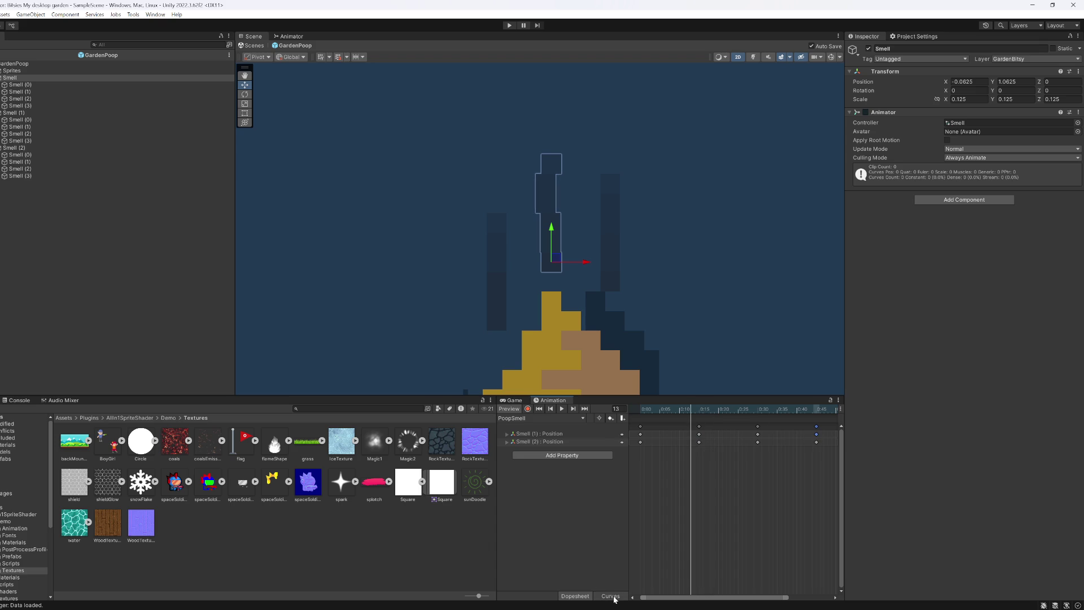
{"action": "left_click", "coordinate": [610, 596]}
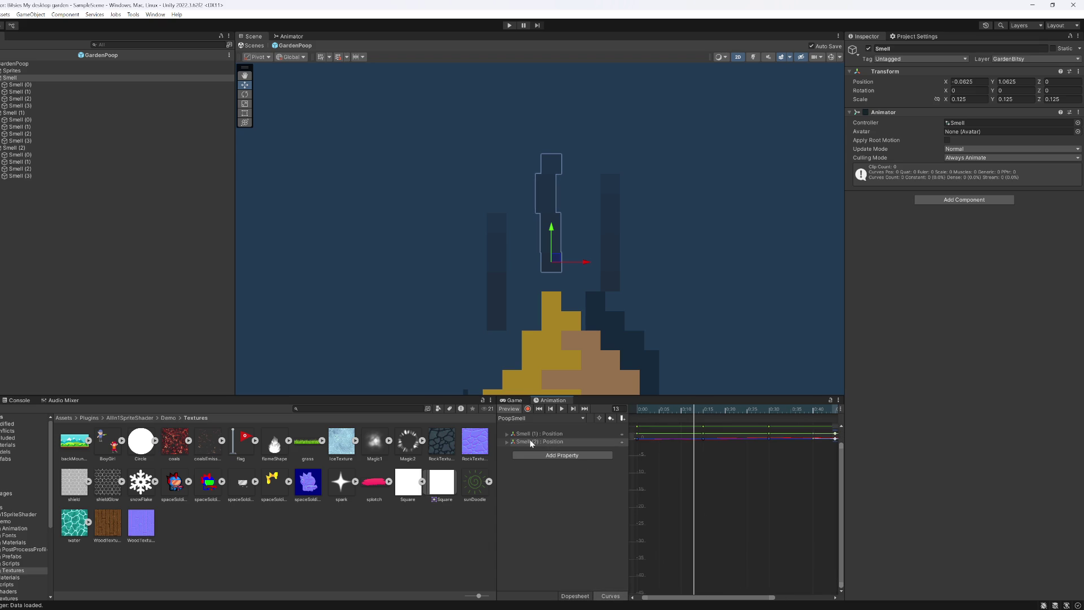
Step: Expand Smell (2)'s Position tracks in Curves, preview the clip, and frame the sway curve
{"action": "left_click", "coordinate": [506, 441]}
{"action": "mouse_move", "coordinate": [653, 419]}
{"action": "left_mouse_down"}
{"action": "mouse_move", "coordinate": [637, 418]}
{"action": "mouse_move", "coordinate": [851, 424]}
{"action": "mouse_move", "coordinate": [578, 413]}
{"action": "left_mouse_up"}
{"action": "left_click", "coordinate": [562, 409]}
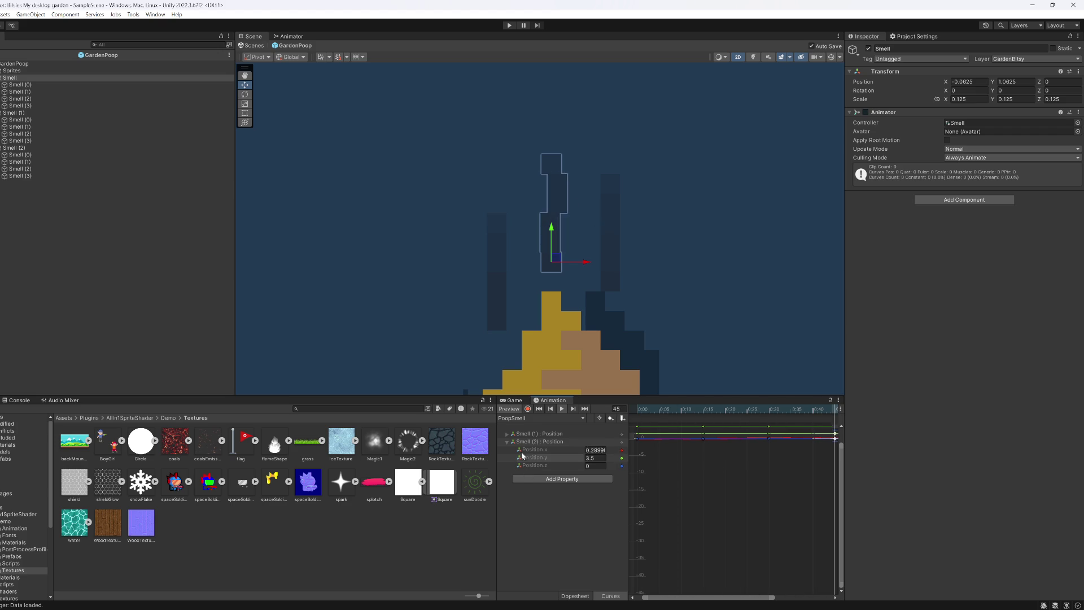
{"action": "left_click", "coordinate": [20, 98]}
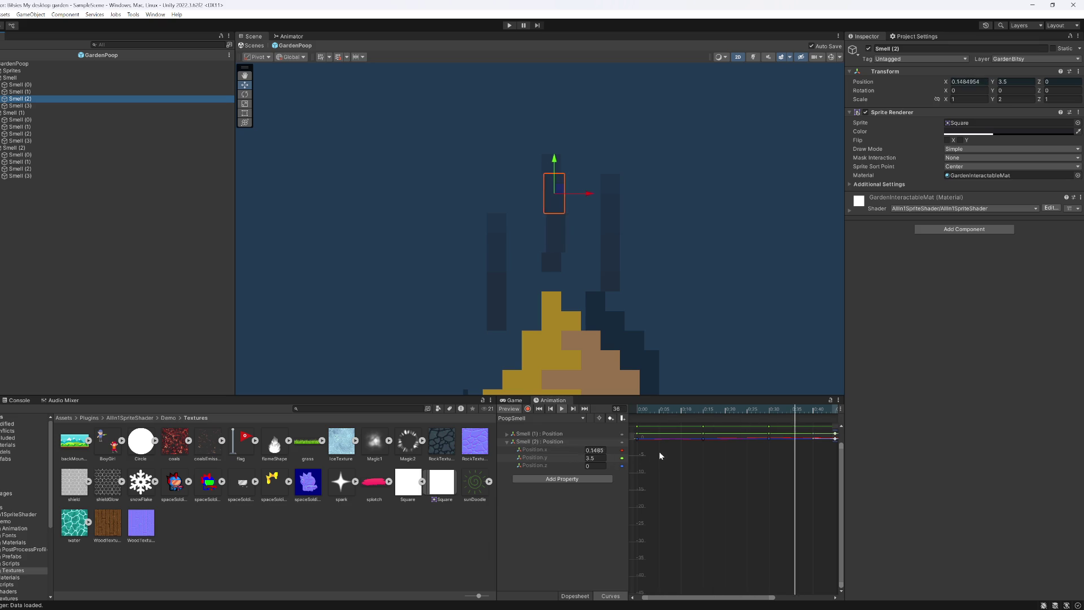
{"action": "scroll", "coordinate": [737, 529], "scroll_direction": "up", "scroll_amount": 4}
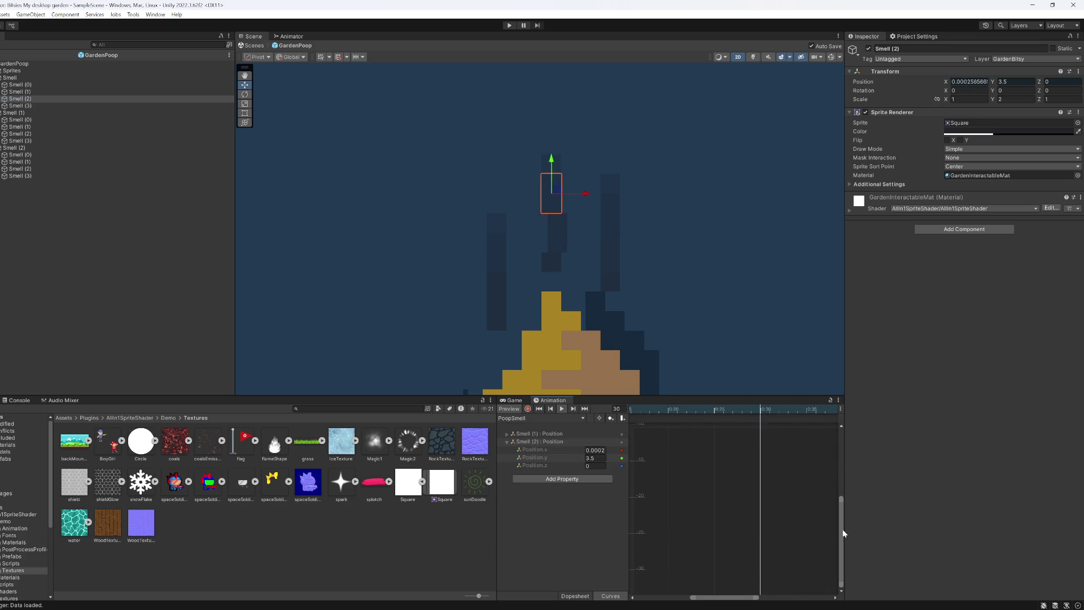
{"action": "scroll", "coordinate": [776, 445], "scroll_direction": "up", "scroll_amount": 2}
{"action": "scroll", "coordinate": [739, 477], "scroll_direction": "up", "scroll_amount": 3}
{"action": "left_click_drag", "start_coordinate": [841, 503], "coordinate": [841, 452]}
{"action": "left_click_drag", "start_coordinate": [742, 596], "coordinate": [830, 597]}
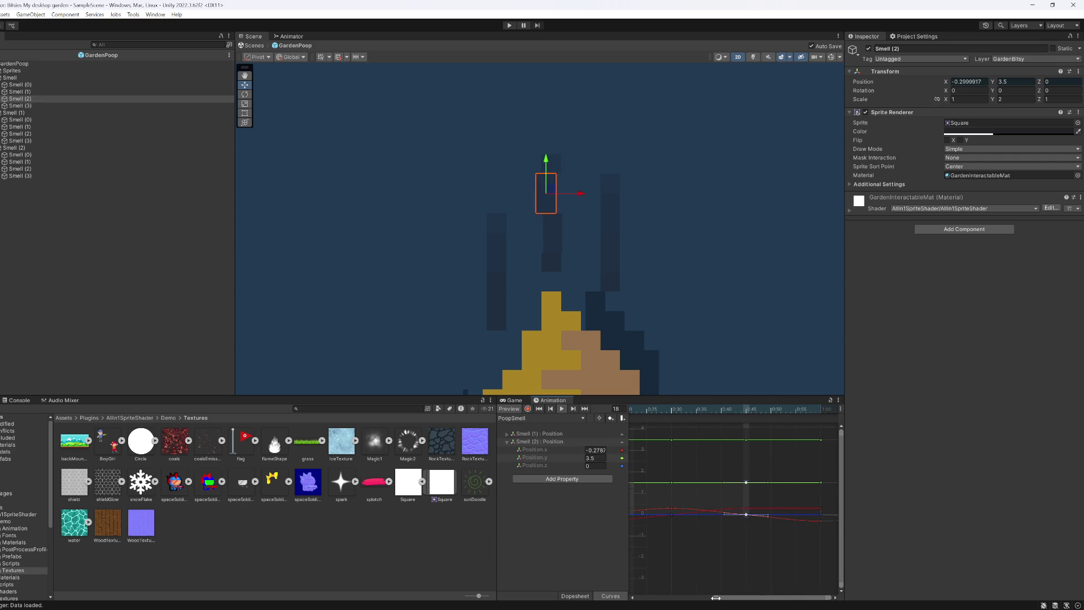
{"action": "left_click_drag", "start_coordinate": [715, 598], "coordinate": [636, 598]}
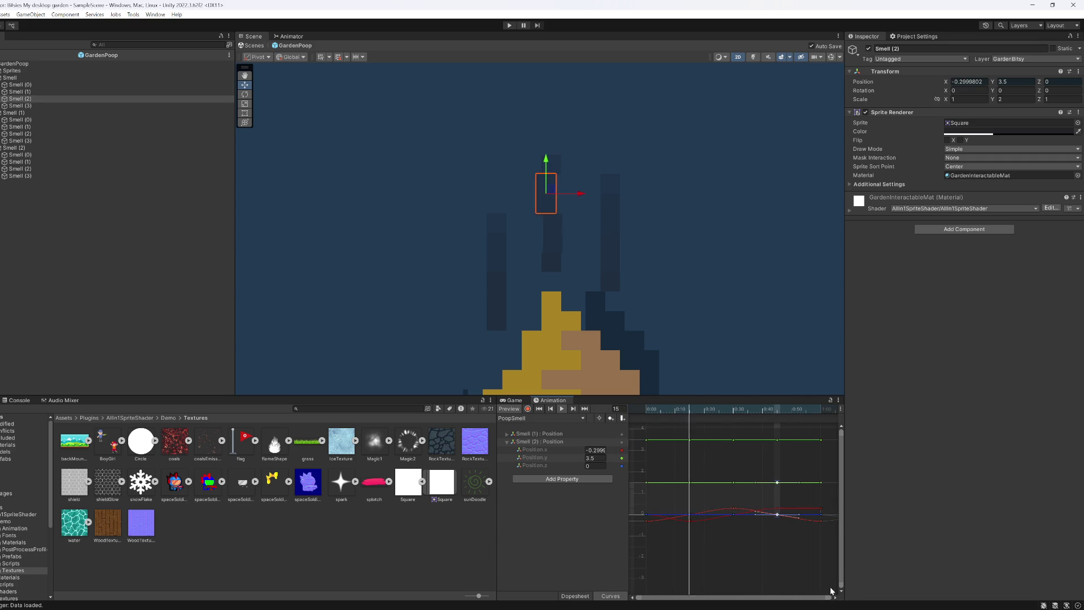
{"action": "mouse_move", "coordinate": [841, 587]}
{"action": "left_mouse_down"}
{"action": "mouse_move", "coordinate": [840, 481]}
{"action": "mouse_move", "coordinate": [848, 532]}
{"action": "left_mouse_up"}
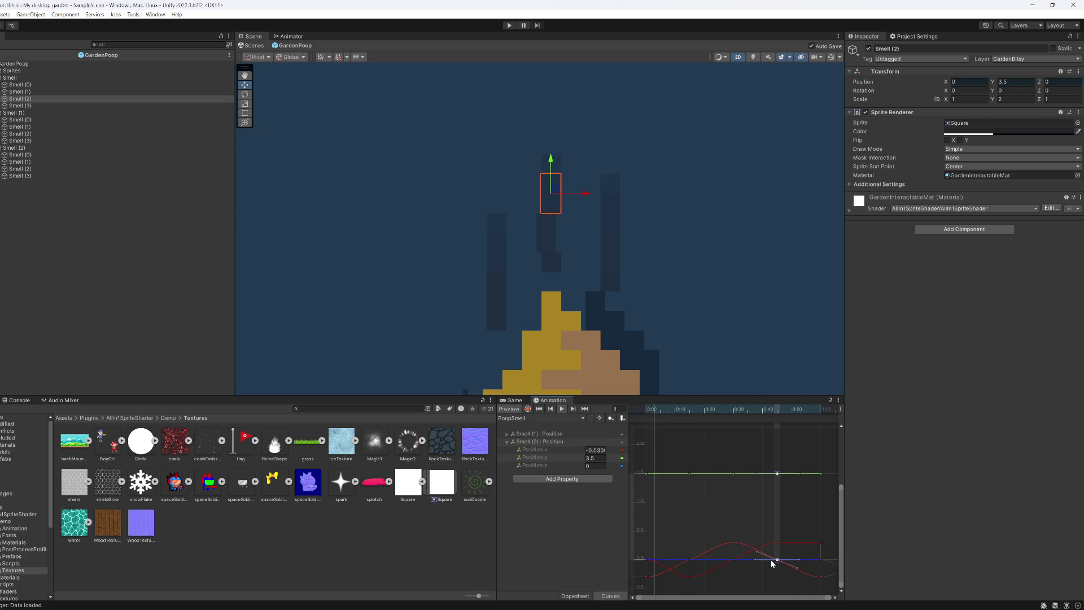
Step: Smooth the sway curve's key tangents and set Smell (2)'s Position.x to 0 at the clip's end
{"action": "left_click", "coordinate": [646, 559]}
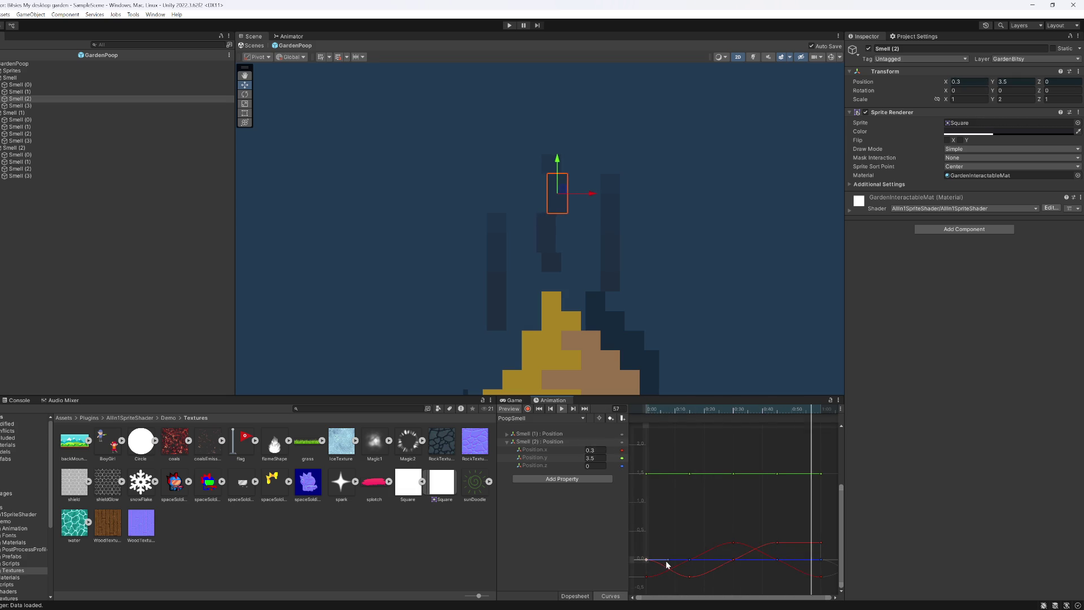
{"action": "left_click_drag", "start_coordinate": [667, 561], "coordinate": [664, 574]}
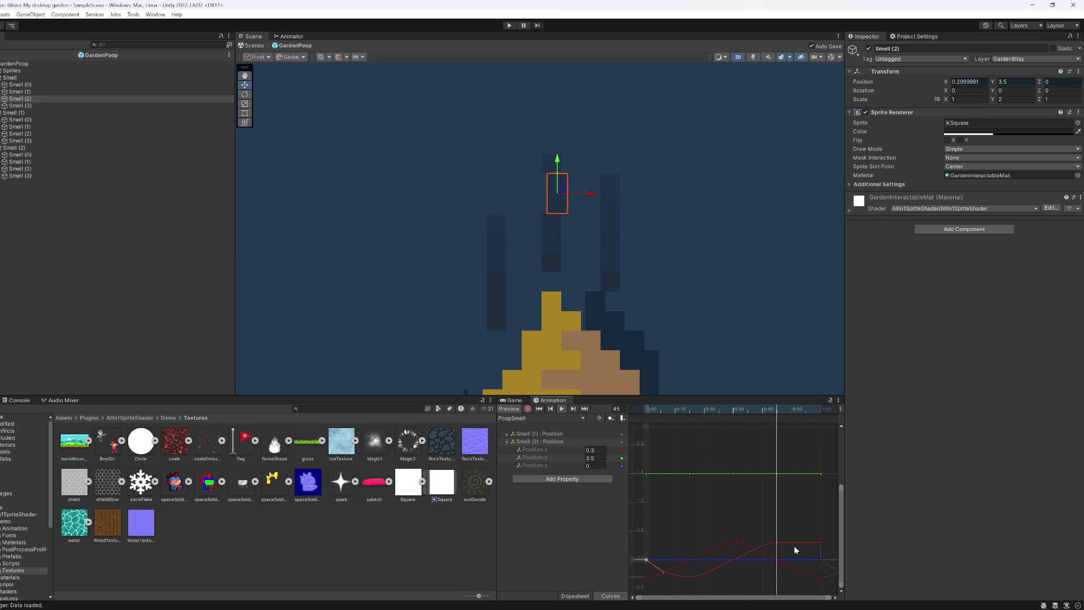
{"action": "left_click_drag", "start_coordinate": [821, 543], "coordinate": [819, 561]}
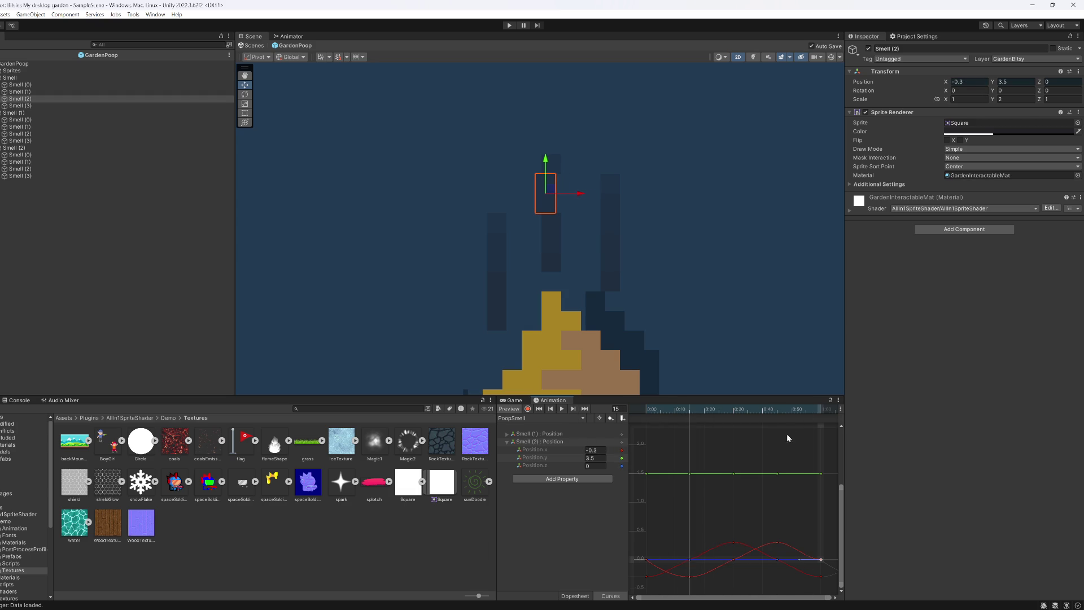
{"action": "mouse_move", "coordinate": [813, 410]}
{"action": "left_mouse_down"}
{"action": "mouse_move", "coordinate": [832, 411]}
{"action": "mouse_move", "coordinate": [821, 417]}
{"action": "left_mouse_up"}
{"action": "double_click", "coordinate": [592, 450]}
{"action": "type", "text": "0"}
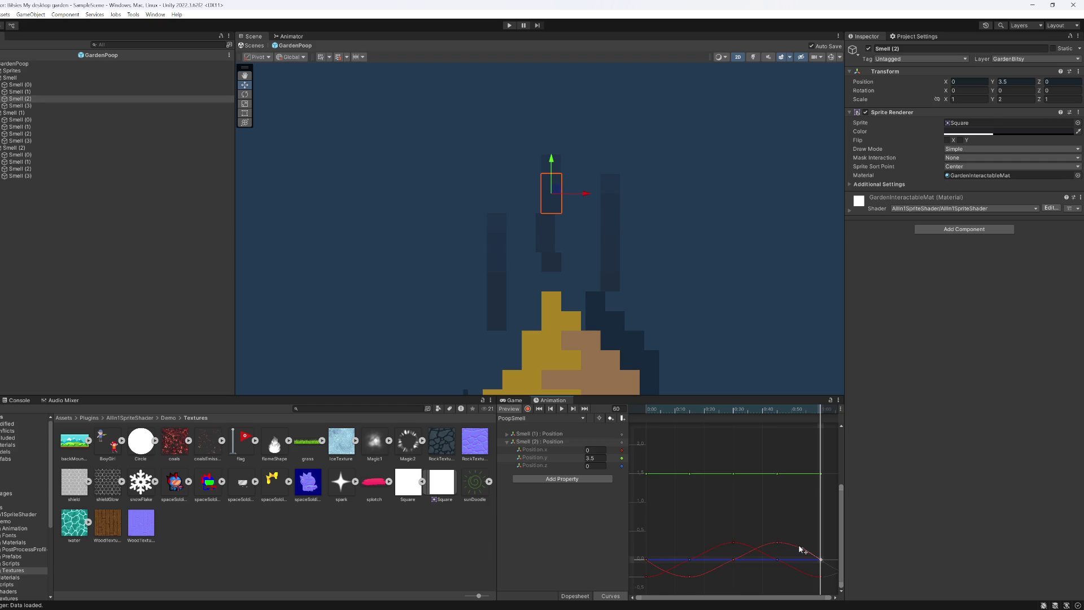
{"action": "left_click", "coordinate": [563, 409]}
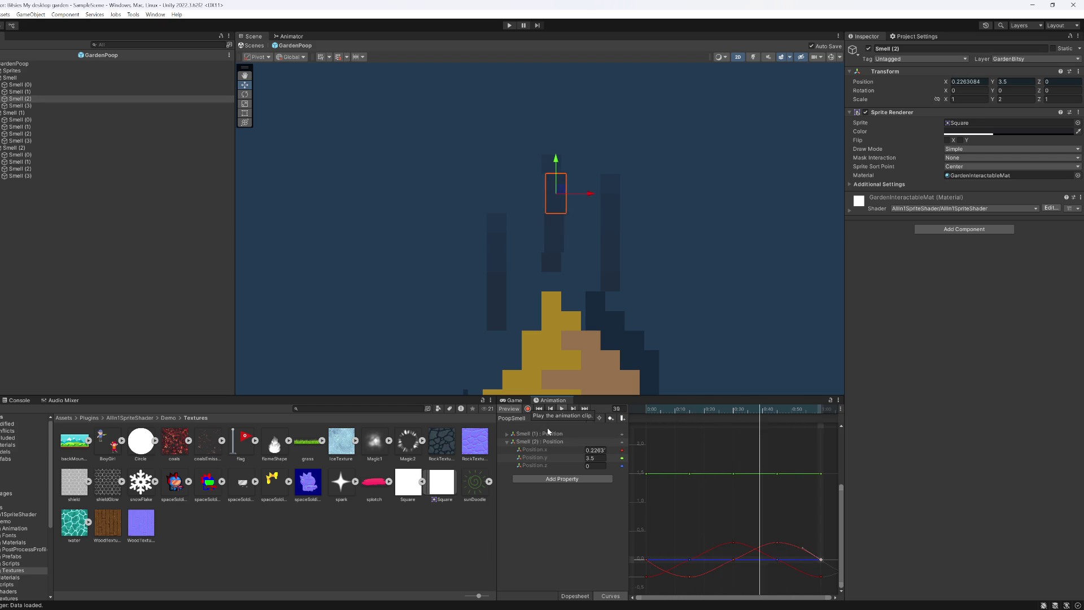
Step: Maximize the Game view and start play mode to test the wisps
{"action": "left_click", "coordinate": [86, 232]}
{"action": "left_click", "coordinate": [520, 401]}
{"action": "double_click", "coordinate": [514, 400]}
{"action": "left_click", "coordinate": [509, 26]}
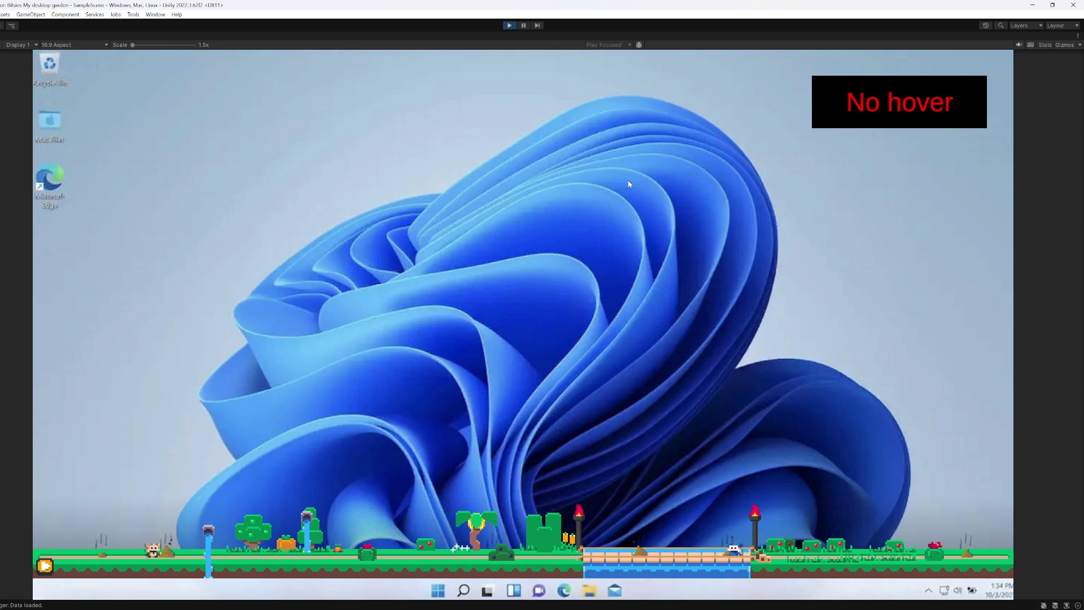
Step: Exit play mode and select the Smell (3) square in the Hierarchy
{"action": "left_click", "coordinate": [510, 25]}
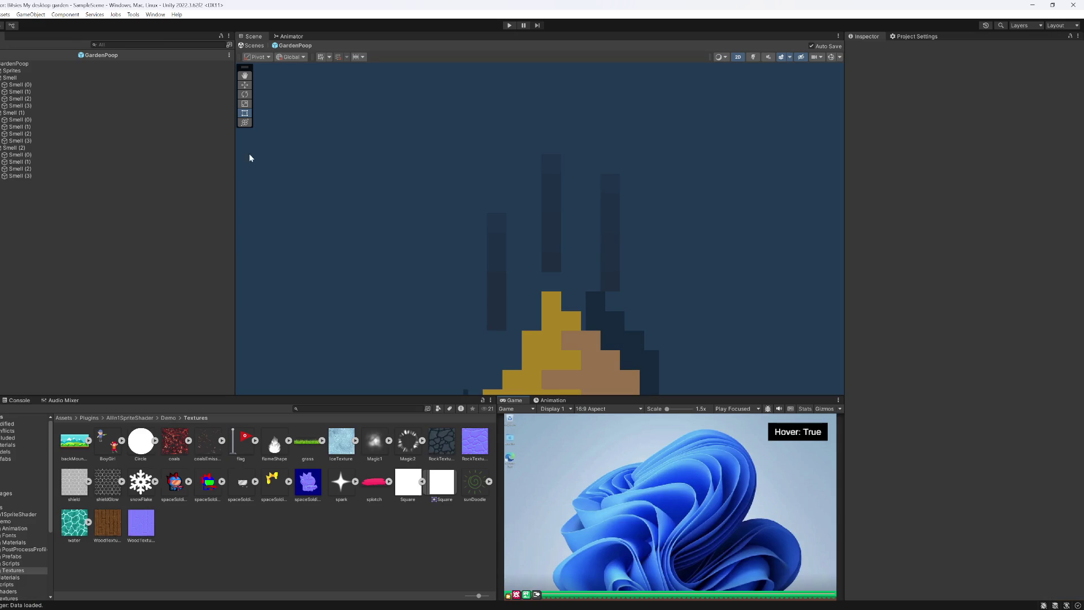
{"action": "left_click", "coordinate": [38, 106]}
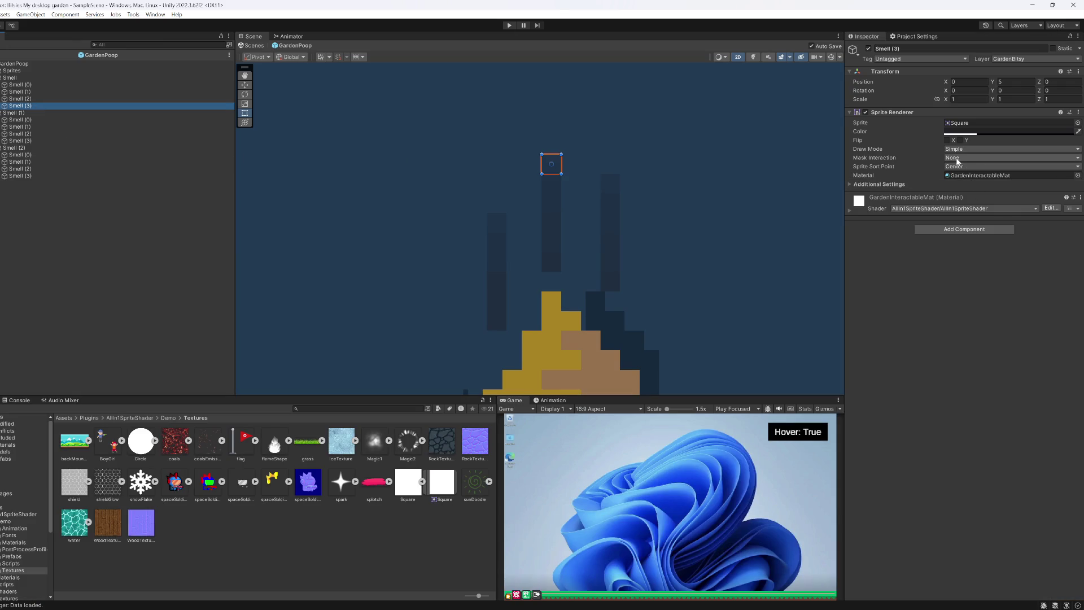
Step: Set the Smell (1), Smell (2) and Smell (3) sprite colours to alpha 128
{"action": "key", "text": "Up"}
{"action": "key", "text": "Up"}
{"action": "key", "text": "Up"}
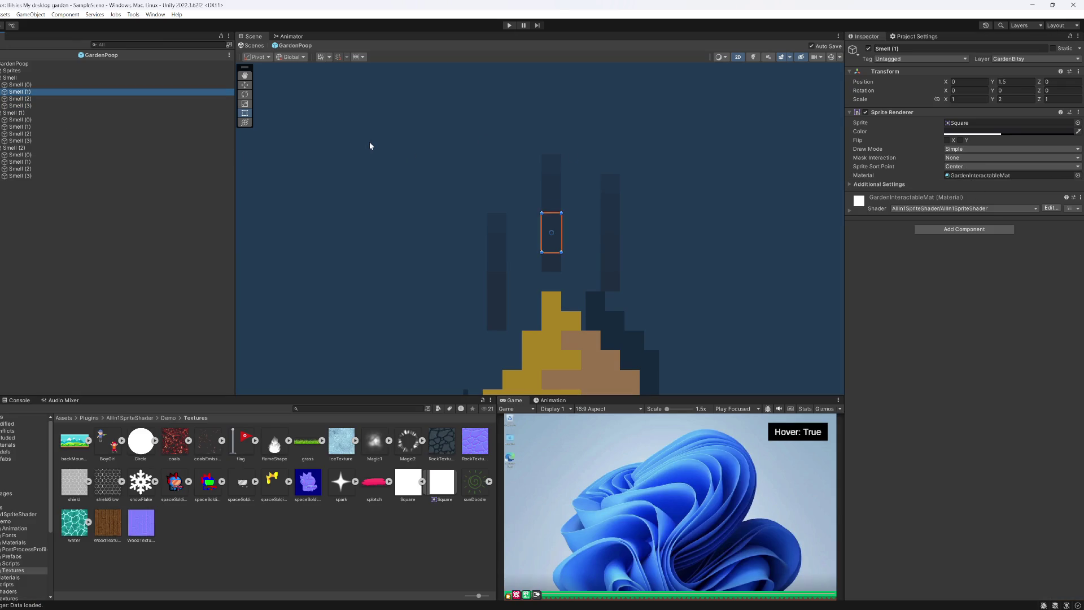
{"action": "key", "text": "Down"}
{"action": "left_click", "coordinate": [981, 134]}
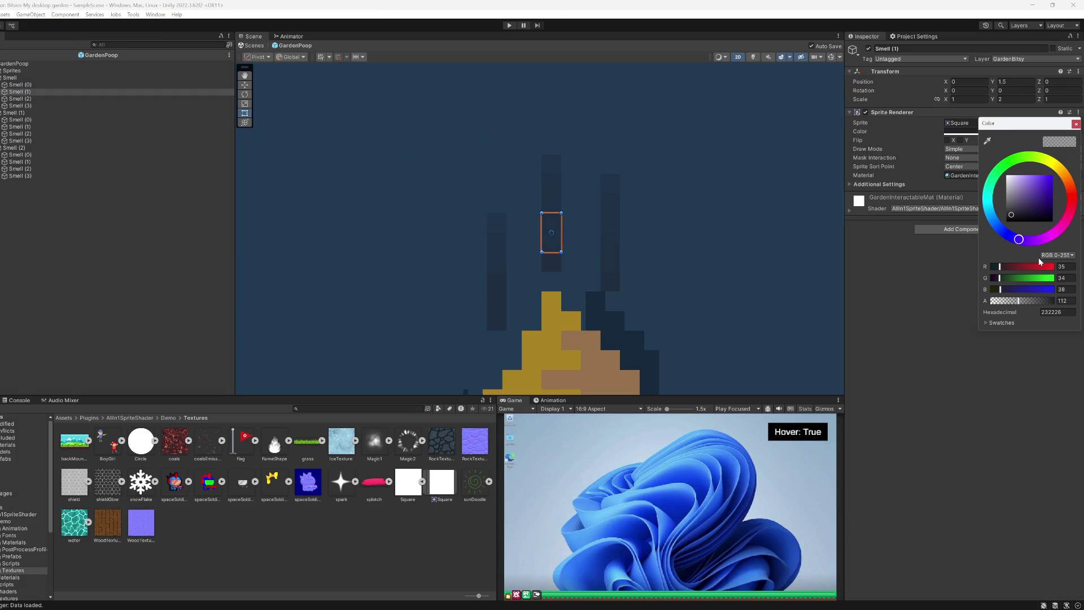
{"action": "type", "text": "128"}
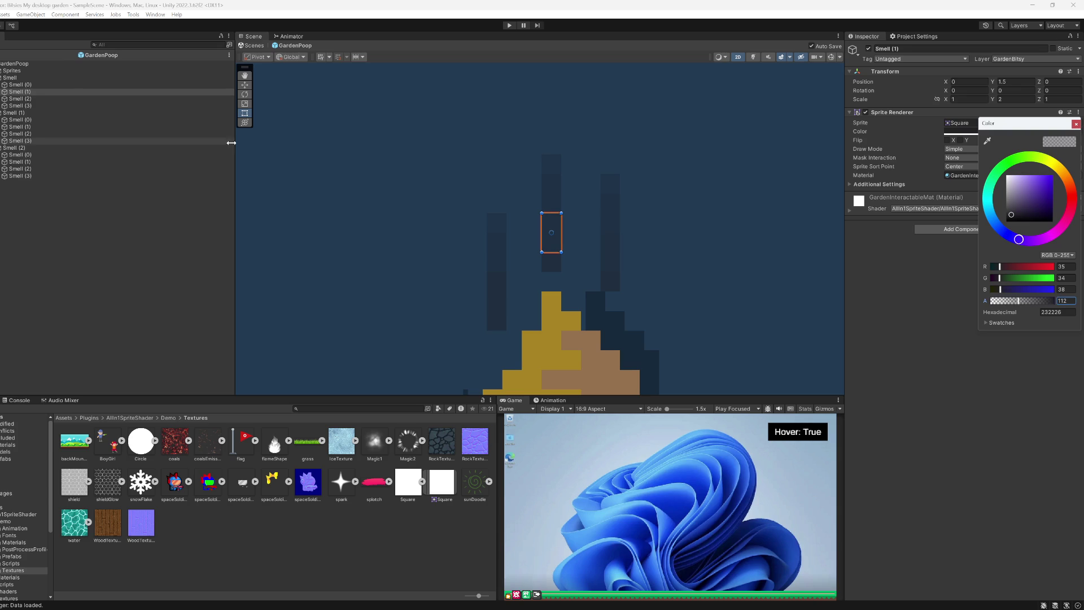
{"action": "left_click", "coordinate": [63, 99]}
{"action": "left_click", "coordinate": [965, 133]}
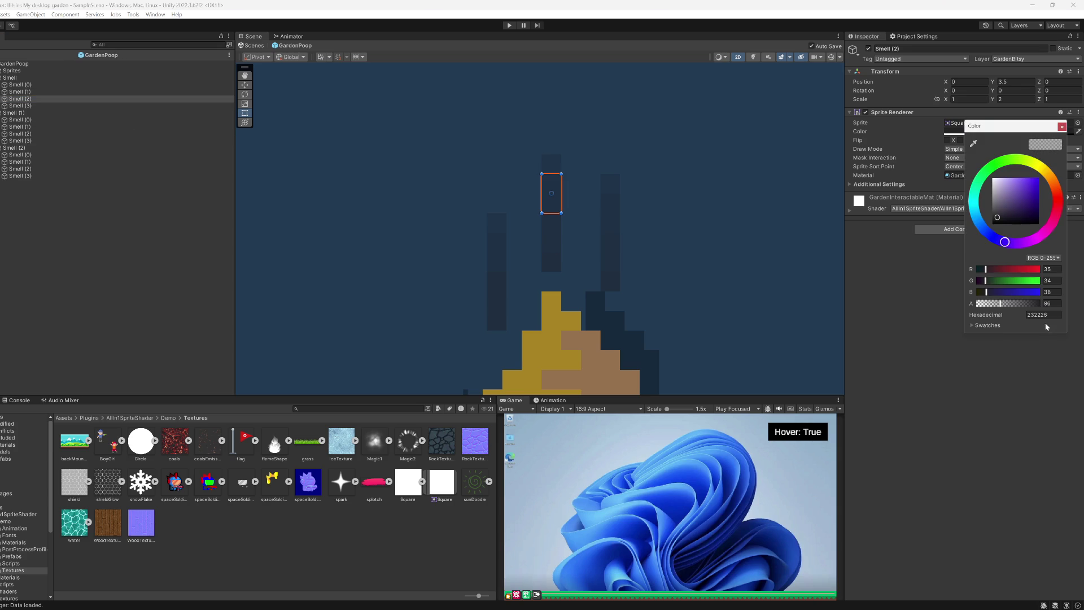
{"action": "type", "text": "128"}
{"action": "left_click", "coordinate": [54, 106]}
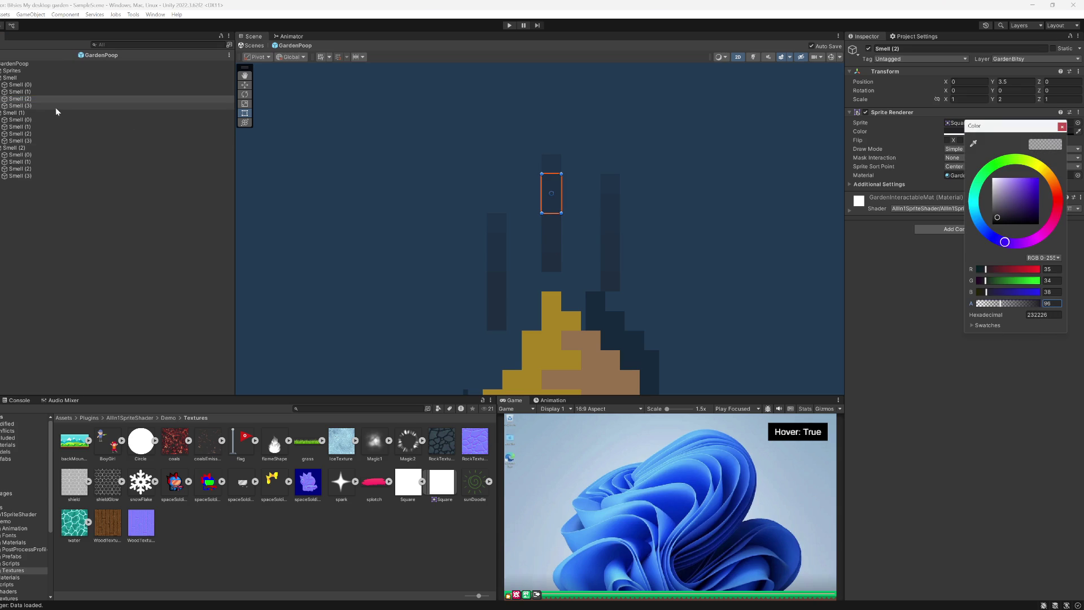
{"action": "left_click", "coordinate": [1004, 133]}
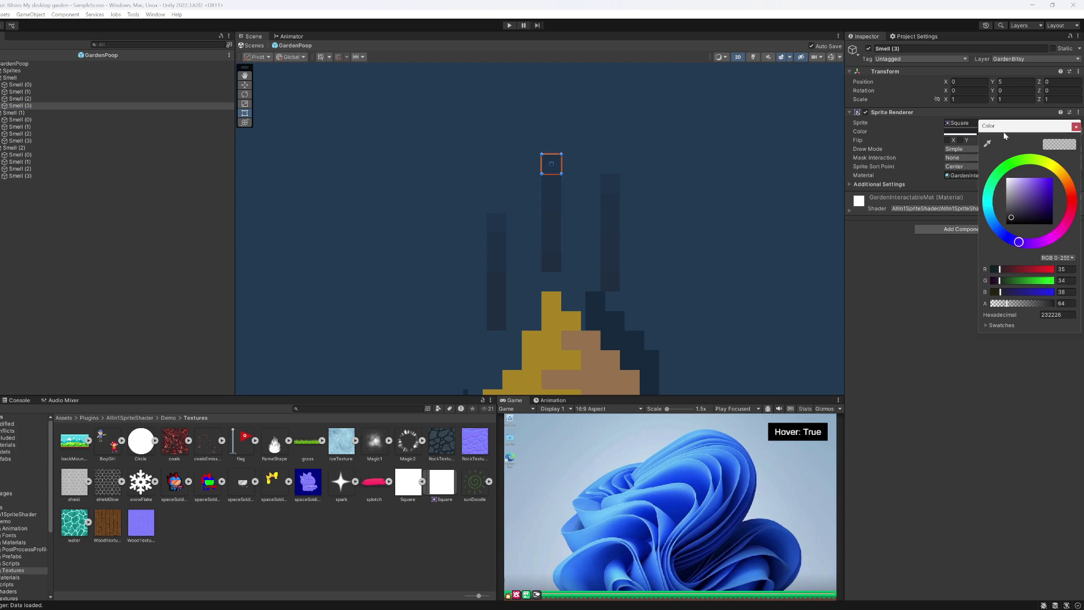
{"action": "type", "text": "128"}
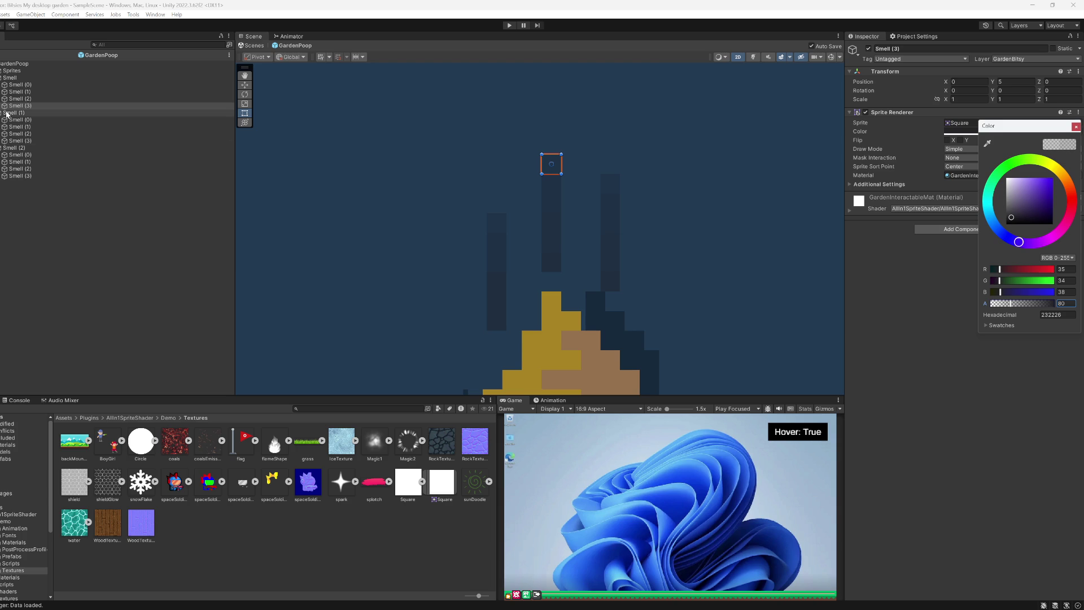
Step: Give both Smell (3) squares alpha 80 and start a play-mode test
{"action": "left_click", "coordinate": [29, 141]}
{"action": "left_click", "coordinate": [34, 176], "text": "ctrl"}
{"action": "left_click", "coordinate": [1047, 132]}
{"action": "left_click", "coordinate": [1067, 300]}
{"action": "type", "text": "1"}
{"action": "key", "text": "BackSpace"}
{"action": "key", "text": "BackSpace"}
{"action": "type", "text": "80"}
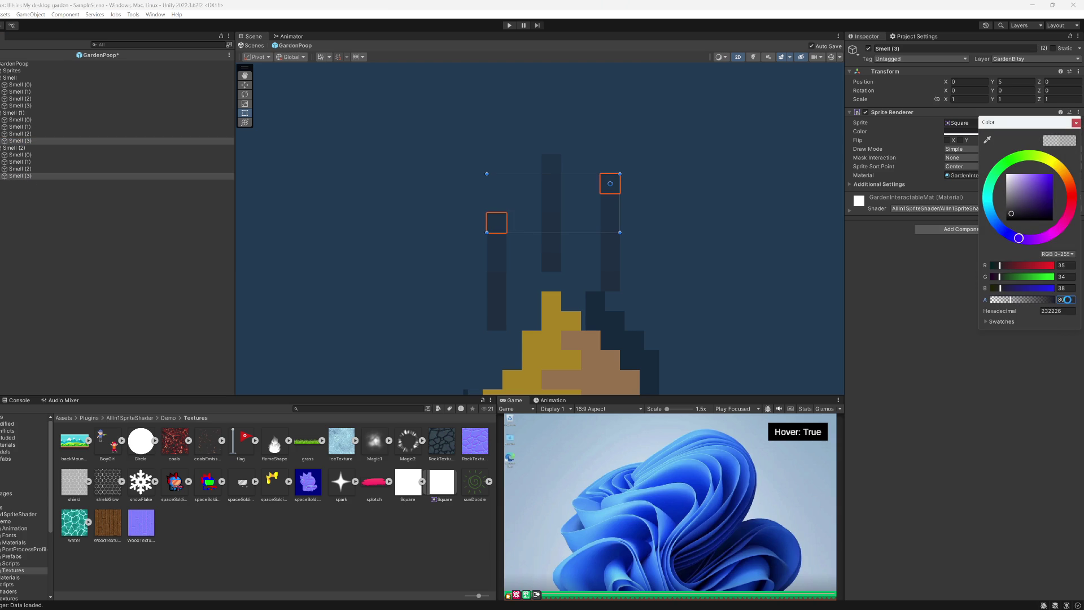
{"action": "key", "text": "ctrl+p"}
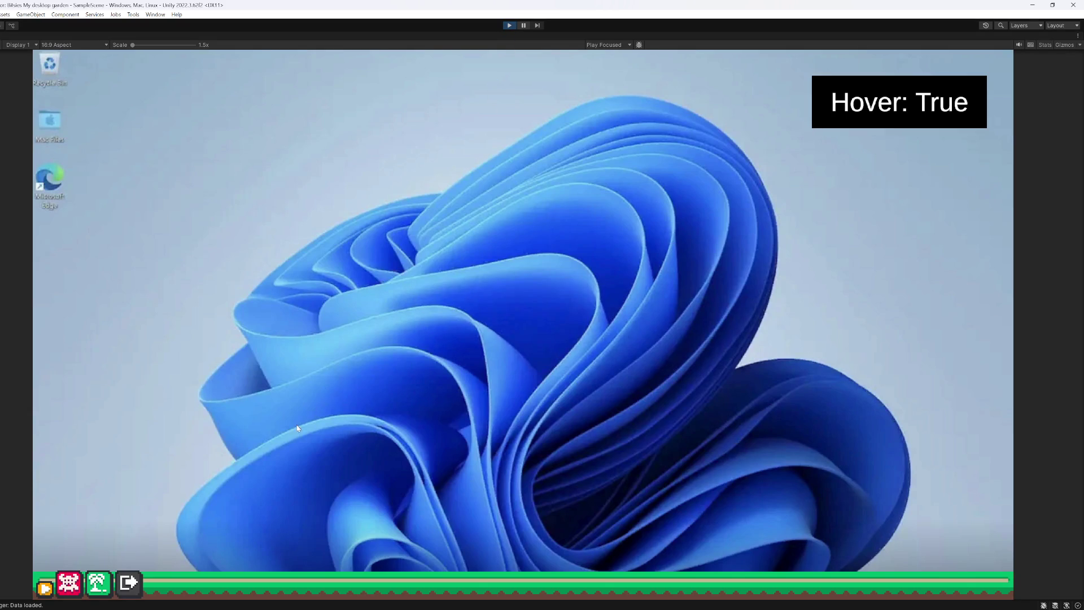
Step: Confirm the garden bar rises with its plants and characters, then stop play mode
{"action": "mouse_move", "coordinate": [246, 566]}
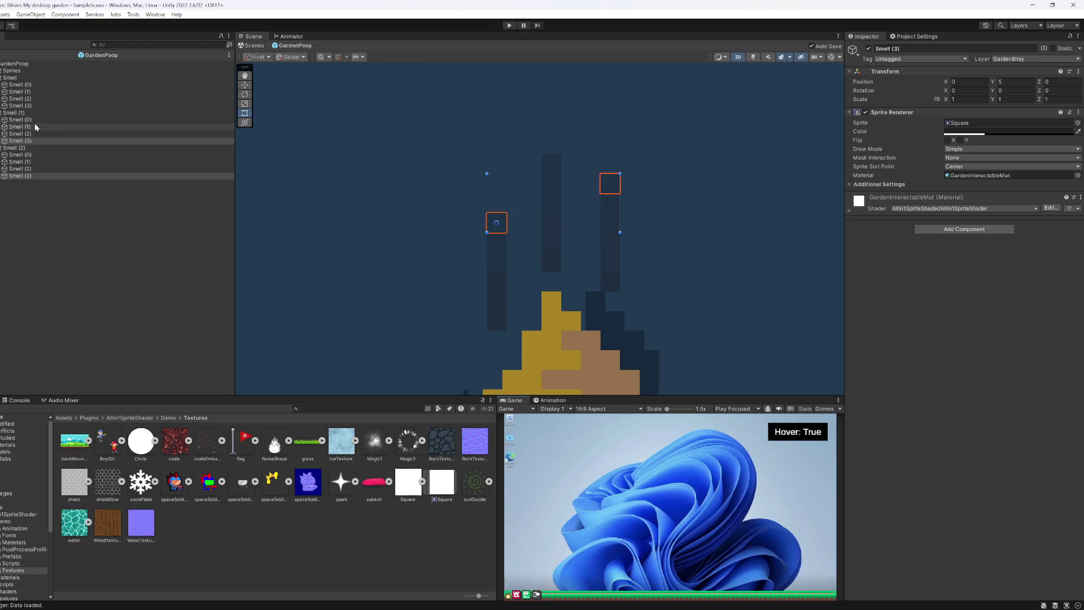
{"action": "left_click", "coordinate": [32, 106]}
Step: Commit Smell (1)'s Y position and adjust its transform values in the Inspector
{"action": "left_click", "coordinate": [32, 98]}
{"action": "left_click", "coordinate": [32, 92]}
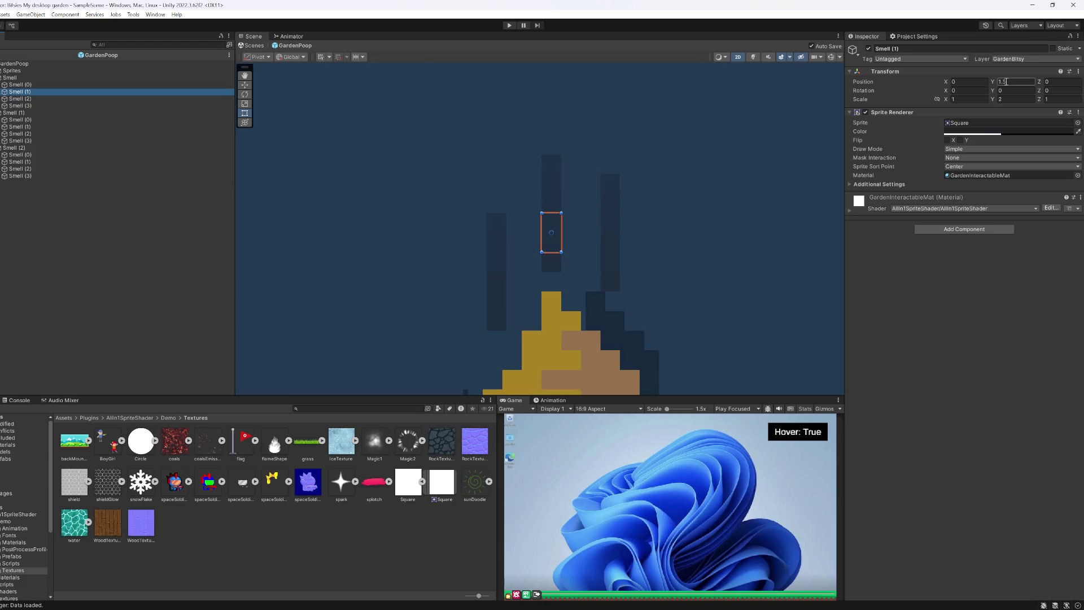
{"action": "key", "text": "Return"}
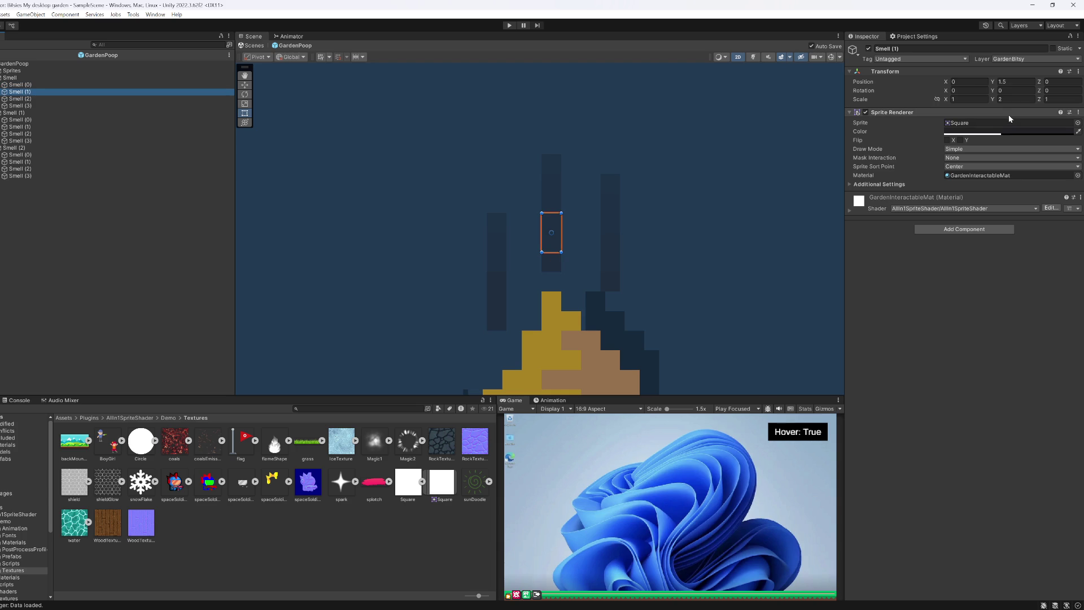
{"action": "key", "text": "Up"}
{"action": "key", "text": "Down"}
{"action": "left_click", "coordinate": [1009, 100]}
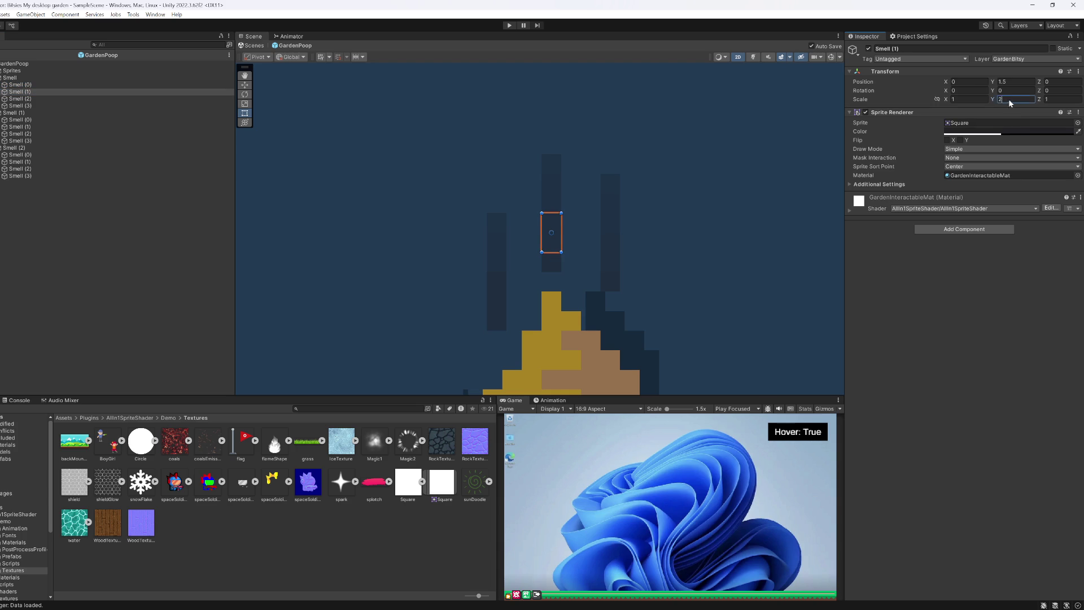
{"action": "left_click", "coordinate": [32, 100]}
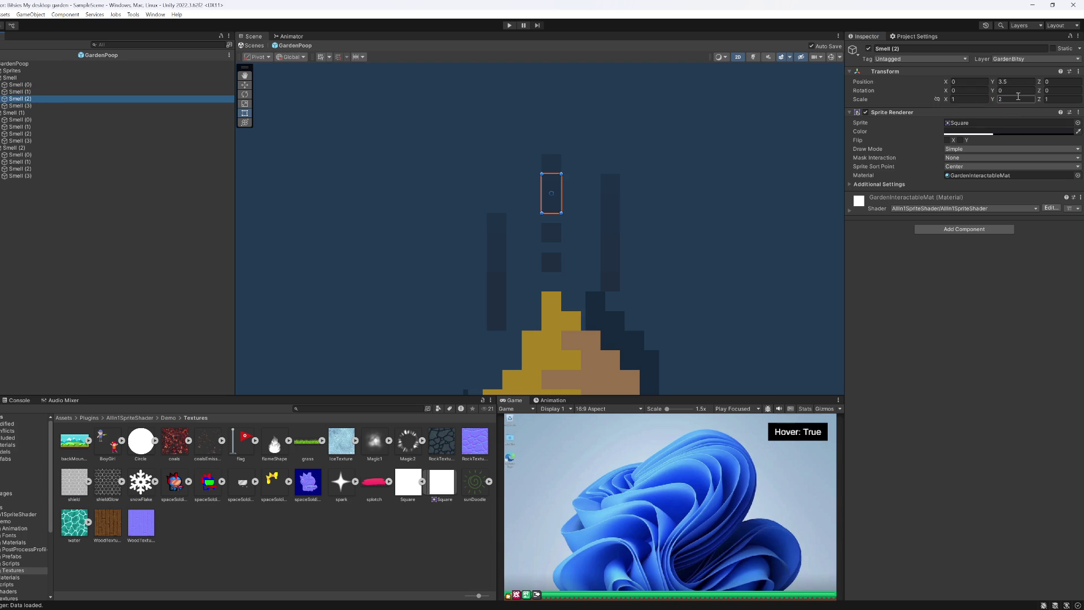
{"action": "type", "text": "1"}
{"action": "left_click", "coordinate": [43, 106]}
{"action": "left_click", "coordinate": [32, 98]}
{"action": "left_click", "coordinate": [30, 93]}
{"action": "left_click", "coordinate": [1009, 90]}
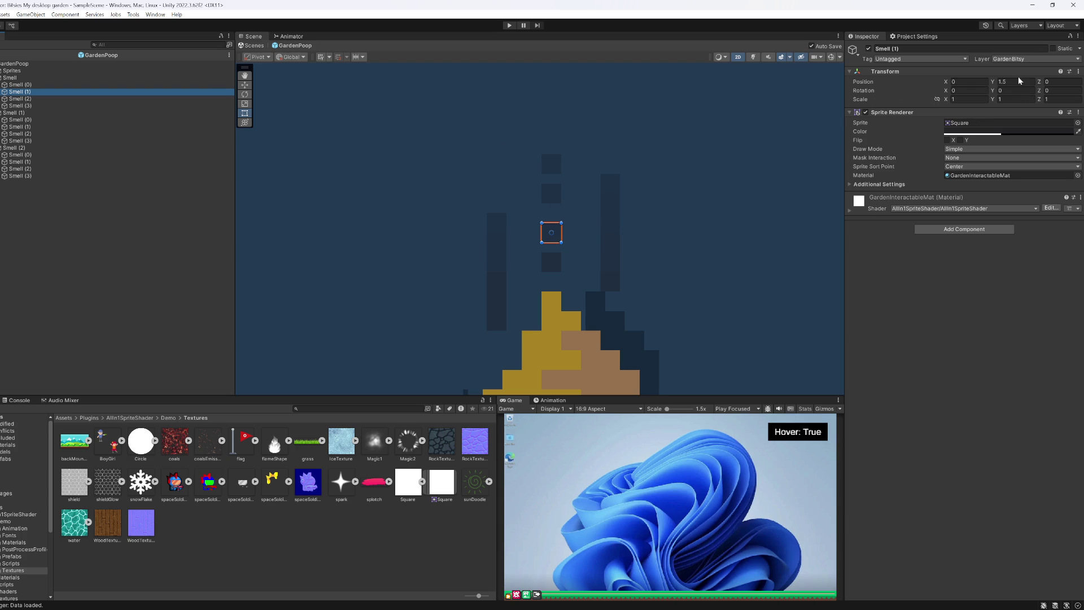
Step: Set Smell (2)'s Position Y to 2 and Smell (3)'s Position Y to 3
{"action": "left_click", "coordinate": [99, 99]}
{"action": "double_click", "coordinate": [998, 82]}
{"action": "type", "text": "2"}
{"action": "key", "text": "Return"}
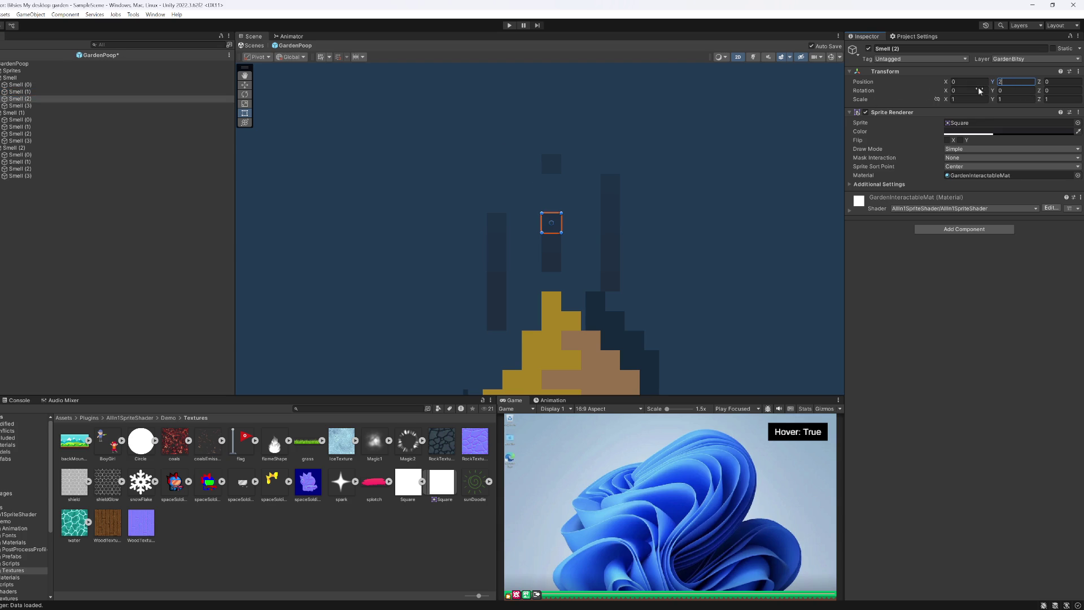
{"action": "left_click", "coordinate": [18, 107]}
{"action": "double_click", "coordinate": [1005, 82]}
{"action": "type", "text": "3"}
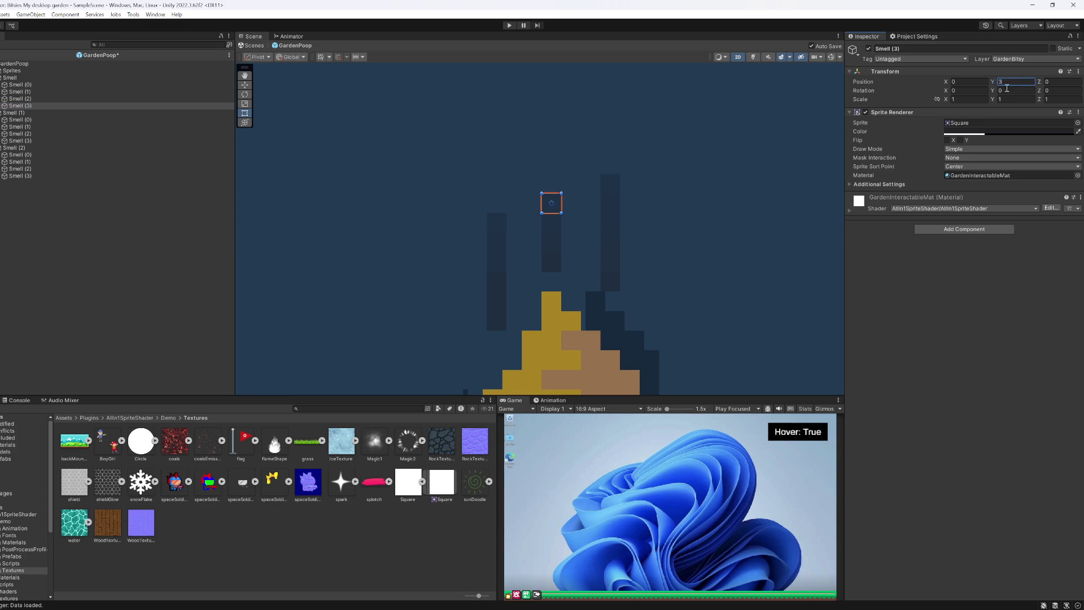
Step: Show the PoopSmell animation timeline and preview it briefly
{"action": "left_click", "coordinate": [563, 401]}
{"action": "left_click", "coordinate": [560, 410]}
{"action": "left_click", "coordinate": [511, 409]}
Step: Delete Smell (2)'s Position.y and Position.z keyframes in the PoopSmell clip
{"action": "left_click", "coordinate": [506, 442]}
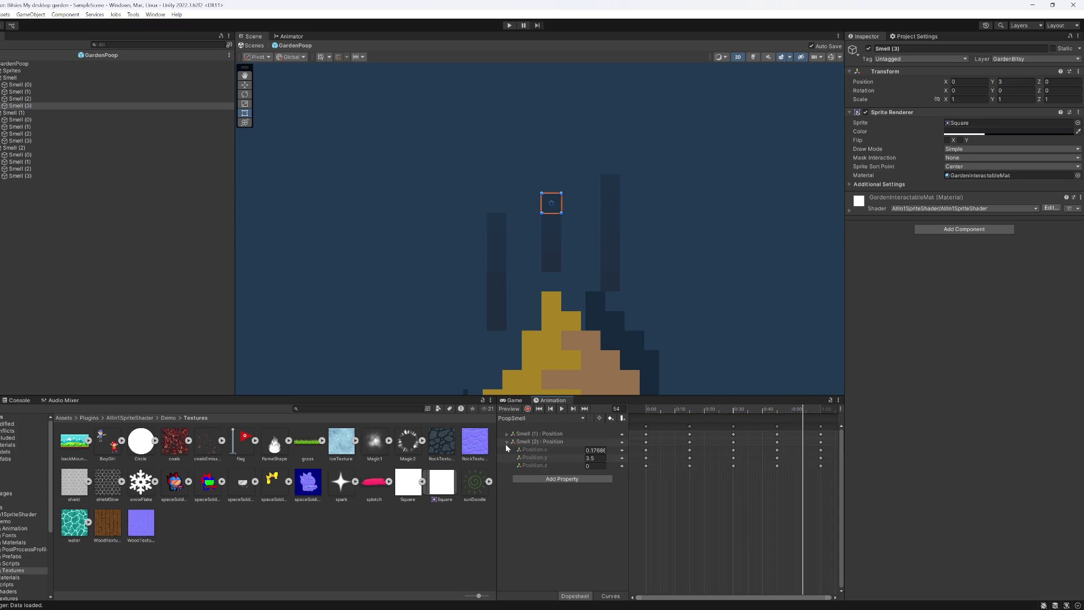
{"action": "left_click_drag", "start_coordinate": [644, 452], "coordinate": [759, 447]}
{"action": "left_click", "coordinate": [649, 470]}
{"action": "left_click_drag", "start_coordinate": [629, 469], "coordinate": [829, 458]}
{"action": "key", "text": "Delete"}
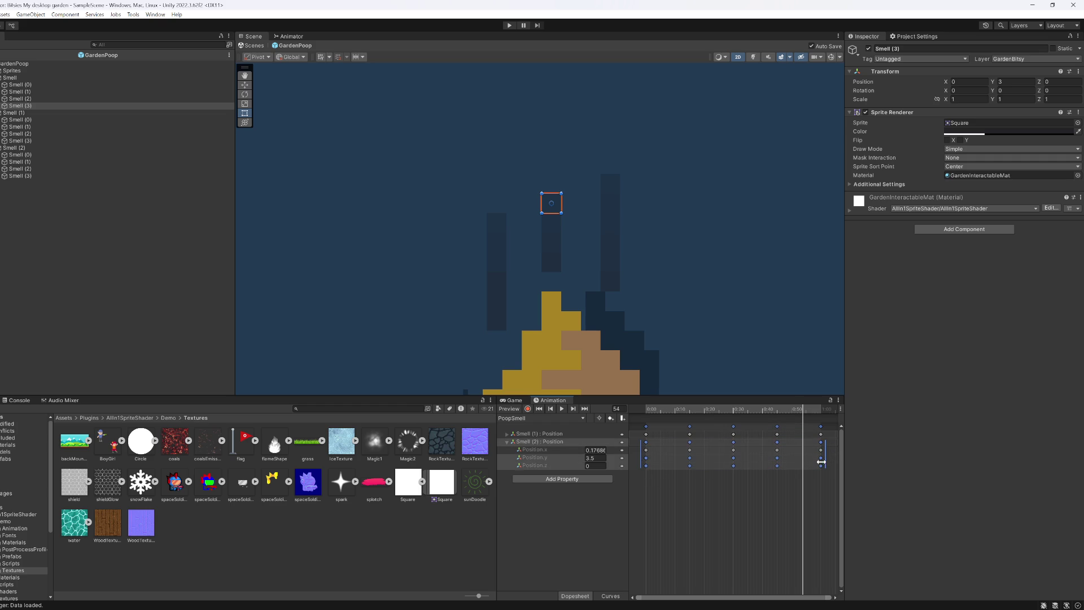
Step: Delete Smell (1)'s Position.y and Position.z keyframes and preview the clip
{"action": "left_click", "coordinate": [505, 434]}
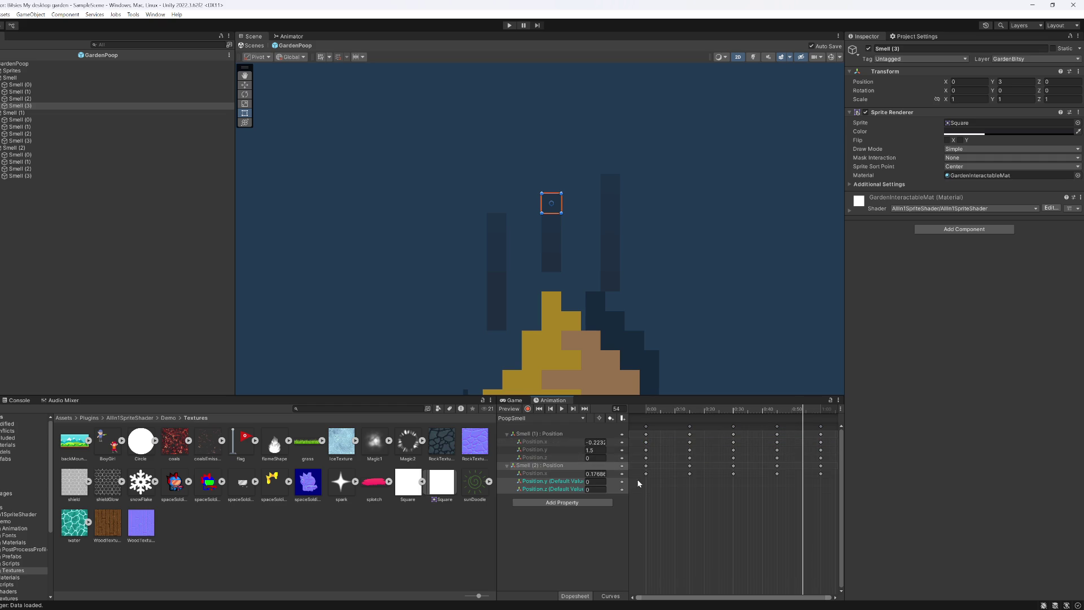
{"action": "left_click_drag", "start_coordinate": [638, 462], "coordinate": [833, 452]}
{"action": "key", "text": "Delete"}
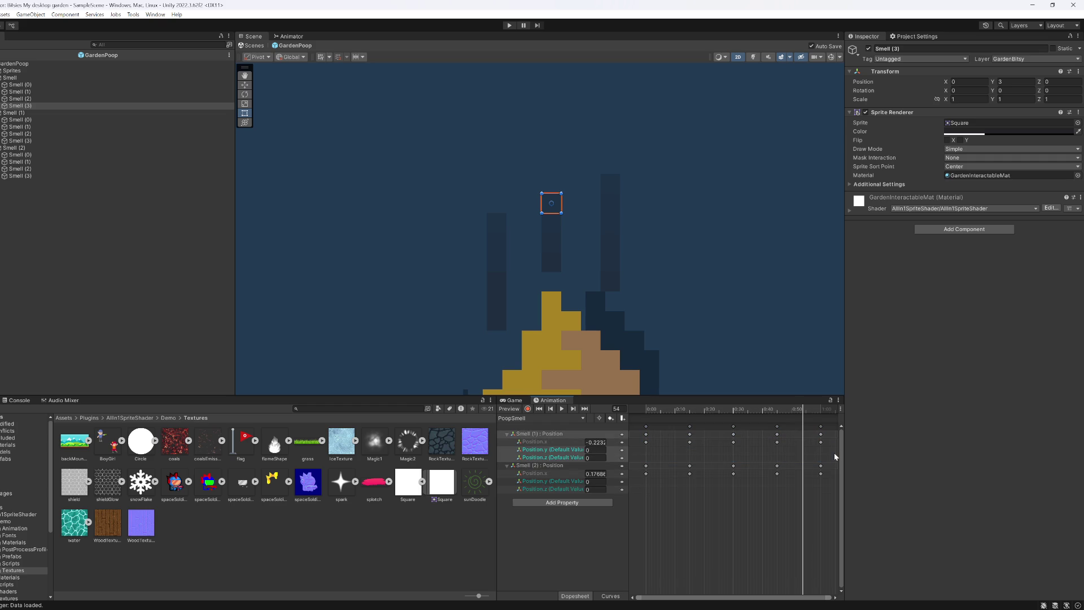
{"action": "left_click", "coordinate": [561, 410]}
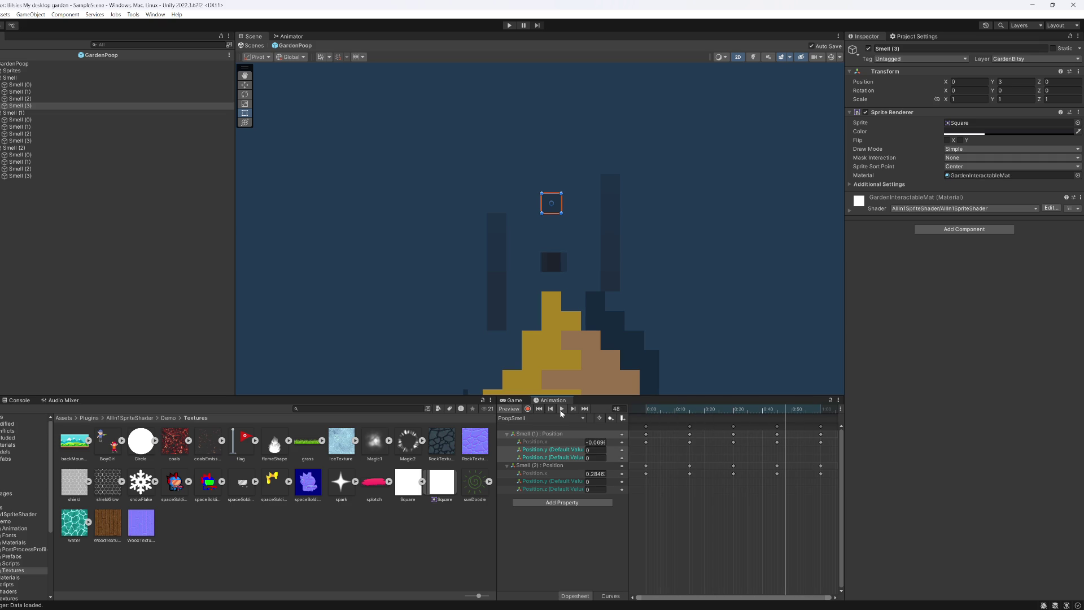
{"action": "left_click", "coordinate": [574, 455]}
{"action": "key", "text": "ctrl+z"}
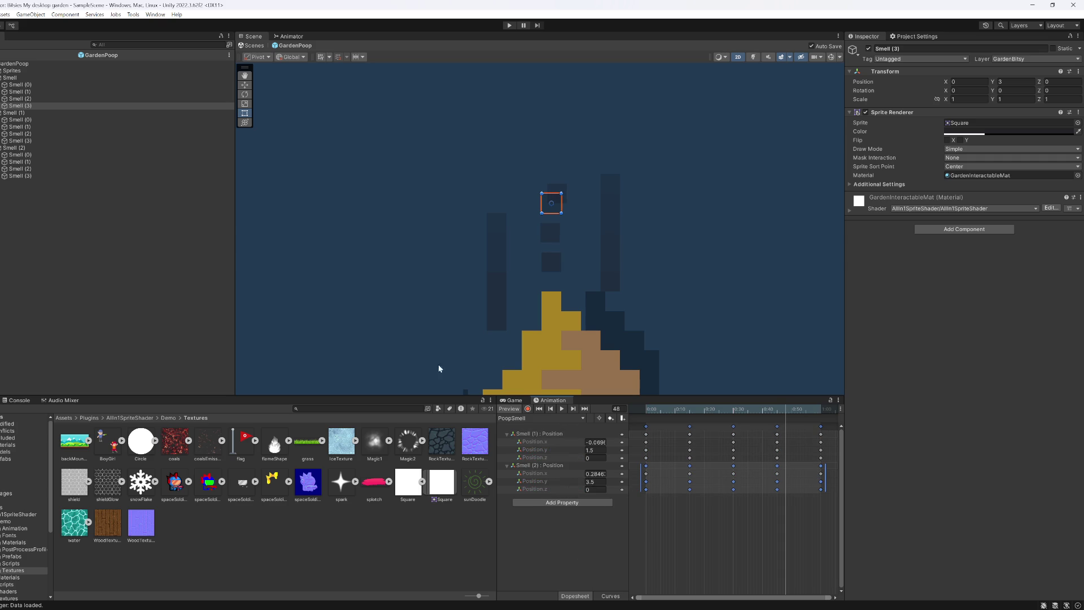
Step: Reselect Smell (1) and pick the Smell (2) position keyframes for editing
{"action": "left_click", "coordinate": [23, 92]}
{"action": "left_click", "coordinate": [24, 100]}
{"action": "key", "text": "Up"}
{"action": "key", "text": "Up"}
{"action": "key", "text": "Down"}
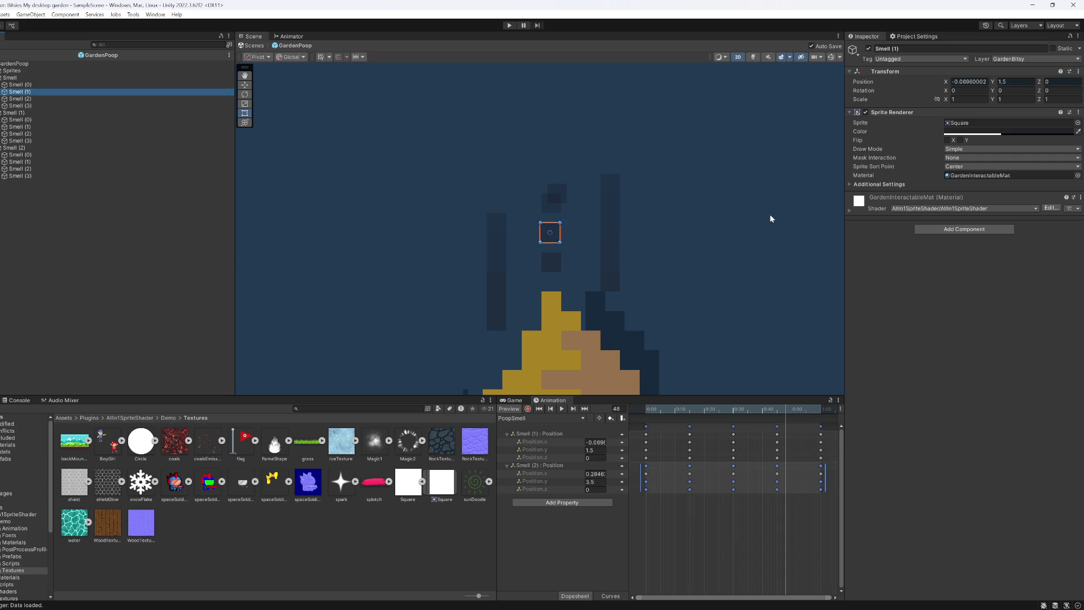
{"action": "left_click", "coordinate": [650, 495]}
{"action": "left_click_drag", "start_coordinate": [639, 485], "coordinate": [823, 488]}
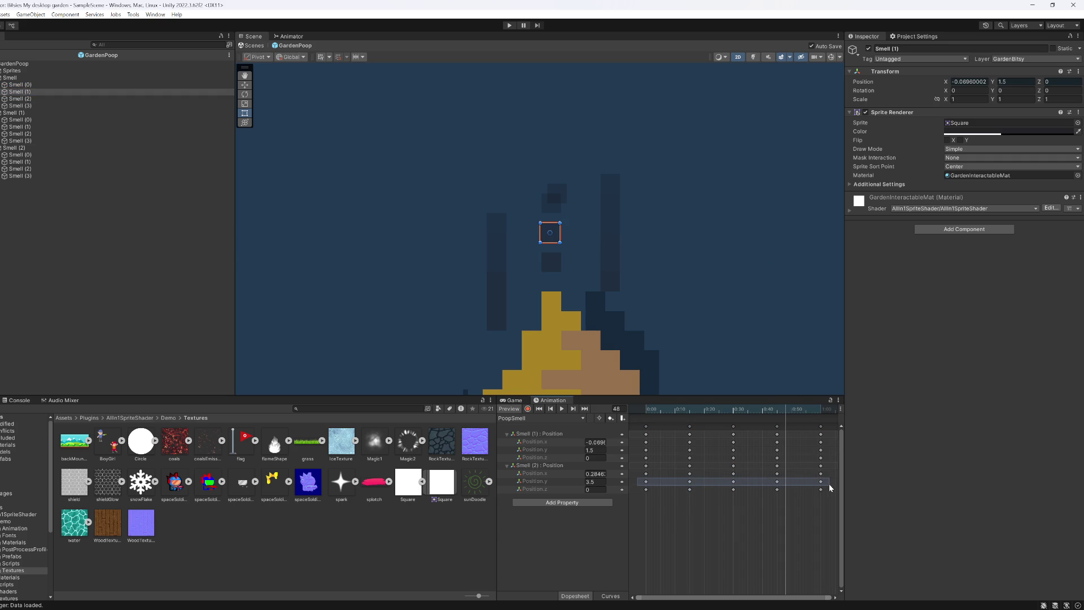
{"action": "left_click_drag", "start_coordinate": [830, 488], "coordinate": [830, 488]}
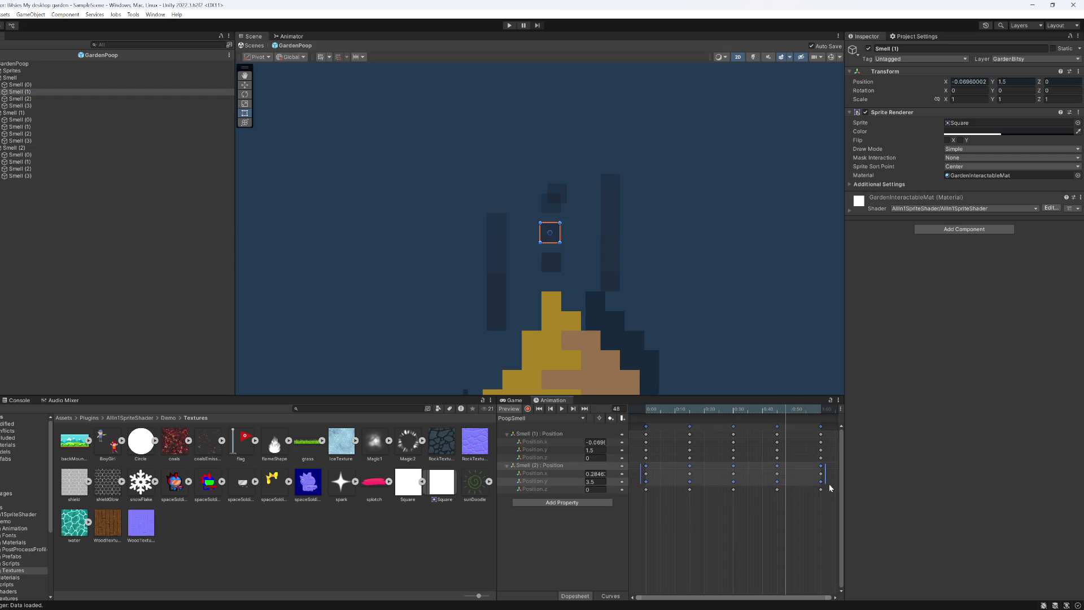
{"action": "left_click", "coordinate": [594, 481]}
Step: Set Smell (2) Position.y to 2 and delete its later height keyframes
{"action": "left_click_drag", "start_coordinate": [655, 409], "coordinate": [632, 409]}
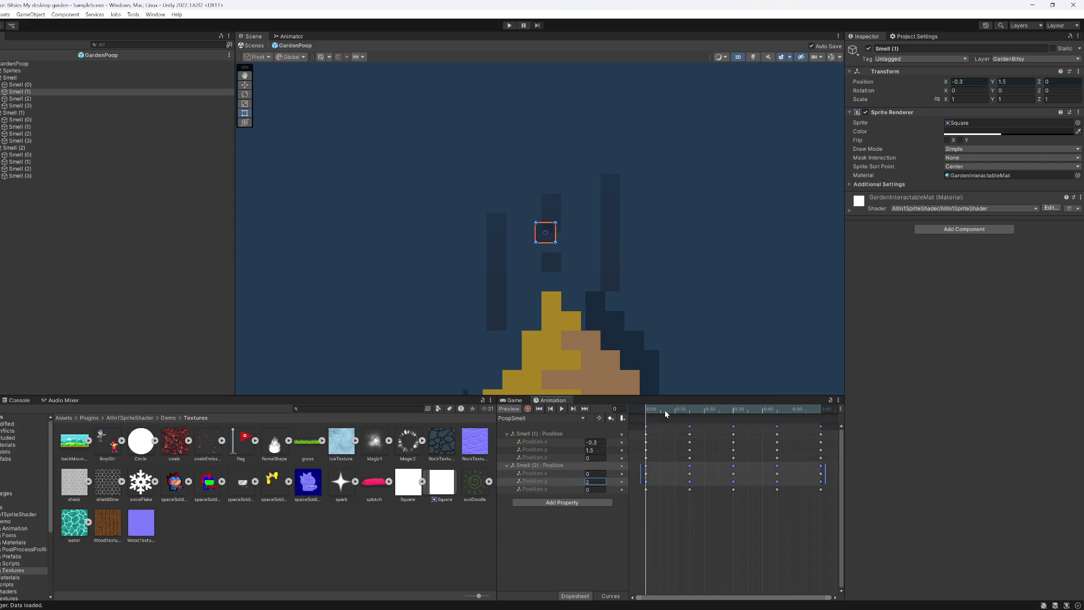
{"action": "left_click", "coordinate": [573, 411]}
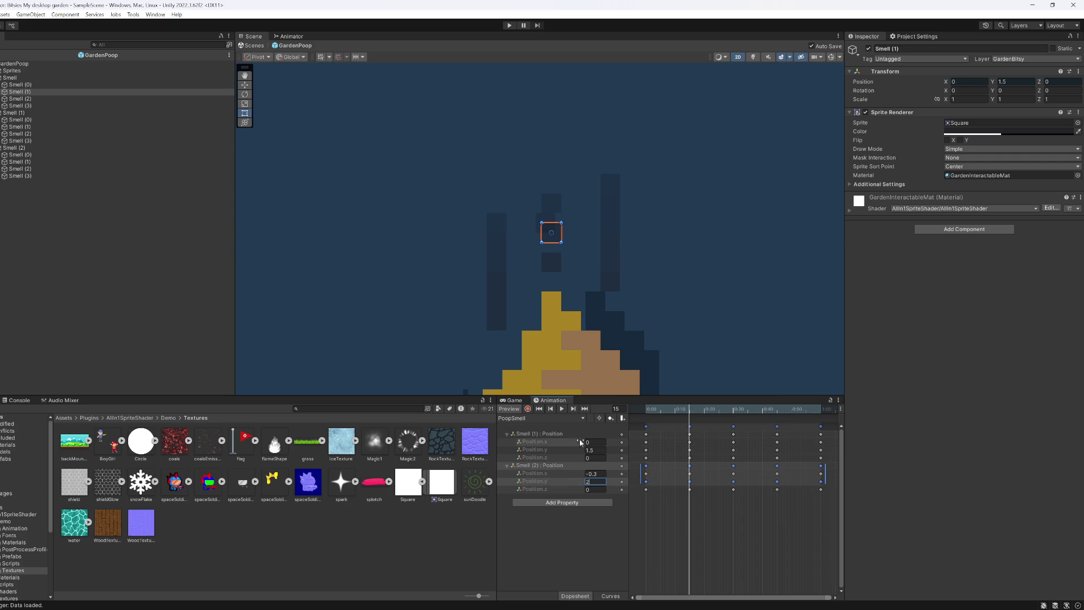
{"action": "left_click", "coordinate": [573, 411]}
{"action": "type", "text": "2"}
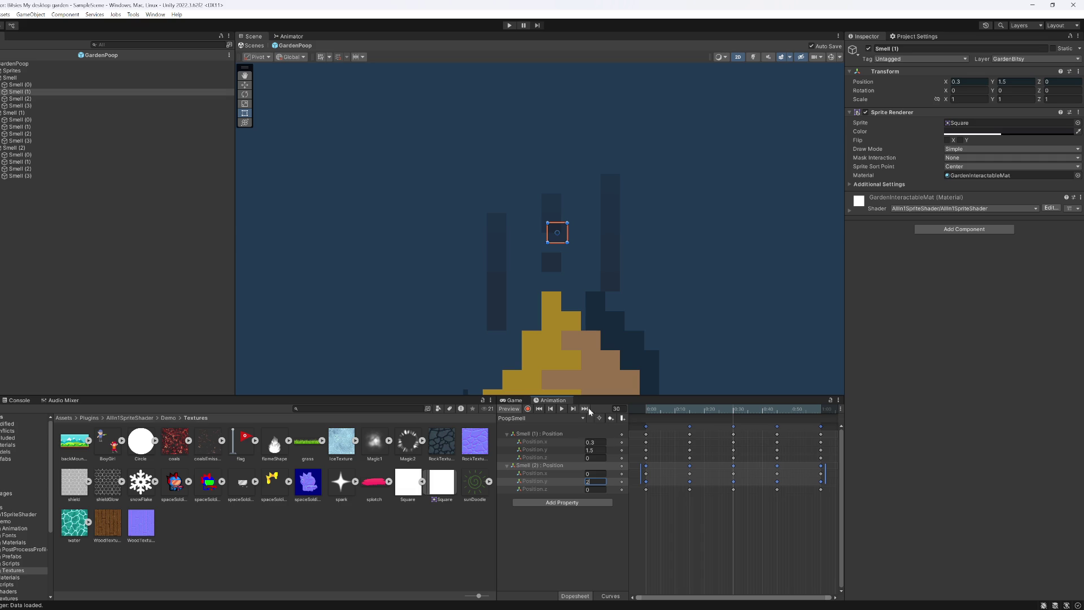
{"action": "left_click", "coordinate": [573, 411]}
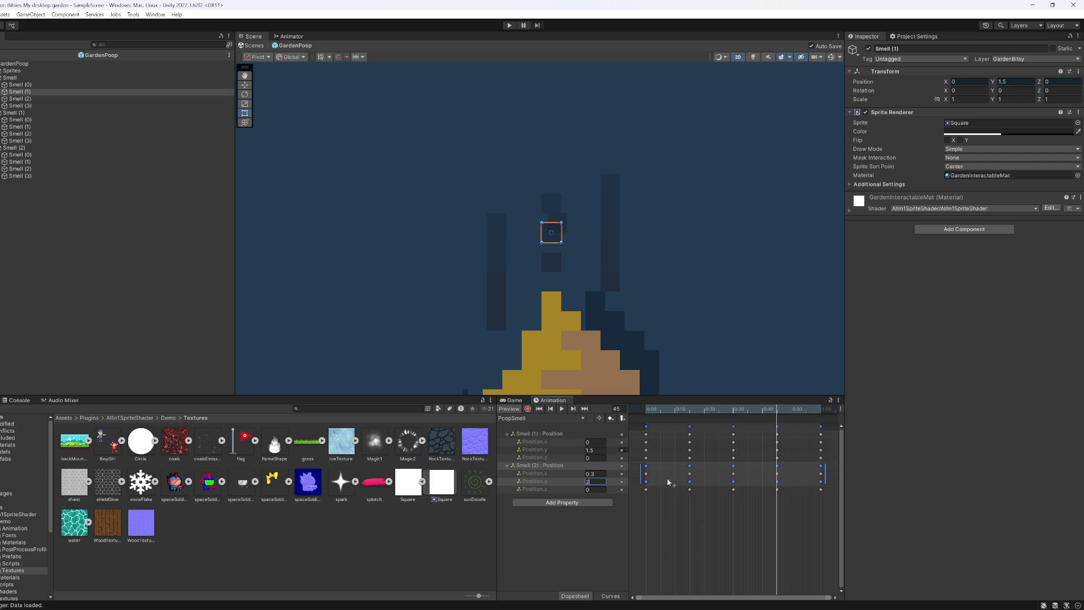
{"action": "left_click", "coordinate": [682, 489]}
{"action": "left_click_drag", "start_coordinate": [679, 479], "coordinate": [827, 486]}
{"action": "key", "text": "Delete"}
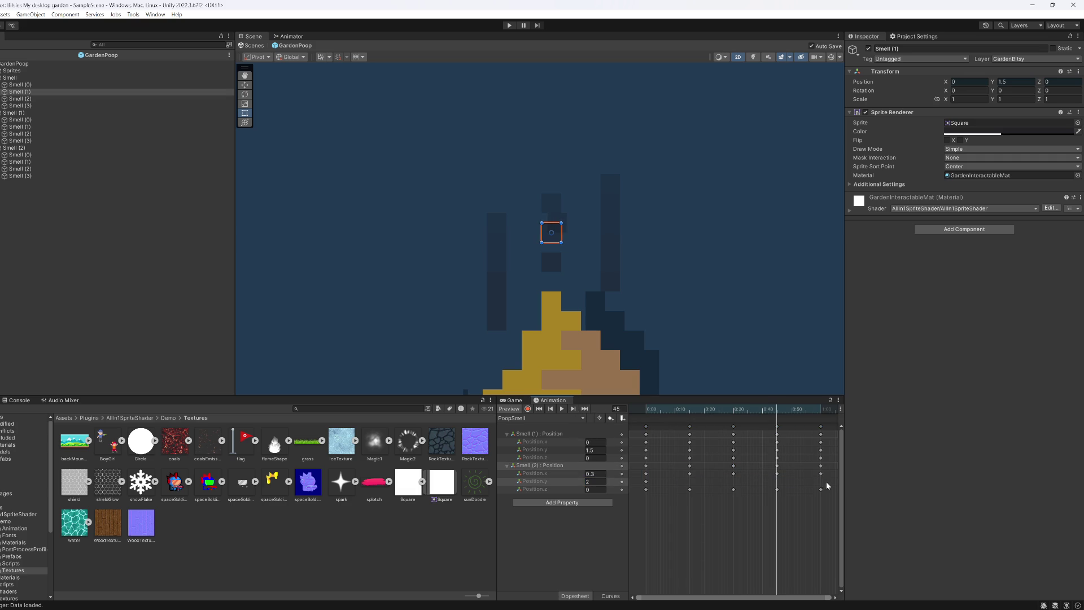
Step: Set Smell (1)'s starting Position.y to 1 and delete its later height keyframes
{"action": "left_click", "coordinate": [548, 450]}
{"action": "left_click", "coordinate": [539, 409]}
{"action": "left_click", "coordinate": [595, 450]}
{"action": "type", "text": "1"}
{"action": "left_click_drag", "start_coordinate": [661, 446], "coordinate": [832, 455]}
{"action": "key", "text": "Delete"}
Step: Rewind and play the PoopSmell preview to watch the wisps sway sideways
{"action": "left_click_drag", "start_coordinate": [649, 410], "coordinate": [694, 410]}
{"action": "left_click", "coordinate": [540, 406]}
{"action": "left_click", "coordinate": [563, 410]}
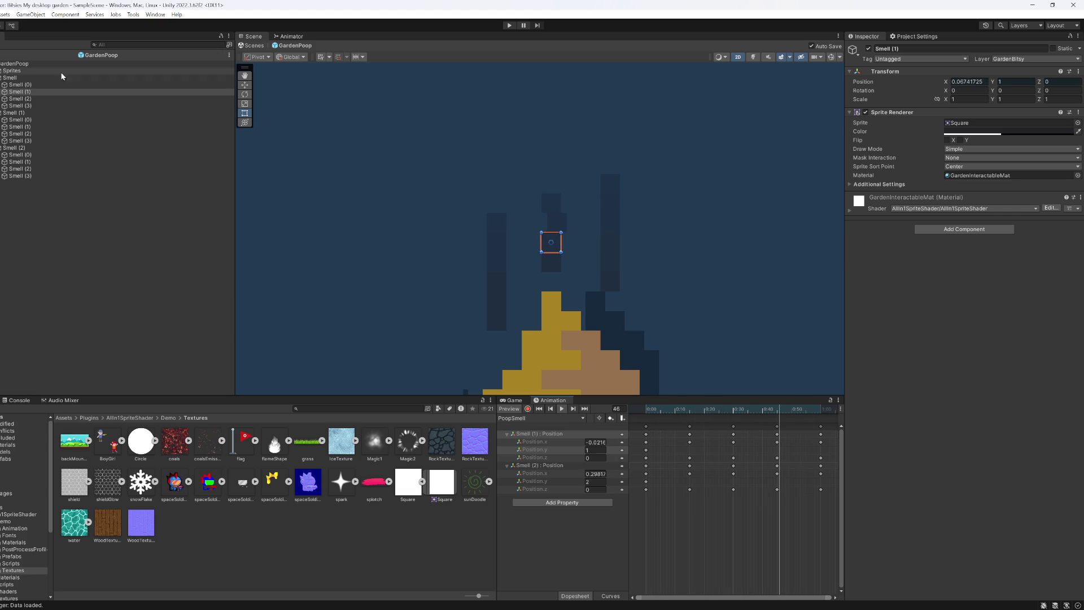
Step: Set Position Y to 1 on both groups' Smell (1) wisps
{"action": "left_click", "coordinate": [20, 121]}
{"action": "left_click", "coordinate": [19, 126]}
{"action": "left_click", "coordinate": [20, 134], "text": "shift"}
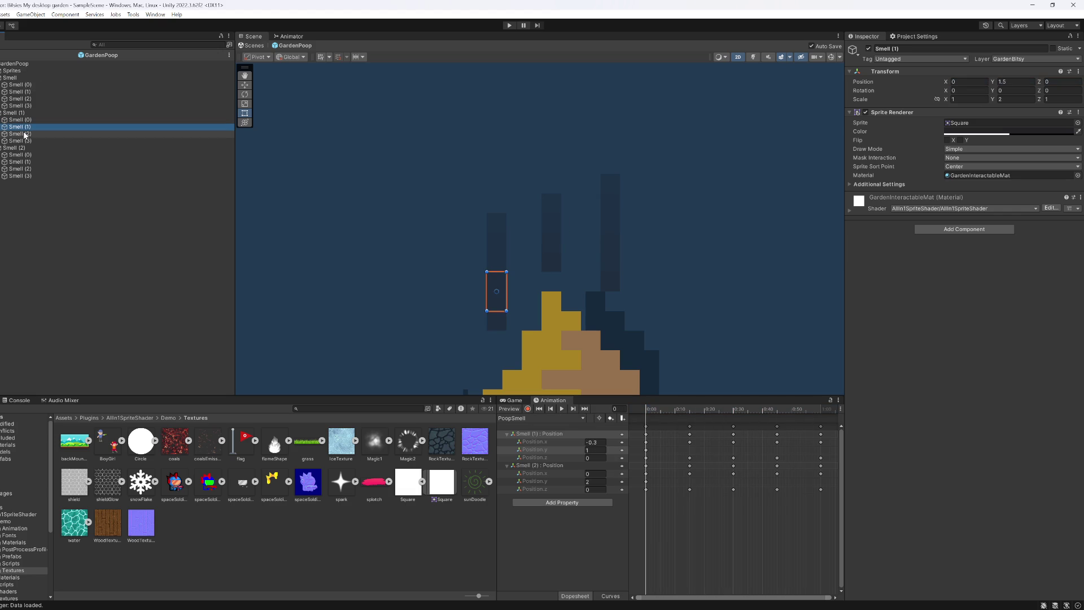
{"action": "left_click", "coordinate": [27, 169], "text": "ctrl"}
{"action": "left_click", "coordinate": [51, 162], "text": "ctrl"}
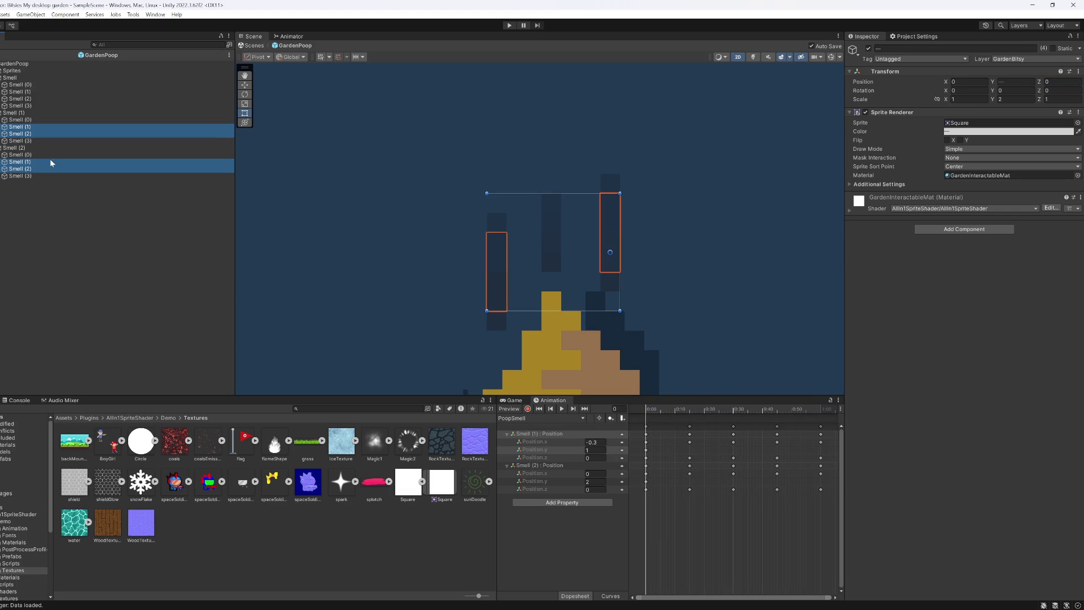
{"action": "left_click", "coordinate": [20, 127]}
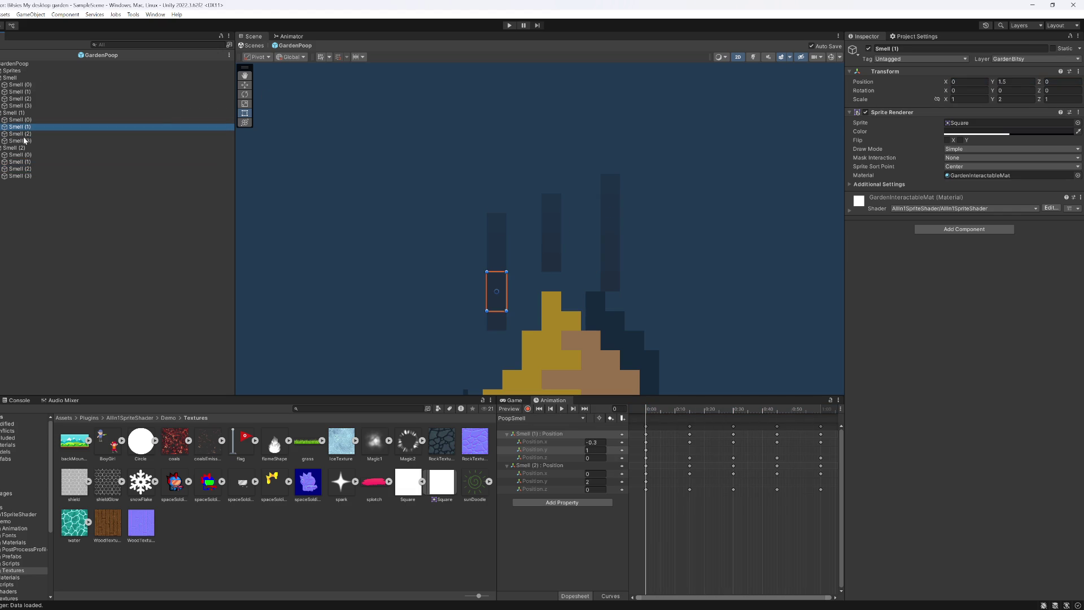
{"action": "left_click", "coordinate": [34, 162], "text": "ctrl"}
{"action": "left_click", "coordinate": [1017, 81]}
{"action": "type", "text": "1"}
Step: Set Position Y to 3 on both groups' Smell (3) wisps
{"action": "left_click", "coordinate": [21, 133]}
{"action": "left_click", "coordinate": [20, 169], "text": "ctrl"}
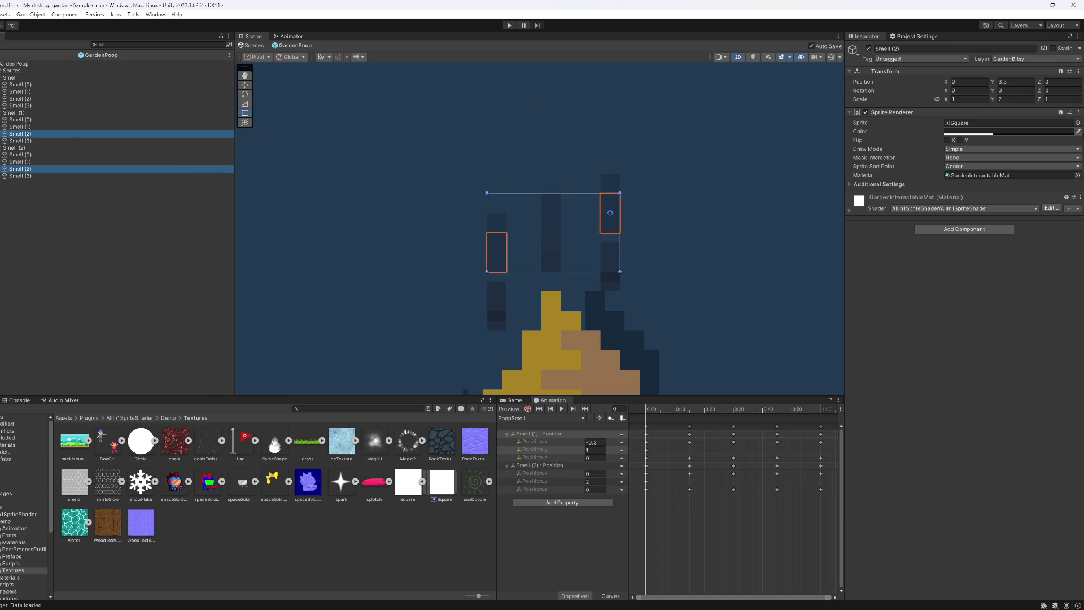
{"action": "left_click", "coordinate": [21, 141]}
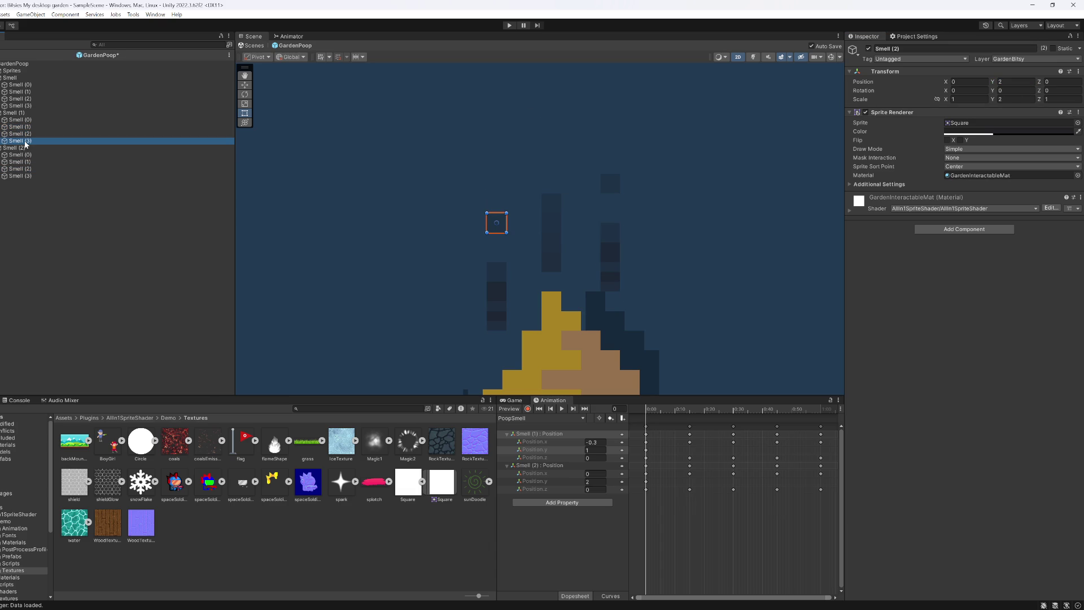
{"action": "left_click", "coordinate": [21, 176], "text": "ctrl"}
{"action": "left_click", "coordinate": [1017, 81]}
{"action": "type", "text": "3"}
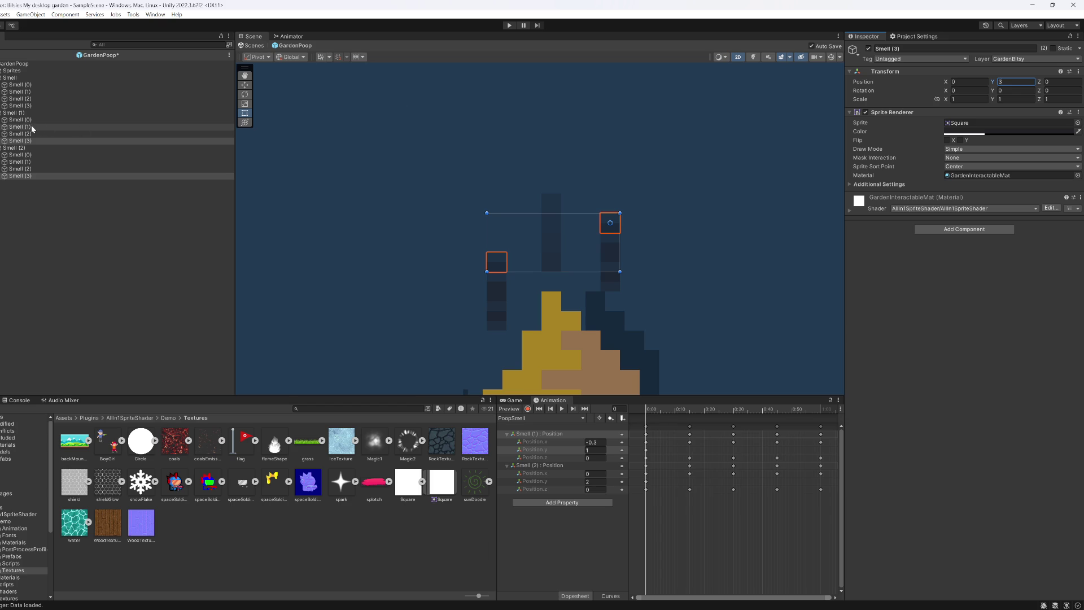
Step: Review each wisp's transform settings across the smell groups
{"action": "left_click", "coordinate": [25, 131]}
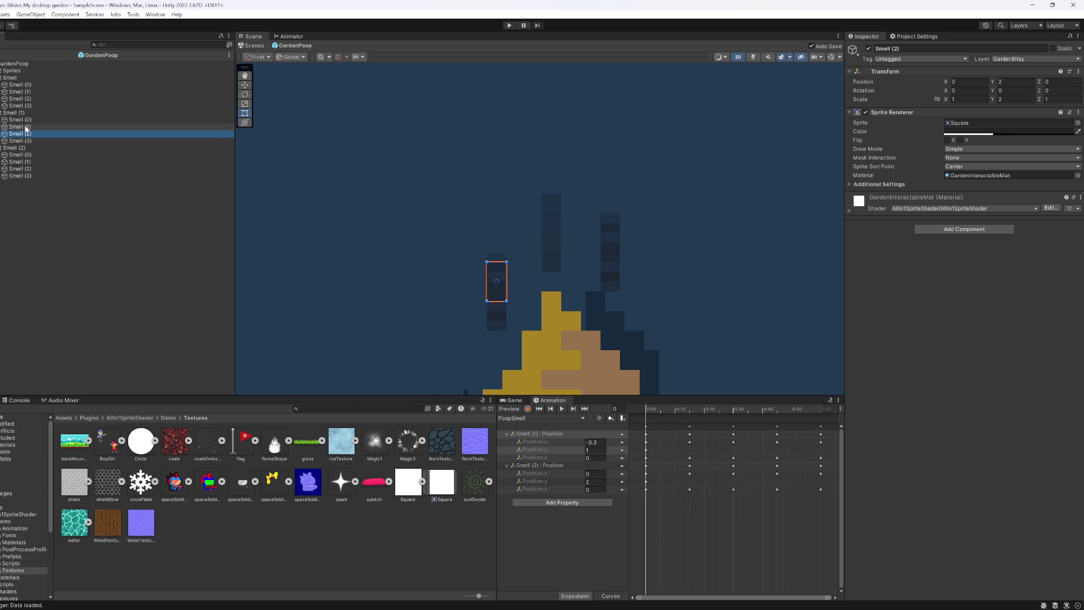
{"action": "left_click", "coordinate": [19, 90]}
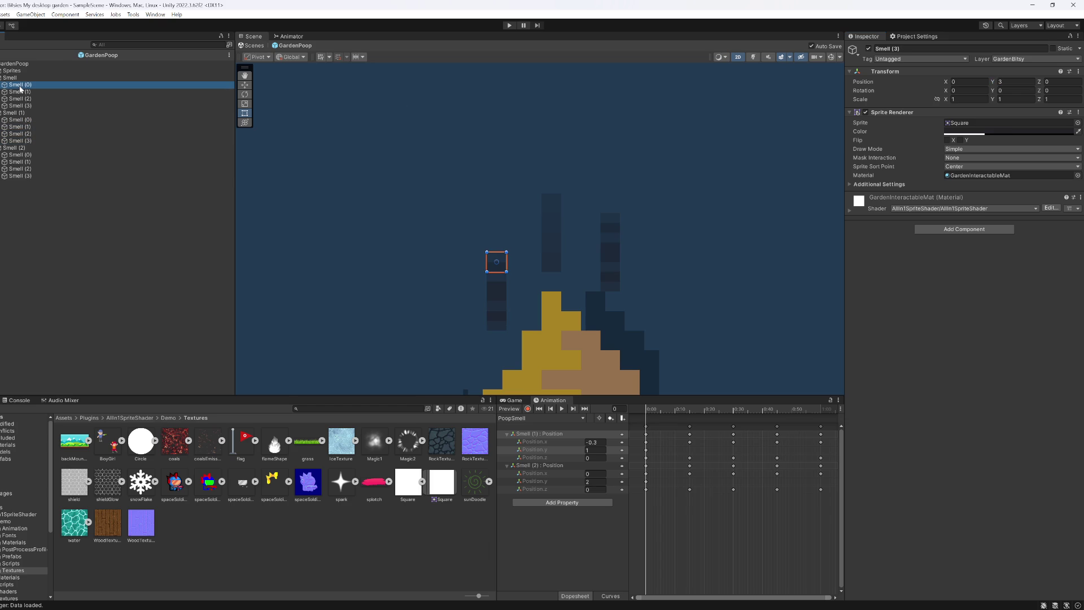
{"action": "left_click", "coordinate": [20, 98]}
{"action": "left_click", "coordinate": [23, 105]}
{"action": "left_click", "coordinate": [31, 120]}
{"action": "key", "text": "Down"}
{"action": "key", "text": "Down"}
{"action": "key", "text": "Down"}
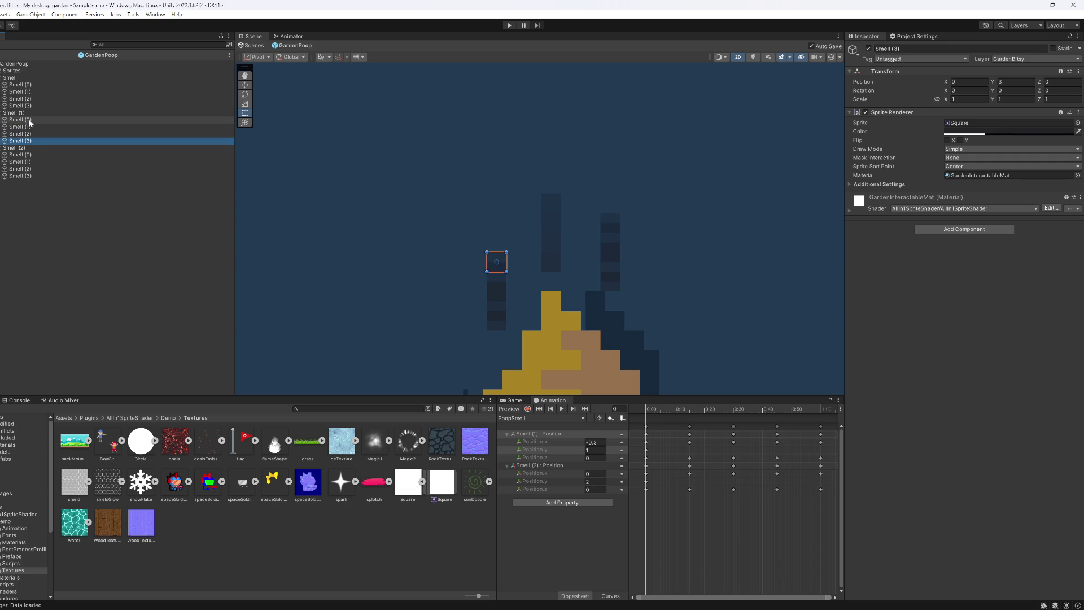
Step: Set Scale Y to 1 on the selected Smell (1) and Smell (2) wisps, then return to SampleScene
{"action": "left_click", "coordinate": [32, 134]}
{"action": "key", "text": "shift+Up"}
{"action": "left_click", "coordinate": [1014, 99]}
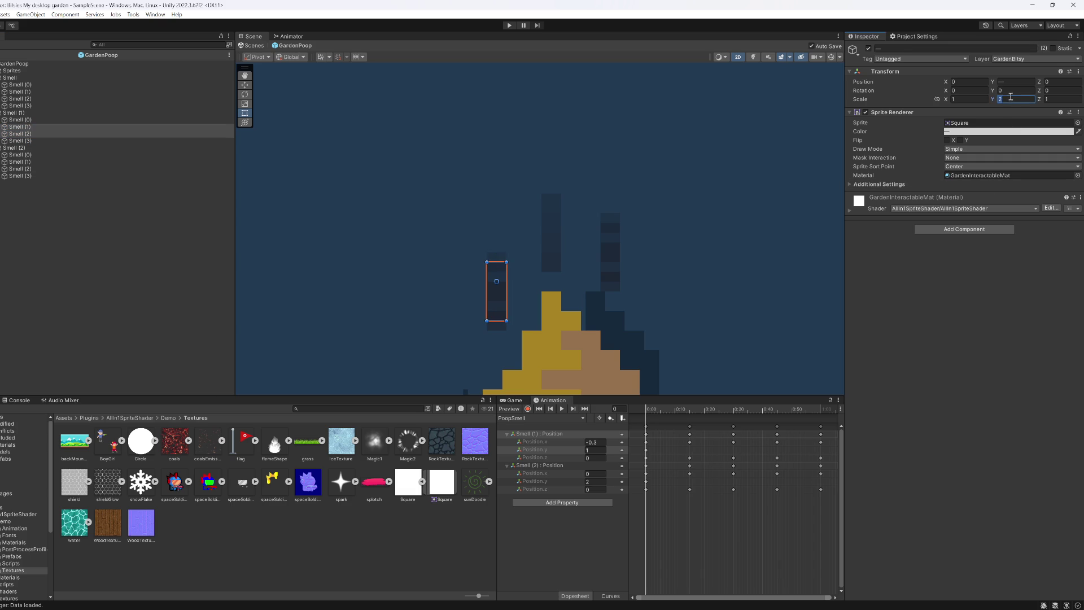
{"action": "left_click", "coordinate": [68, 168]}
{"action": "key", "text": "shift+Up"}
{"action": "left_click", "coordinate": [1015, 99]}
{"action": "type", "text": "1"}
{"action": "key", "text": "Return"}
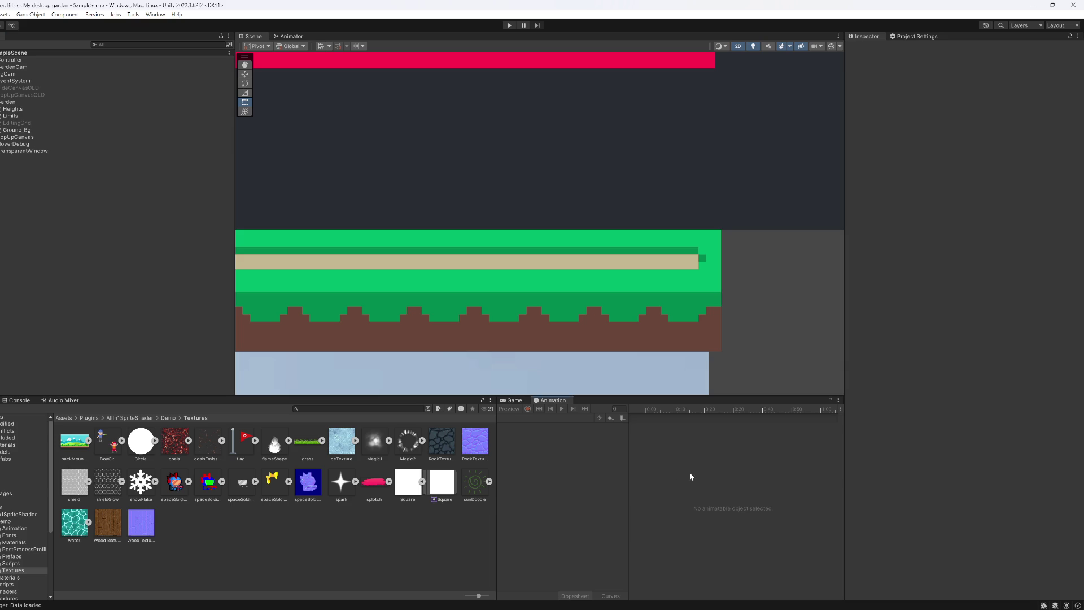
Step: Run the garden in a maximized Game view, drag the dirt mound along, and pause at the poop
{"action": "left_click", "coordinate": [521, 402]}
{"action": "key", "text": "shift+space"}
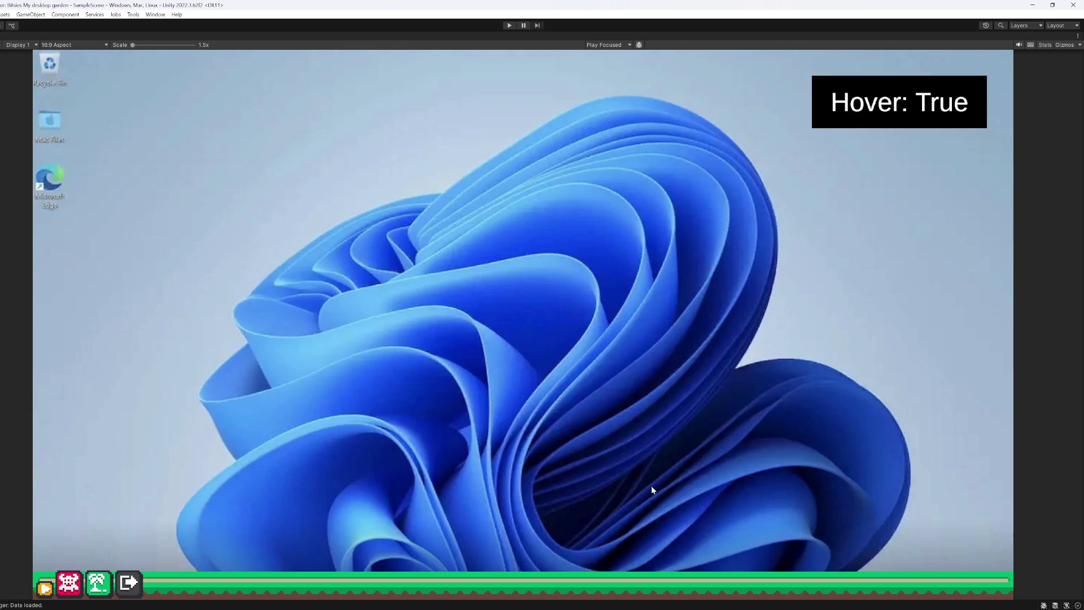
{"action": "left_click", "coordinate": [510, 25]}
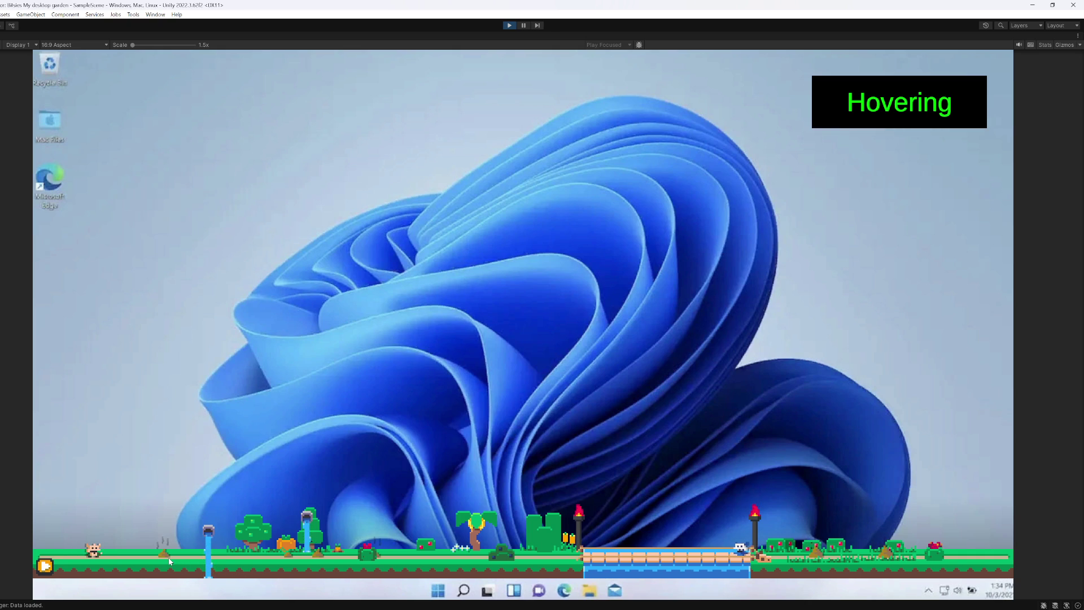
{"action": "mouse_move", "coordinate": [163, 551]}
{"action": "left_mouse_down"}
{"action": "mouse_move", "coordinate": [474, 539]}
{"action": "mouse_move", "coordinate": [139, 533]}
{"action": "left_mouse_up"}
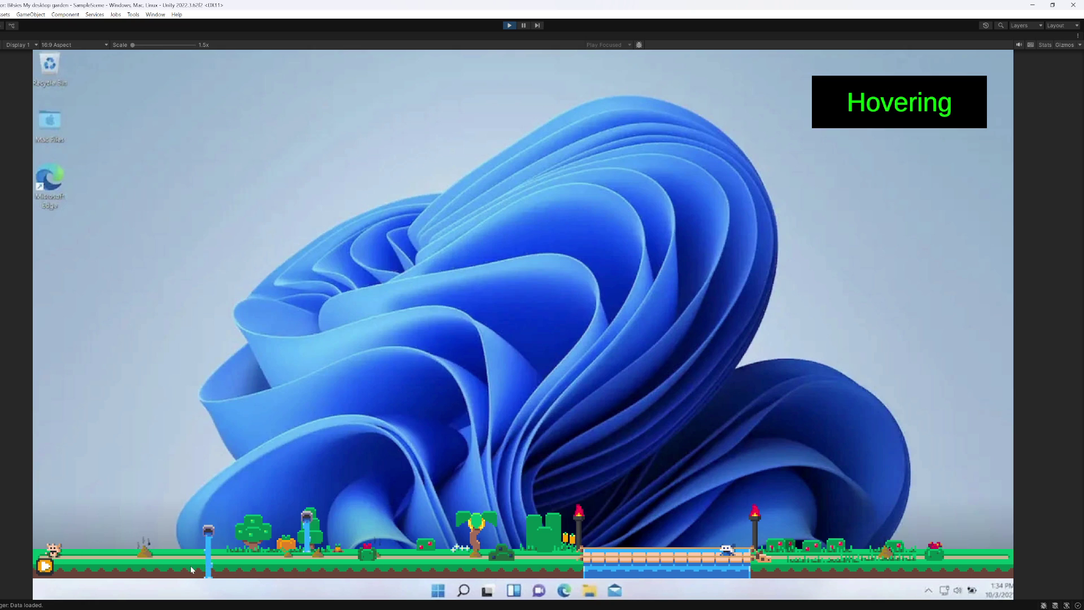
{"action": "left_click", "coordinate": [524, 25]}
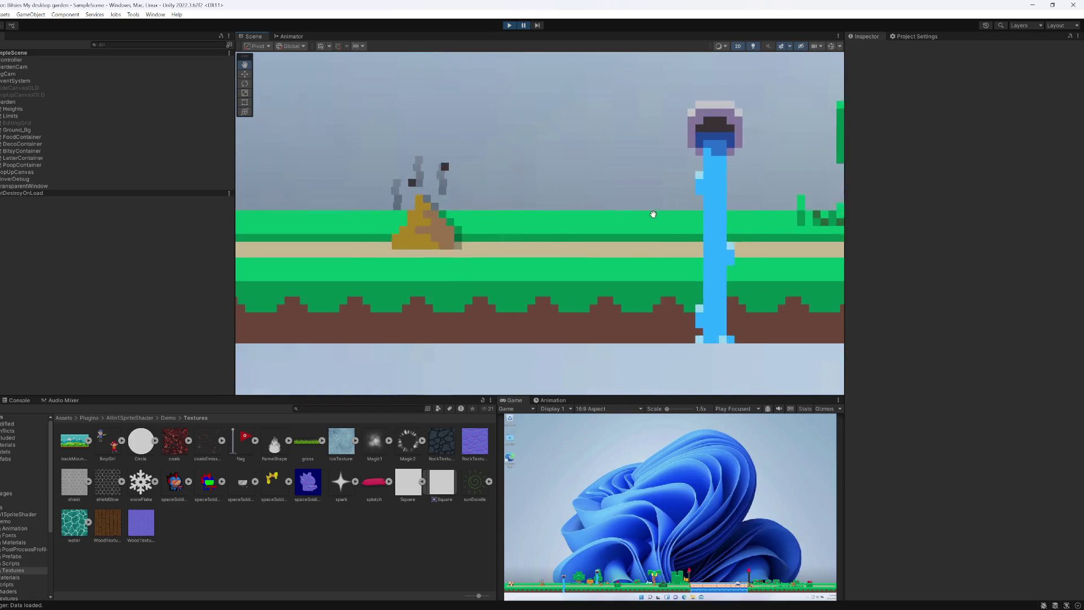
Step: Move the running poop's Smell (2) wisp to X 0.4375, Y 0.8125, then maximize the Game view
{"action": "left_click", "coordinate": [580, 196]}
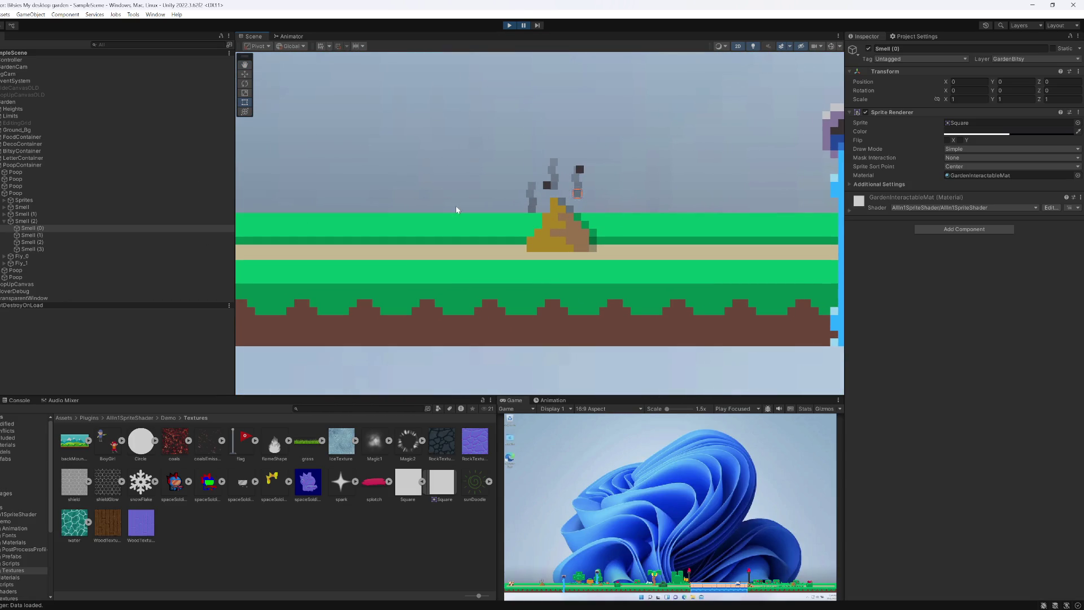
{"action": "left_click", "coordinate": [35, 222]}
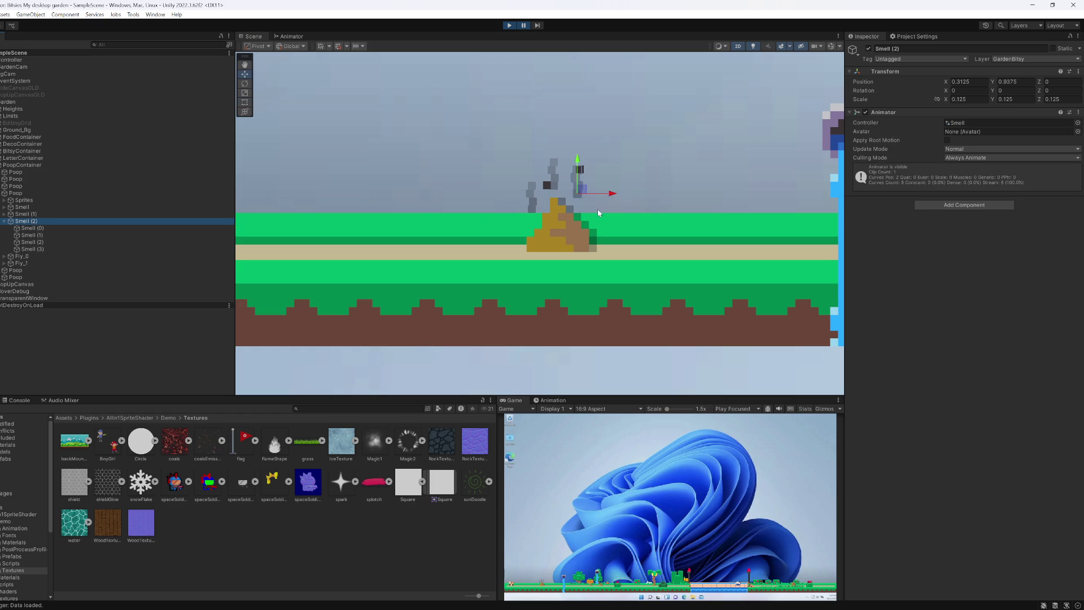
{"action": "scroll", "coordinate": [596, 198], "scroll_direction": "up", "scroll_amount": 3}
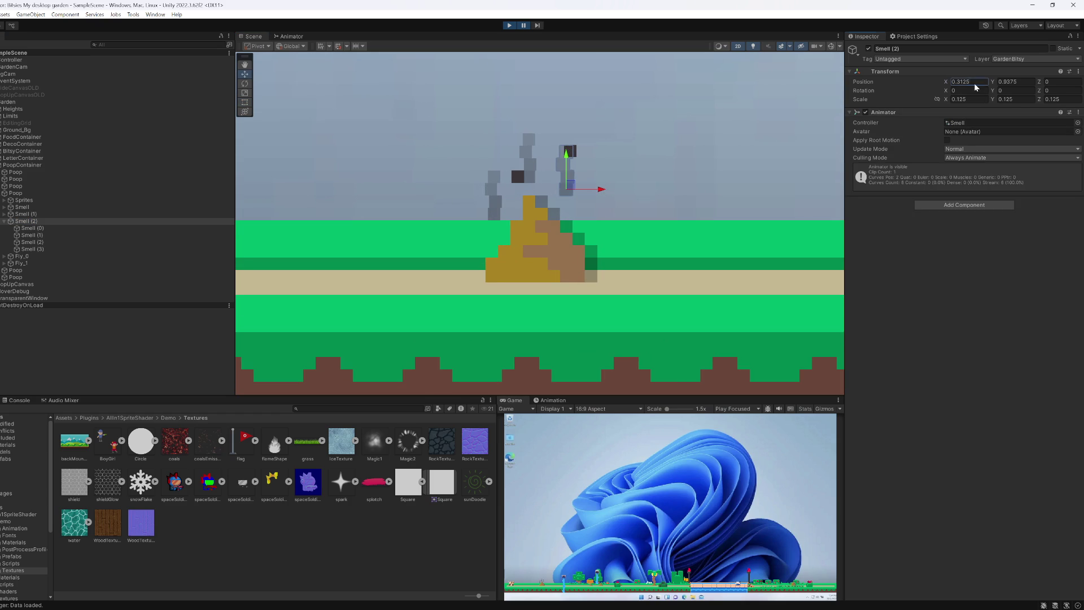
{"action": "type", "text": ".25"}
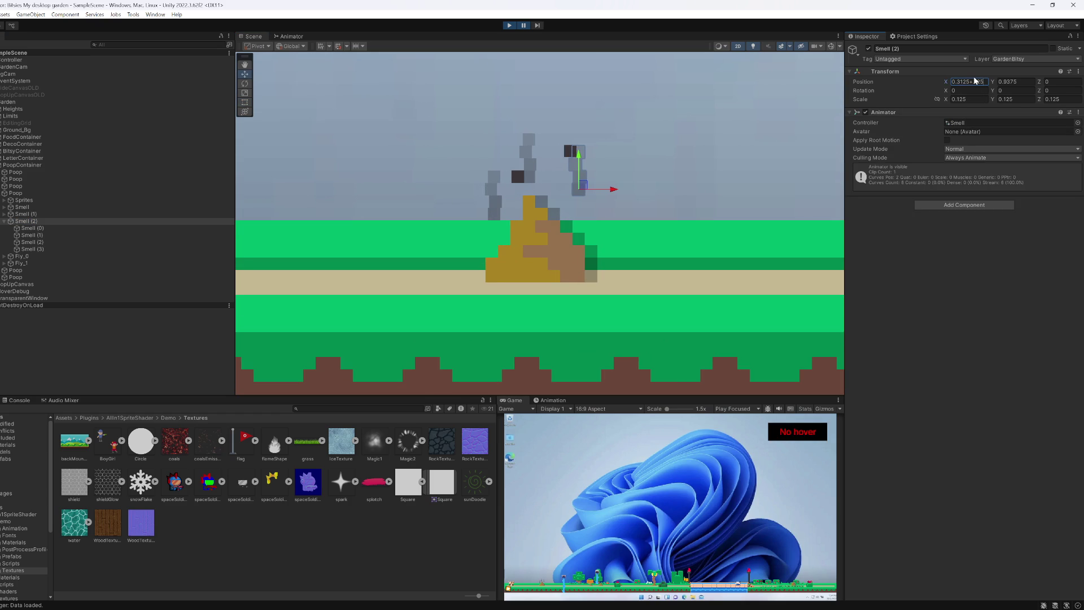
{"action": "left_click", "coordinate": [1018, 80]}
{"action": "type", "text": ".25"}
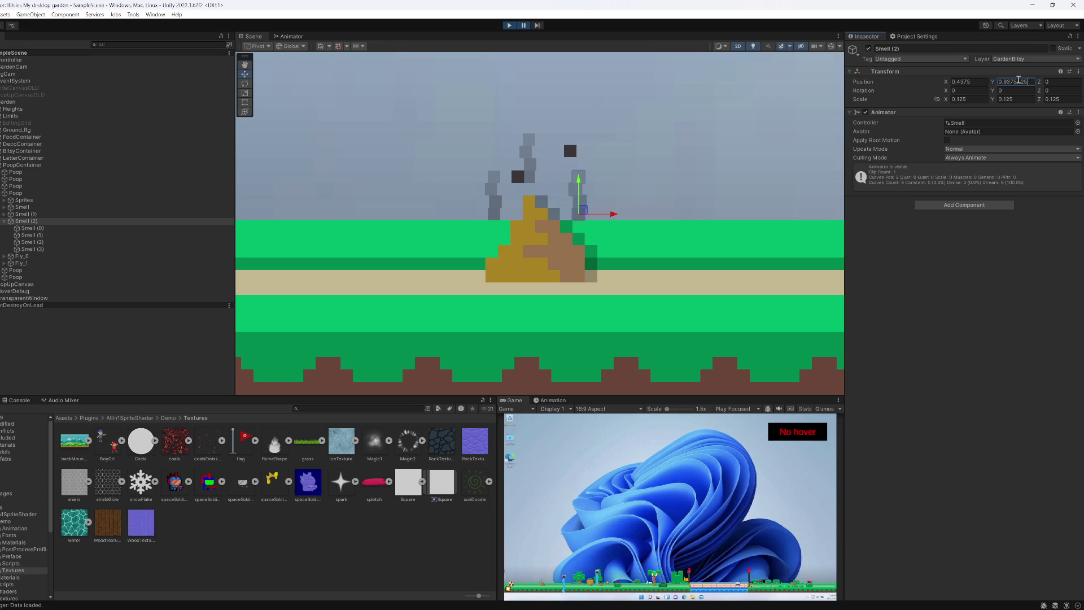
{"action": "key", "text": "Return"}
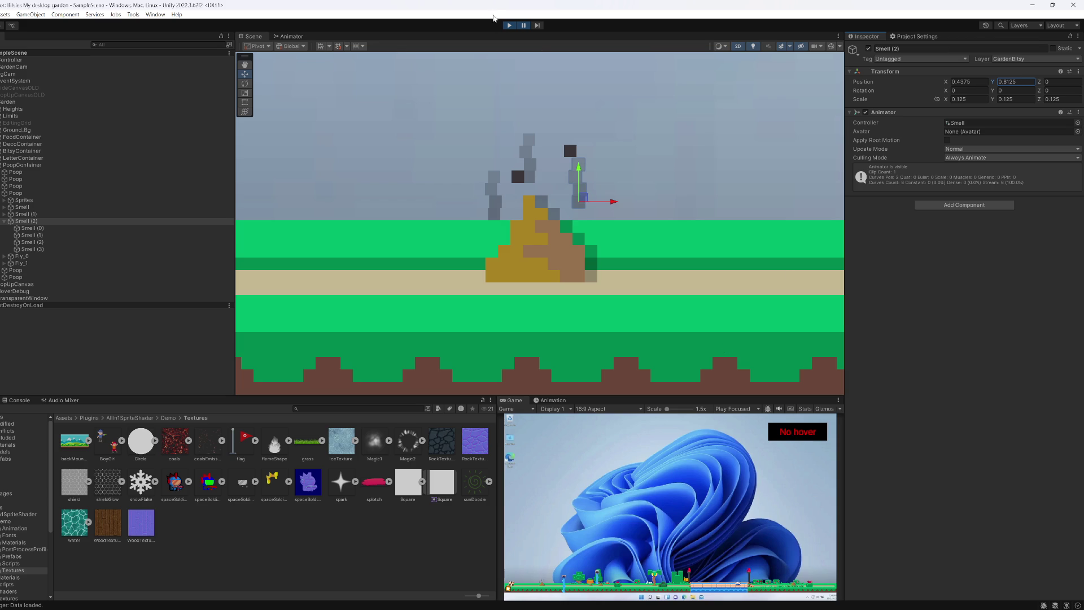
{"action": "right_click", "coordinate": [518, 400]}
{"action": "left_click", "coordinate": [540, 429]}
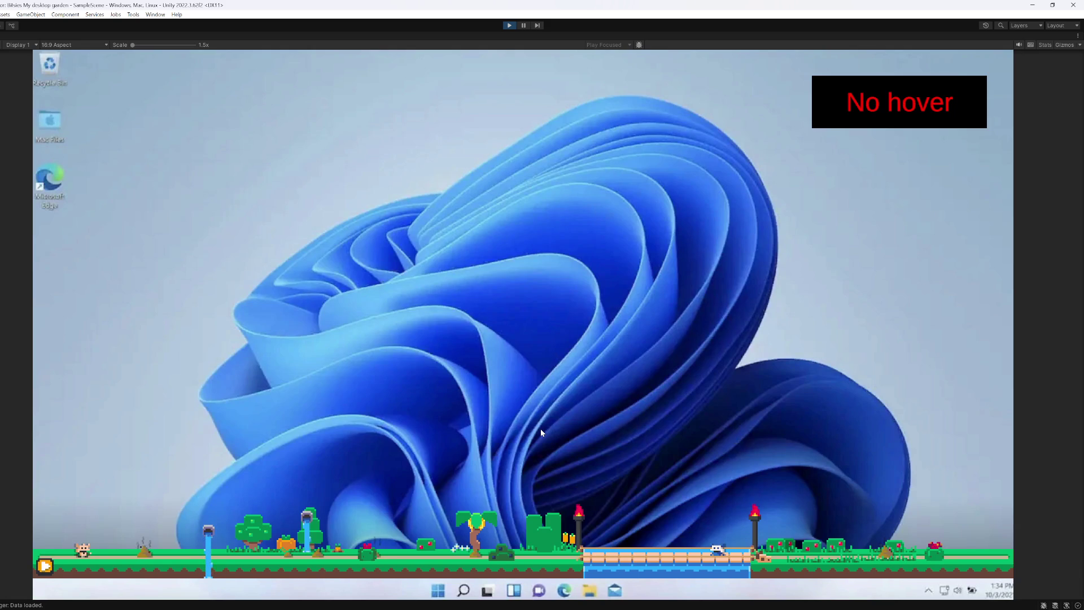
Step: Stop play mode and open the GardenPoop prefab from Prefabs/GardenInteractables
{"action": "left_click", "coordinate": [510, 25]}
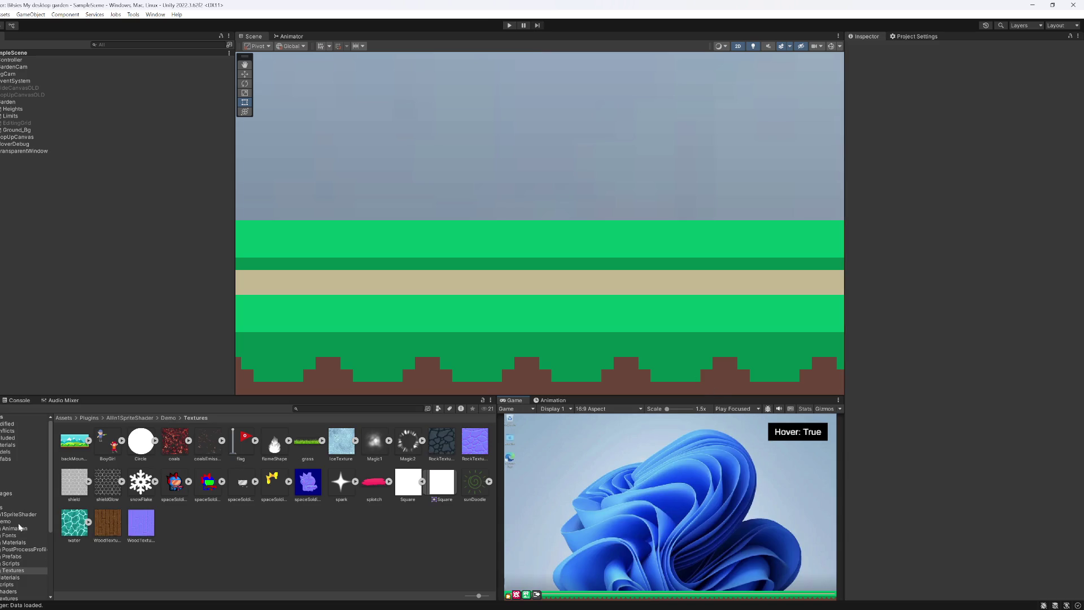
{"action": "scroll", "coordinate": [8, 533], "scroll_direction": "down", "scroll_amount": 3}
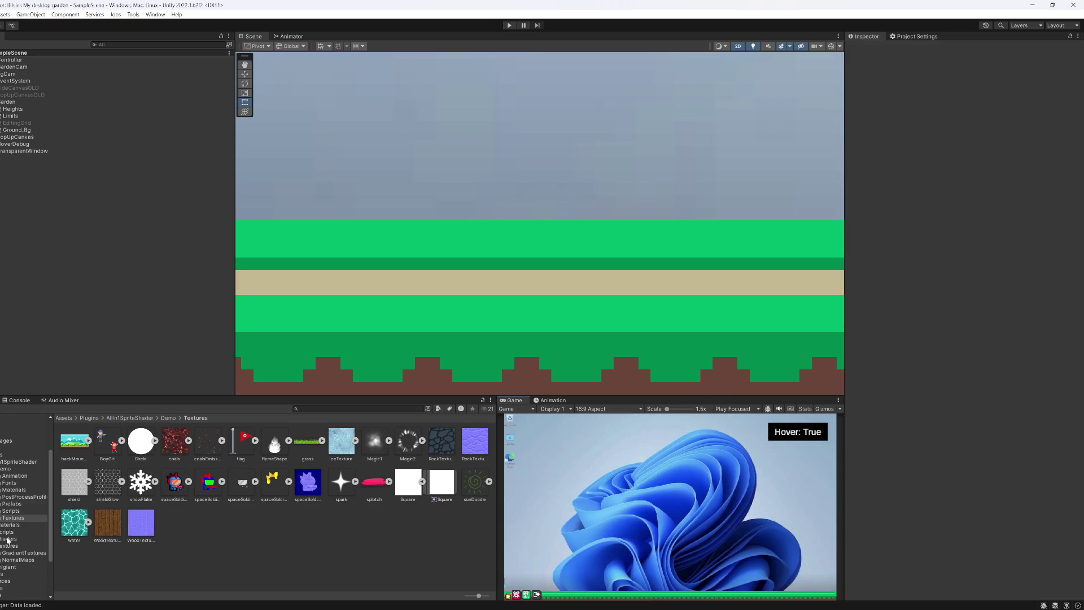
{"action": "scroll", "coordinate": [8, 539], "scroll_direction": "down", "scroll_amount": 2}
{"action": "left_click", "coordinate": [8, 548]}
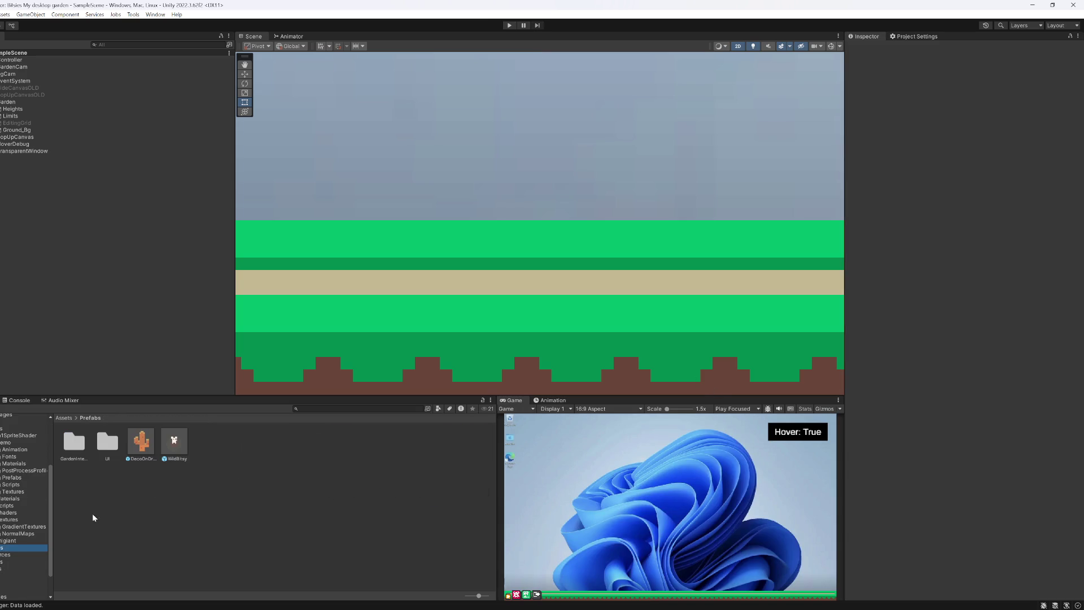
{"action": "double_click", "coordinate": [68, 450]}
{"action": "double_click", "coordinate": [231, 452]}
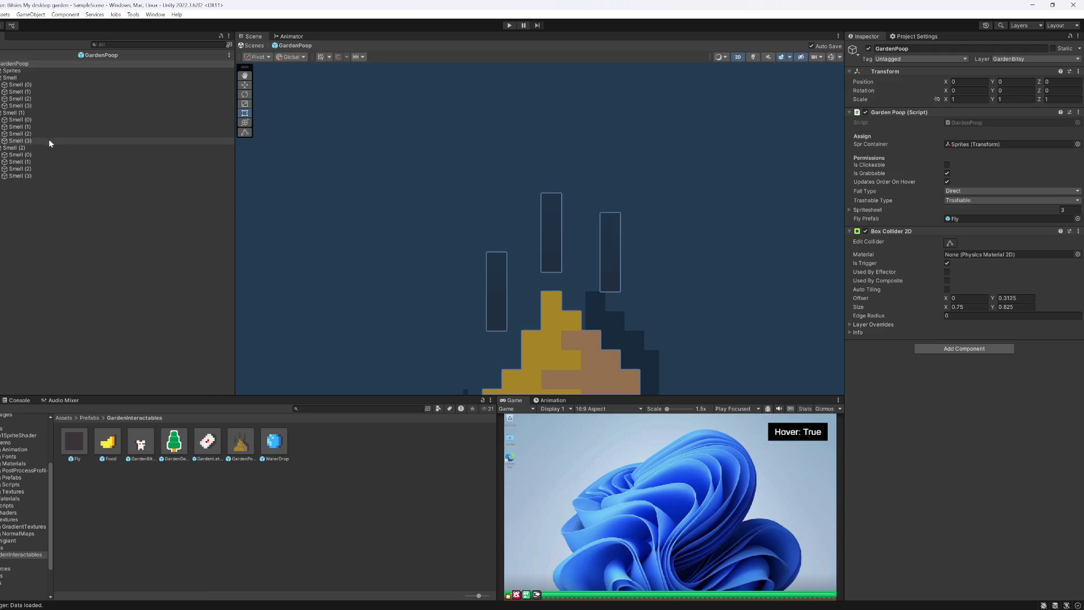
Step: Shift Smell (2) by -.125 in Y and +.125 in X, to 0.4375, 0.8125
{"action": "left_click", "coordinate": [28, 149]}
{"action": "left_click", "coordinate": [1016, 82]}
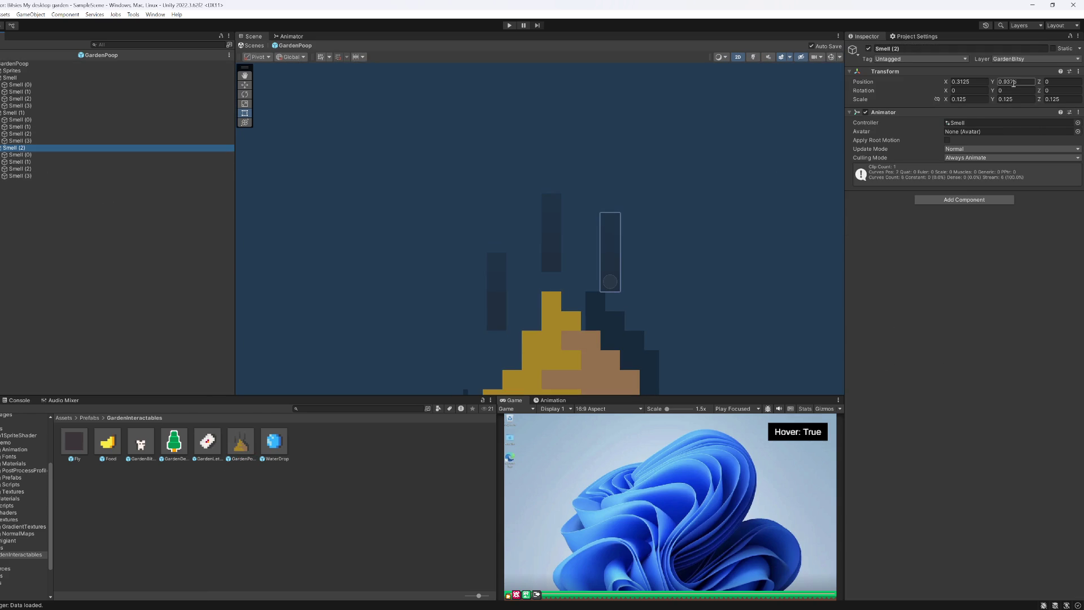
{"action": "type", "text": "-.125"}
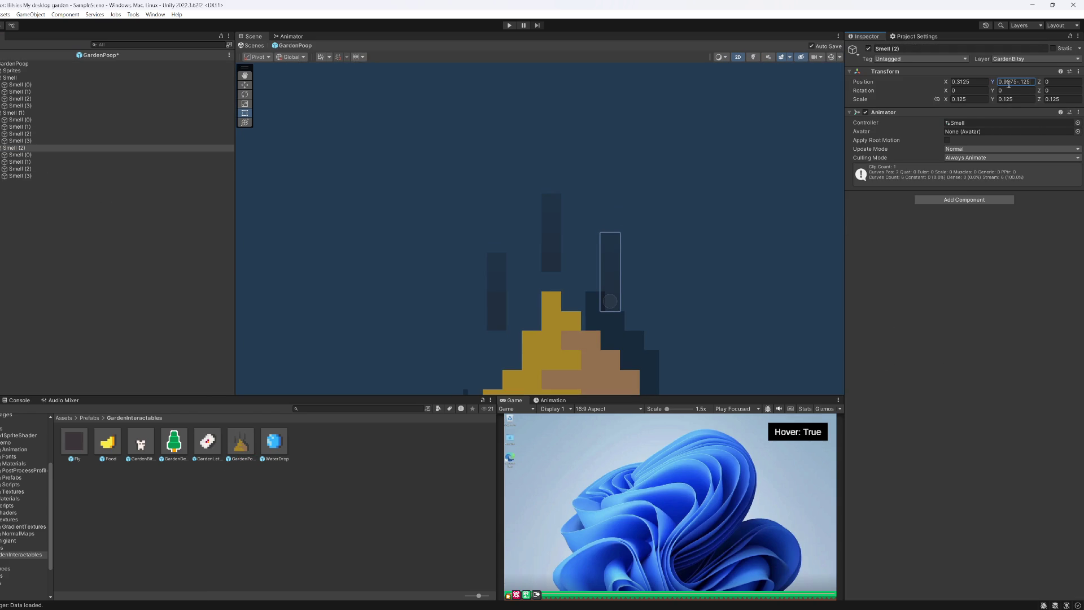
{"action": "left_click", "coordinate": [986, 80]}
{"action": "type", "text": ".125"}
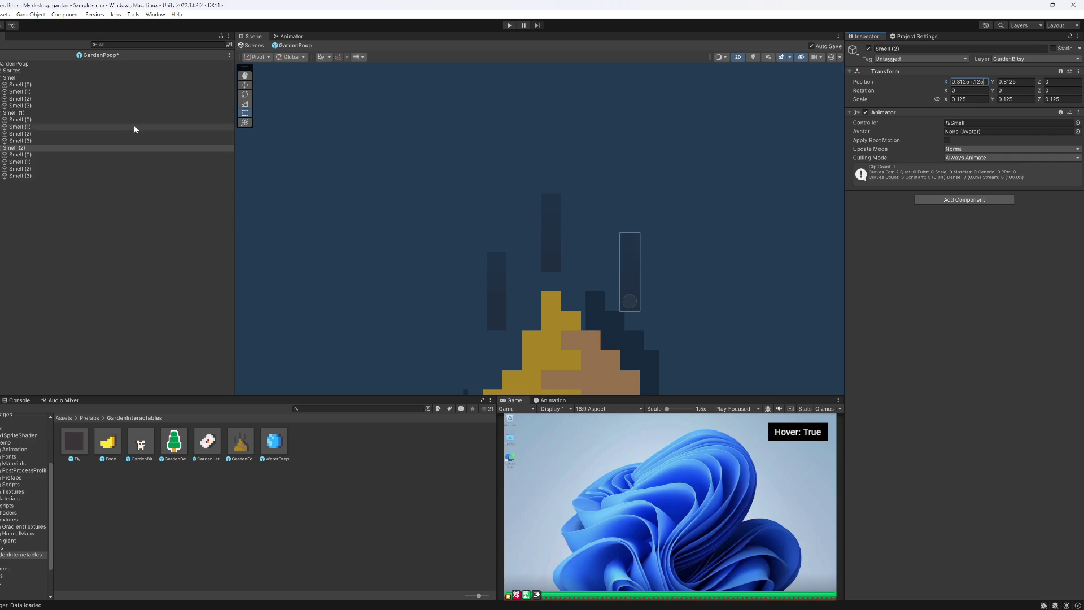
Step: Select the matching smell pixel objects across all wisps, excluding the parent wisp objects
{"action": "left_click", "coordinate": [38, 162]}
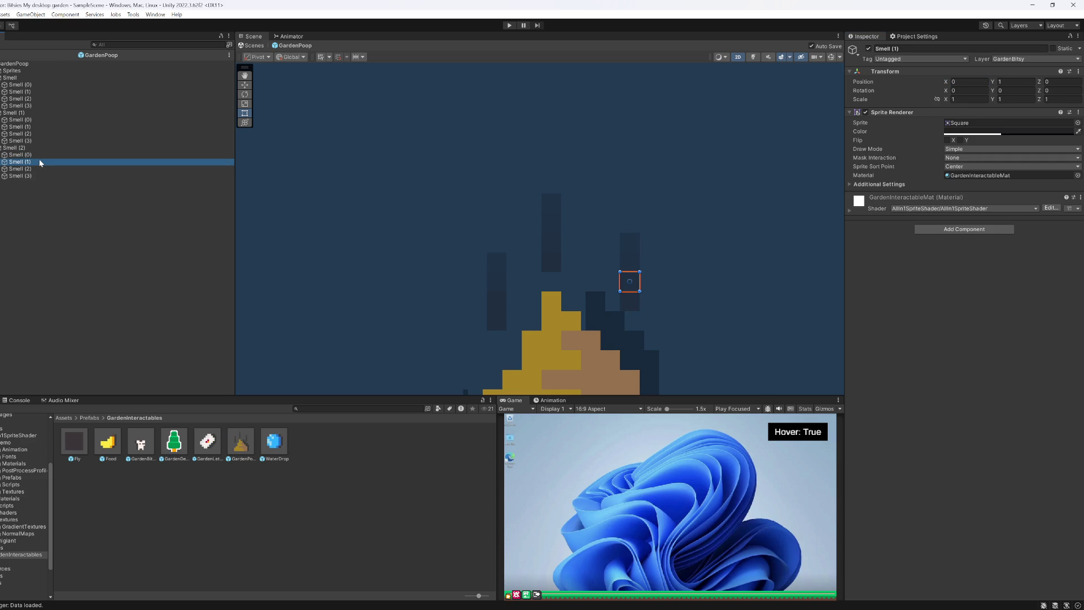
{"action": "left_click", "coordinate": [26, 92]}
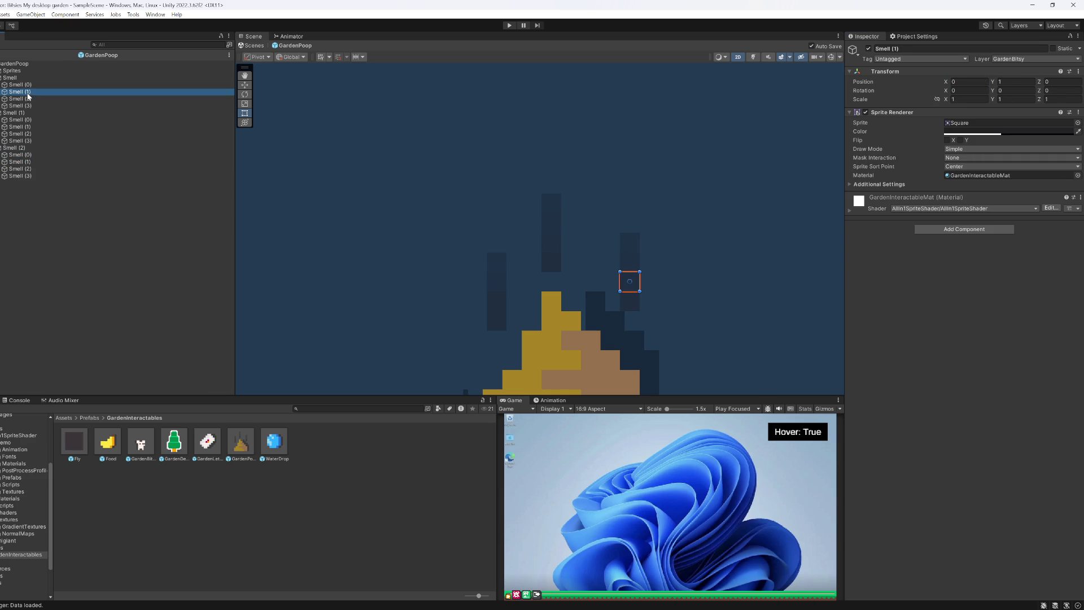
{"action": "left_click", "coordinate": [28, 128], "text": "ctrl"}
{"action": "left_click", "coordinate": [32, 162], "text": "ctrl"}
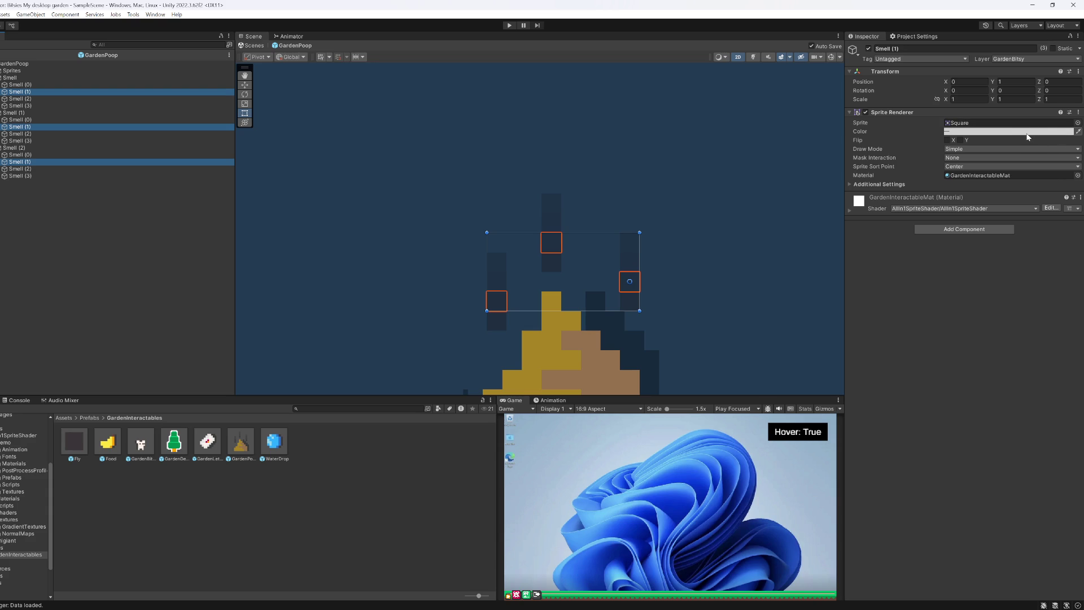
{"action": "left_click", "coordinate": [22, 85]}
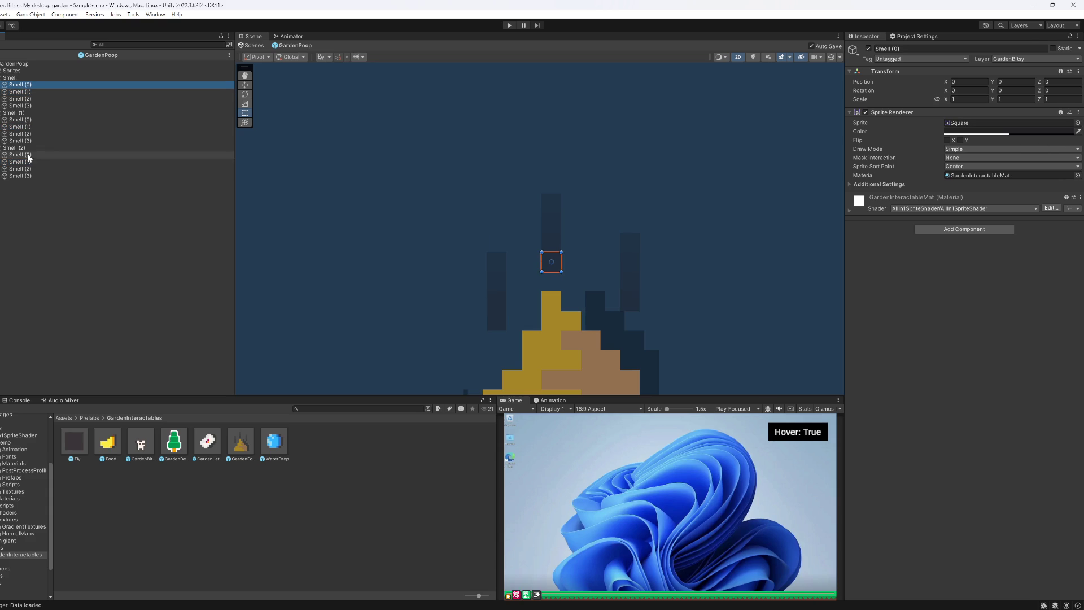
{"action": "left_click", "coordinate": [25, 176], "text": "shift"}
{"action": "left_click", "coordinate": [21, 149], "text": "ctrl"}
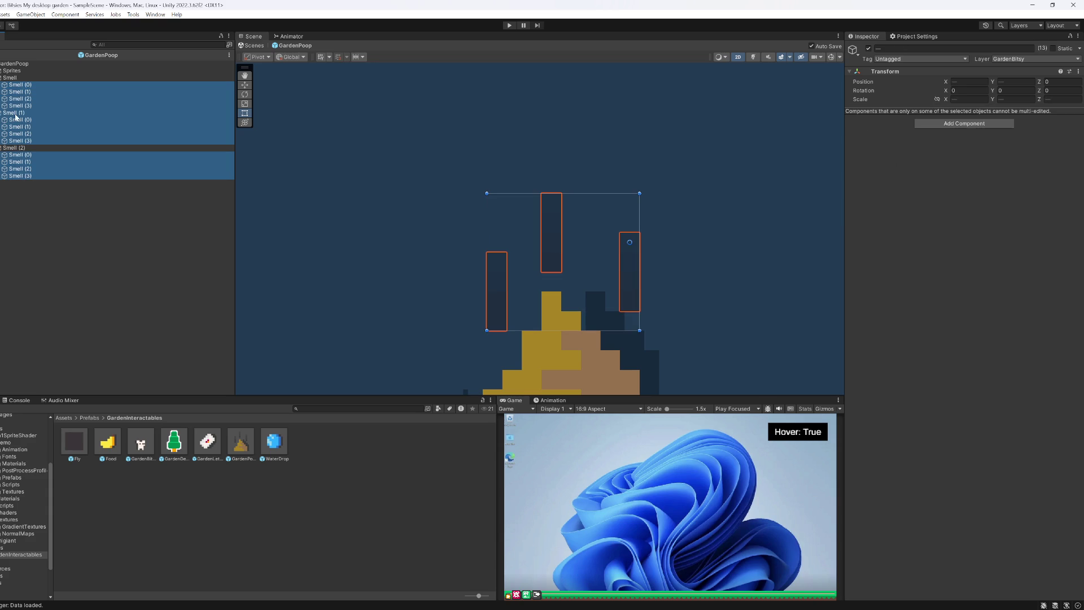
Step: Make all selected Smell pixels black with alpha 64
{"action": "left_click", "coordinate": [14, 113], "text": "ctrl"}
{"action": "left_click", "coordinate": [960, 131]}
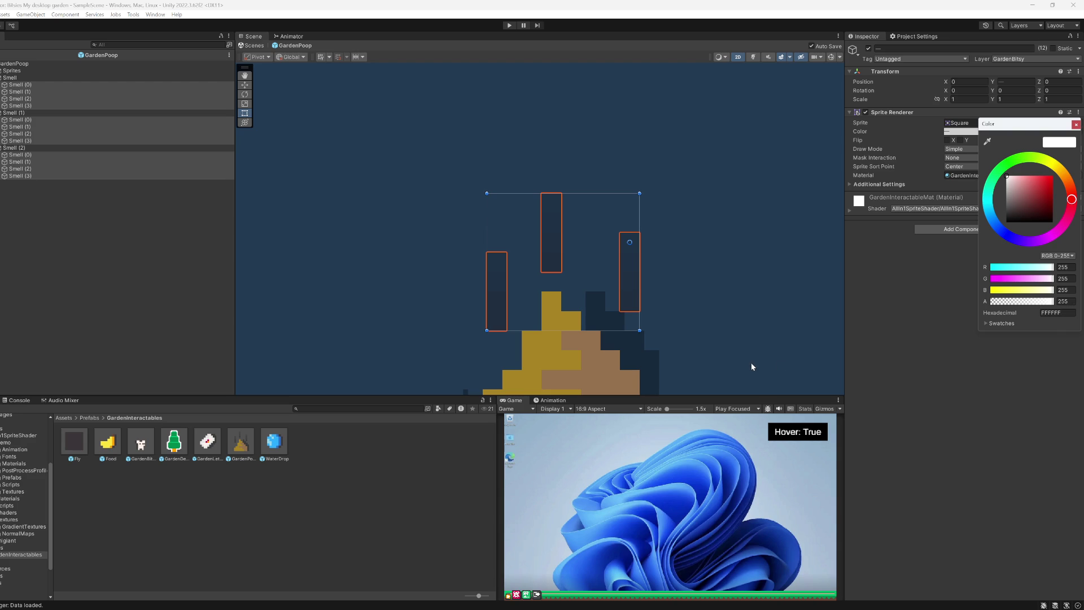
{"action": "left_click_drag", "start_coordinate": [1027, 215], "coordinate": [720, 372]}
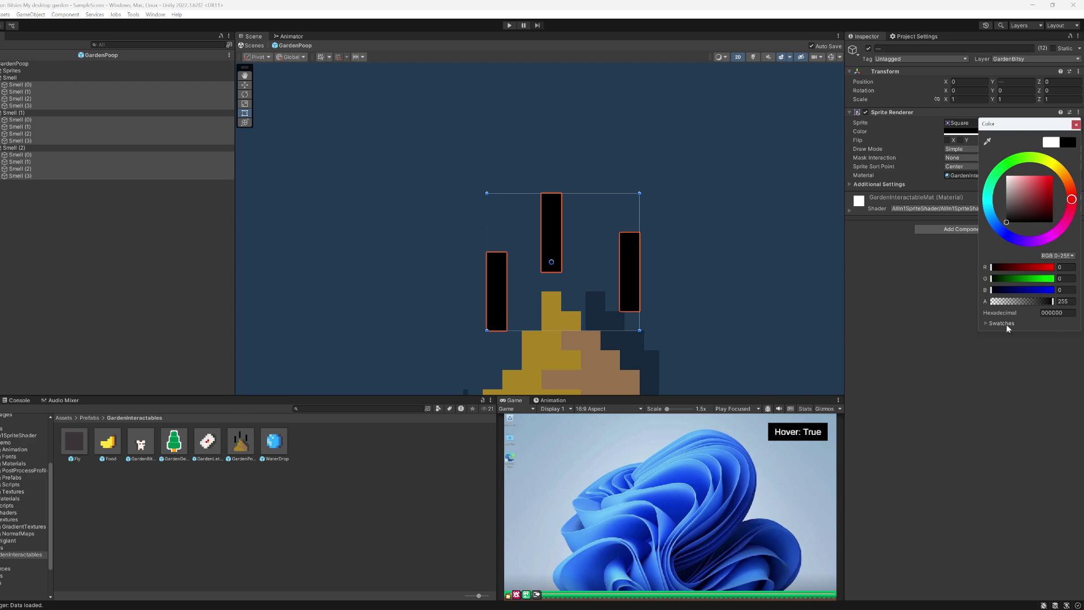
{"action": "type", "text": "128"}
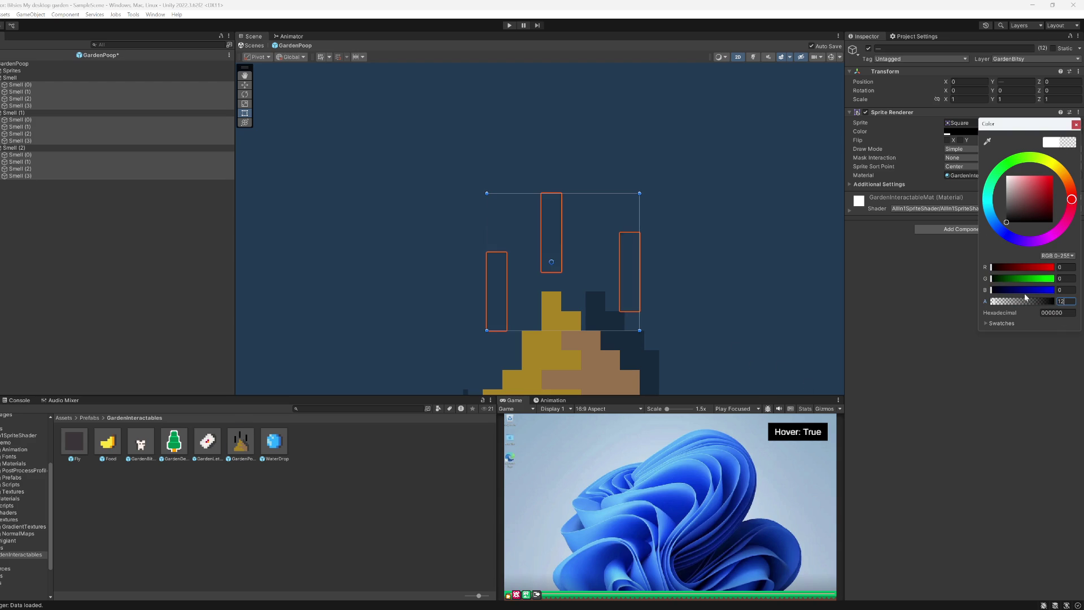
{"action": "key", "text": "BackSpace"}
{"action": "key", "text": "BackSpace"}
{"action": "key", "text": "BackSpace"}
{"action": "type", "text": "64"}
{"action": "key", "text": "BackSpace"}
{"action": "type", "text": "64"}
Step: Deselect the Smell (3) pixels and give the remaining ones alpha 72
{"action": "left_click", "coordinate": [25, 175], "text": "ctrl"}
{"action": "left_click", "coordinate": [26, 141], "text": "ctrl"}
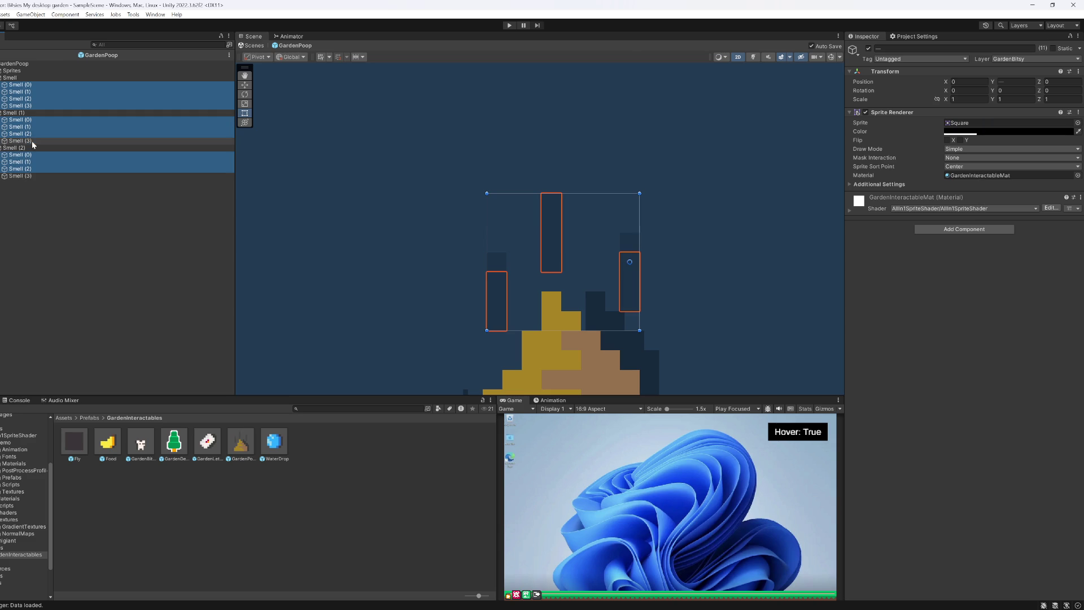
{"action": "left_click", "coordinate": [25, 105], "text": "ctrl"}
{"action": "left_click", "coordinate": [991, 133]}
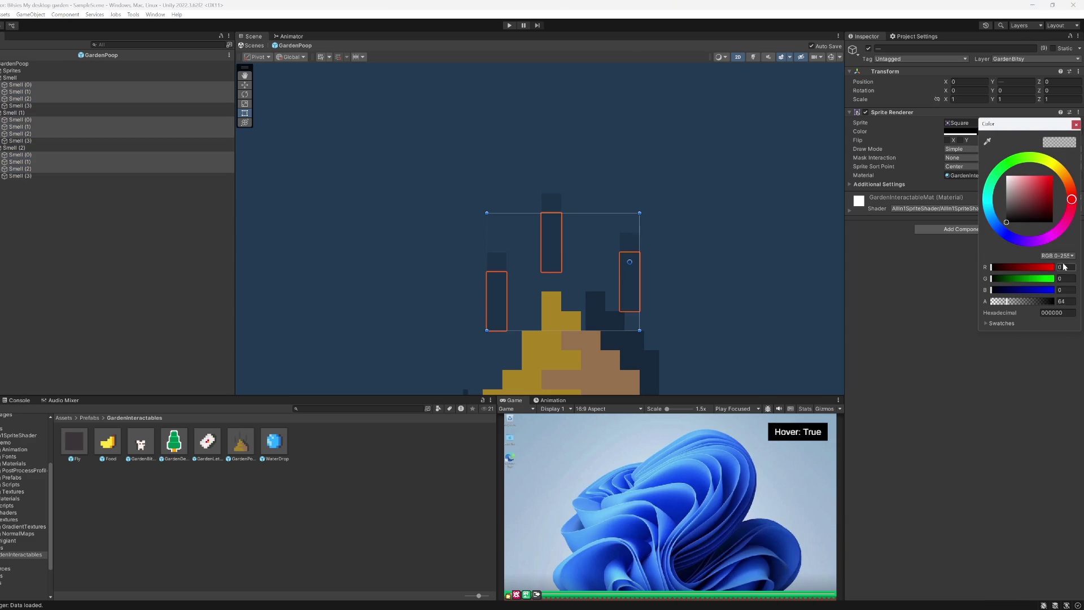
{"action": "type", "text": "72"}
Step: Deselect the Smell (2) pixels and set the rest to alpha 80
{"action": "left_click", "coordinate": [28, 171]}
{"action": "left_click", "coordinate": [28, 169], "text": "ctrl"}
{"action": "left_click", "coordinate": [27, 134], "text": "ctrl"}
{"action": "left_click", "coordinate": [28, 98], "text": "ctrl"}
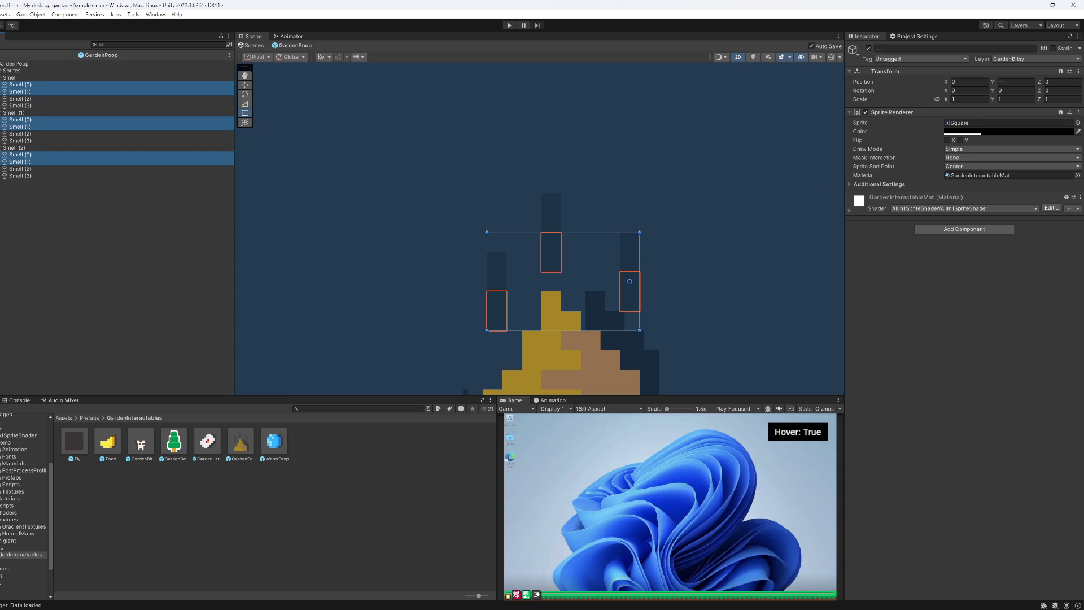
{"action": "left_click", "coordinate": [1069, 131]}
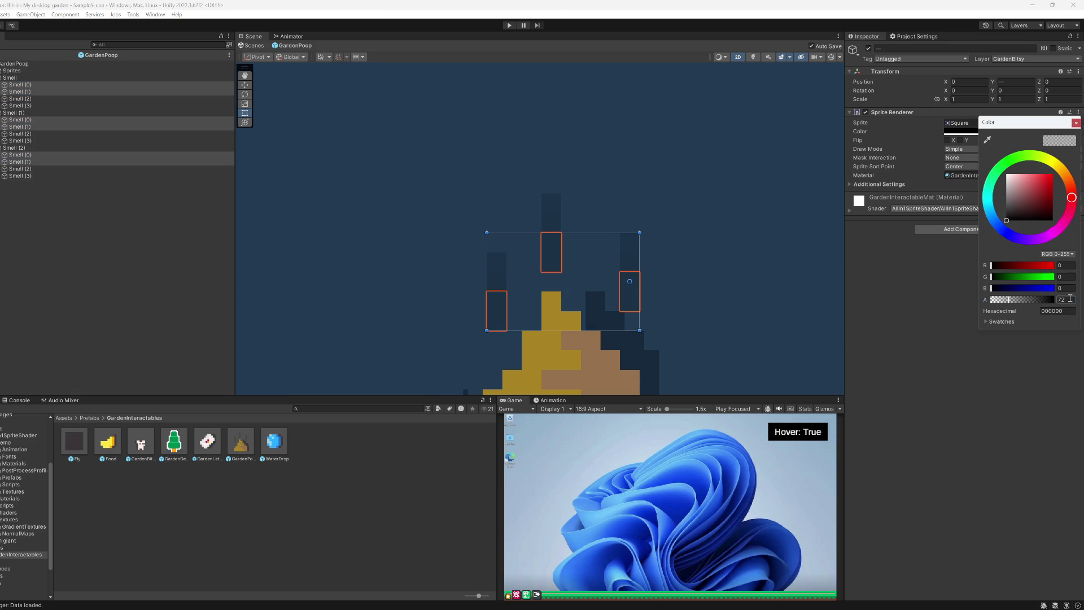
{"action": "key", "text": "BackSpace"}
{"action": "key", "text": "BackSpace"}
{"action": "type", "text": "80"}
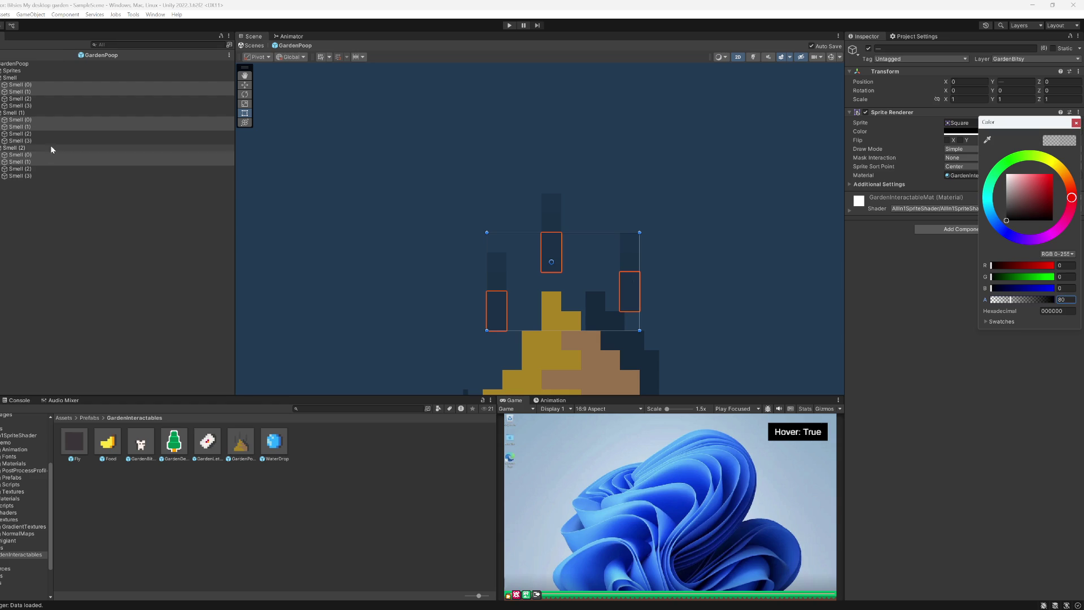
Step: Give only the three Smell (0) pixels alpha 88, then maximize the Game view
{"action": "left_click", "coordinate": [40, 162]}
{"action": "left_click", "coordinate": [39, 162], "text": "ctrl"}
{"action": "left_click", "coordinate": [34, 126], "text": "ctrl"}
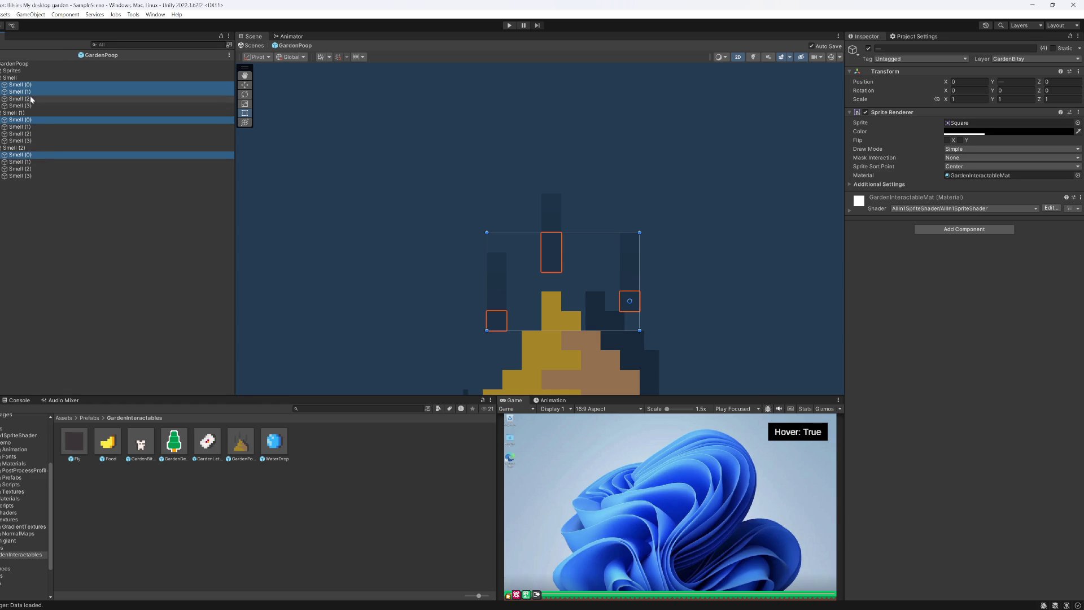
{"action": "left_click", "coordinate": [32, 92], "text": "ctrl"}
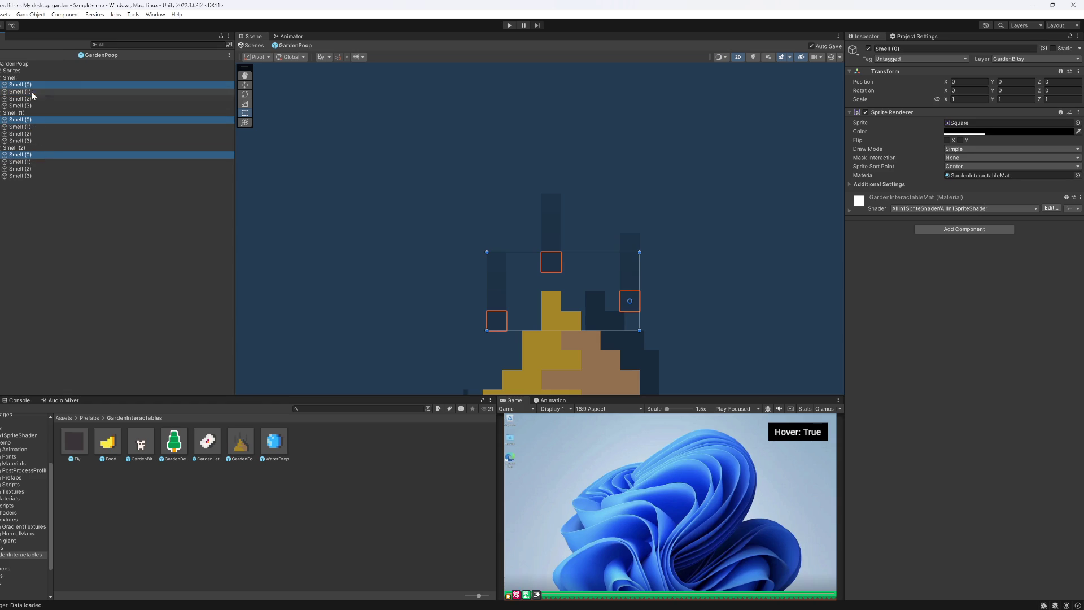
{"action": "left_click", "coordinate": [1045, 130]}
{"action": "left_click", "coordinate": [1065, 301]}
{"action": "type", "text": "88"}
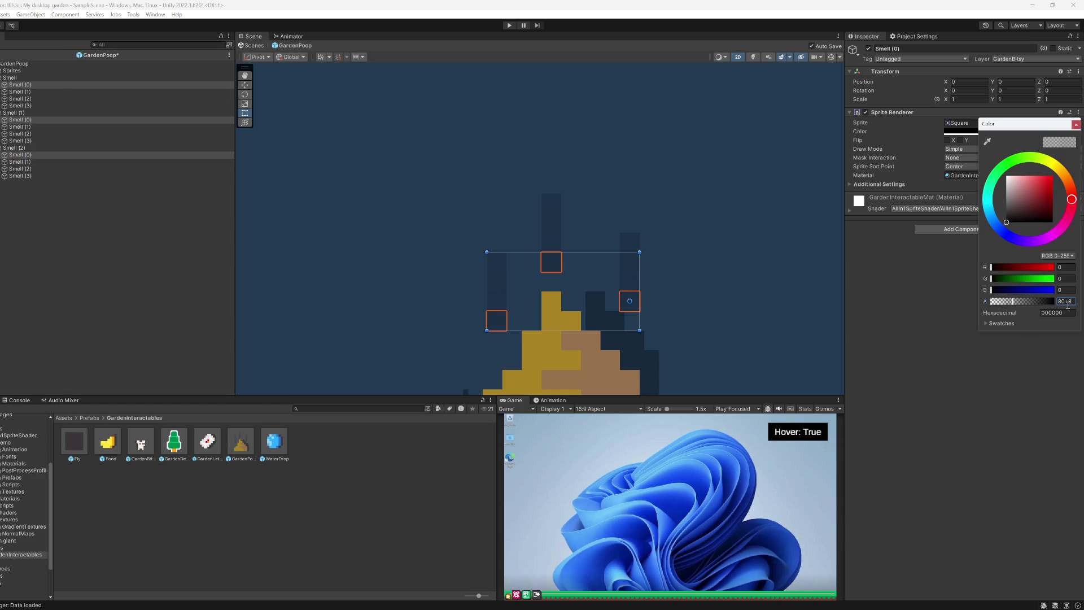
{"action": "left_click", "coordinate": [673, 482]}
{"action": "key", "text": "shift+space"}
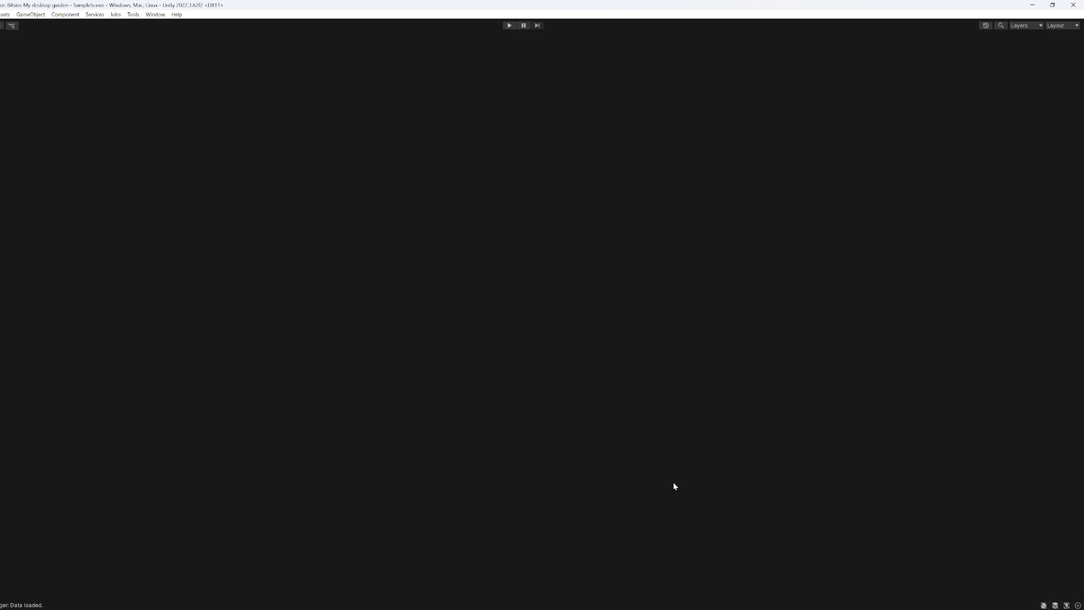
Step: Enter play mode, open the garden bar and drag the GardenPoop pile leftward
{"action": "left_click", "coordinate": [509, 26]}
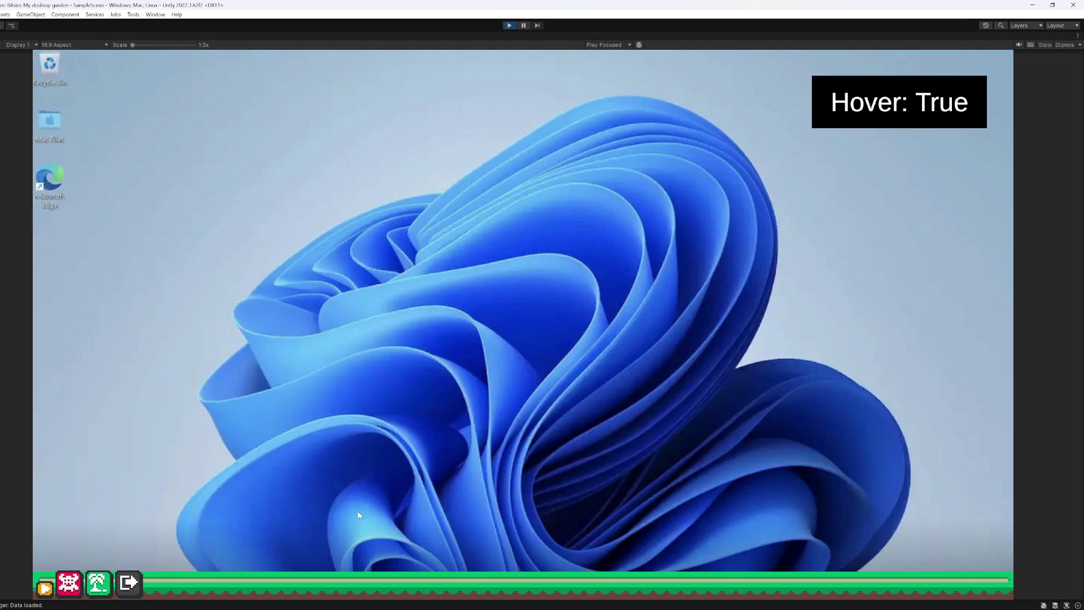
{"action": "mouse_move", "coordinate": [258, 557]}
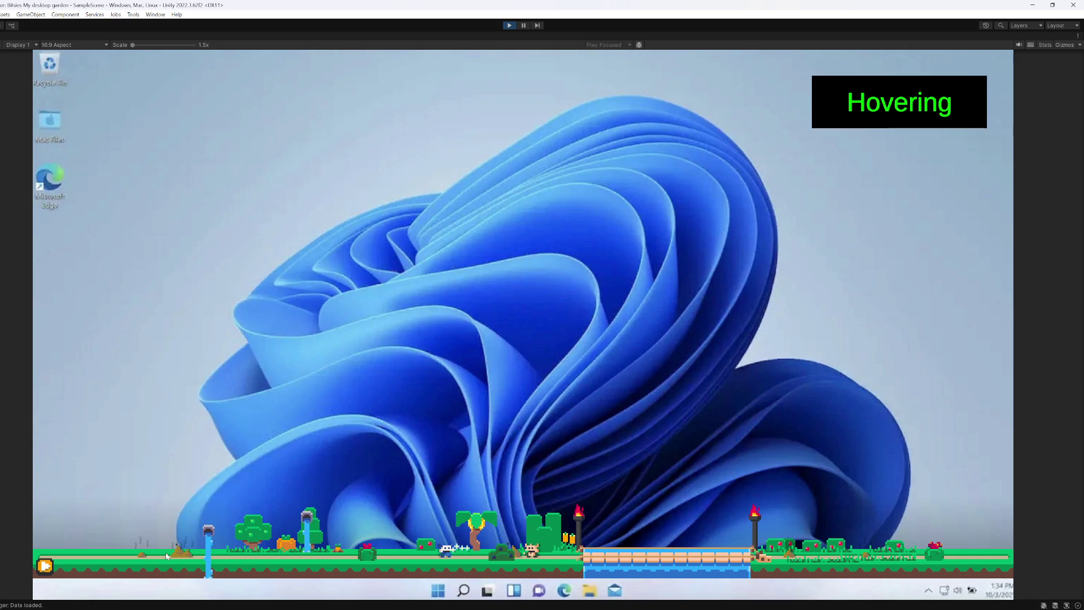
{"action": "left_click_drag", "start_coordinate": [179, 549], "coordinate": [95, 539]}
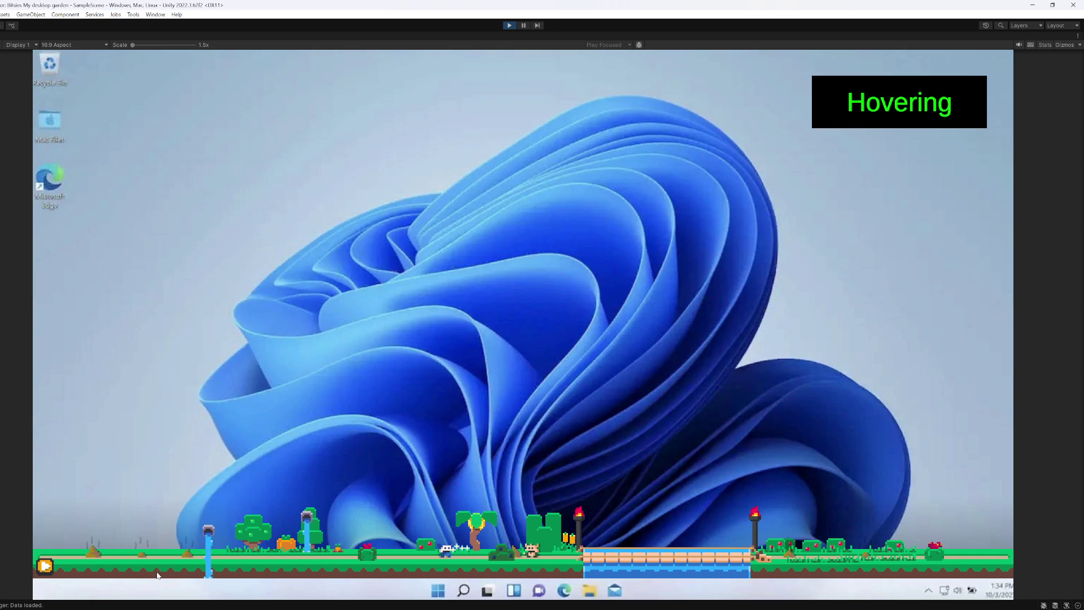
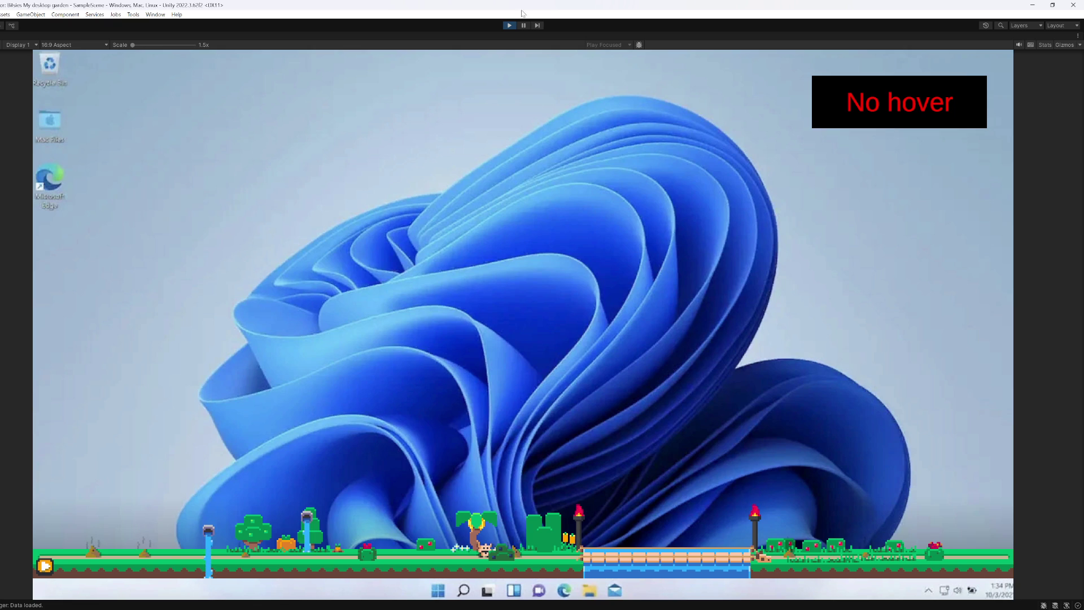
Step: Stop the garden play test and put the cursor after the flies field in GardenPoop.cs
{"action": "left_click", "coordinate": [509, 25]}
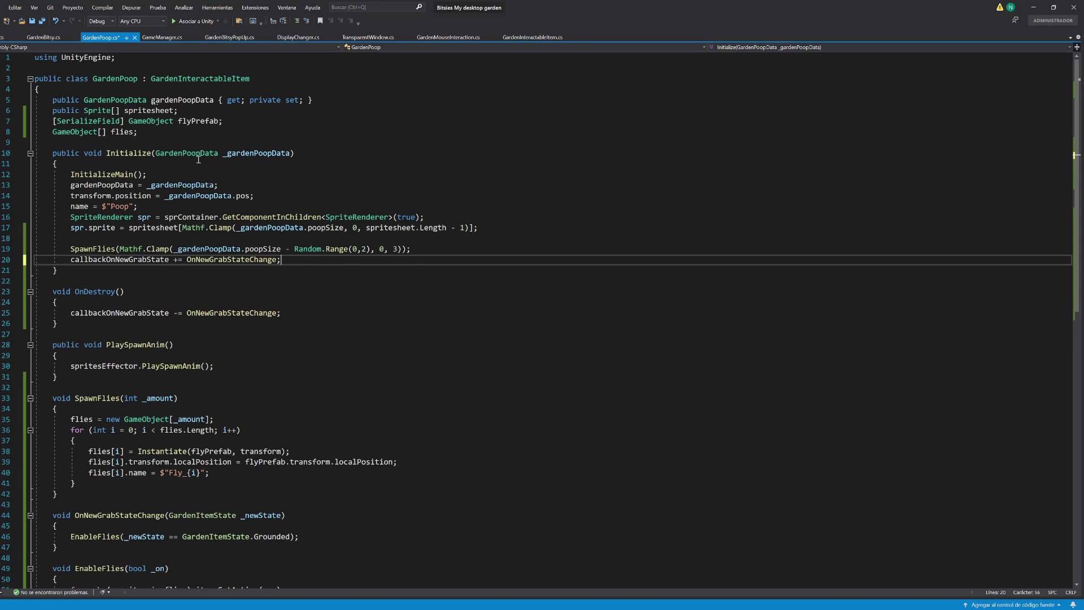
{"action": "left_click", "coordinate": [150, 132]}
Step: Add a [SerializeField] GameObject smell; field below the flies array
{"action": "key", "text": "Return"}
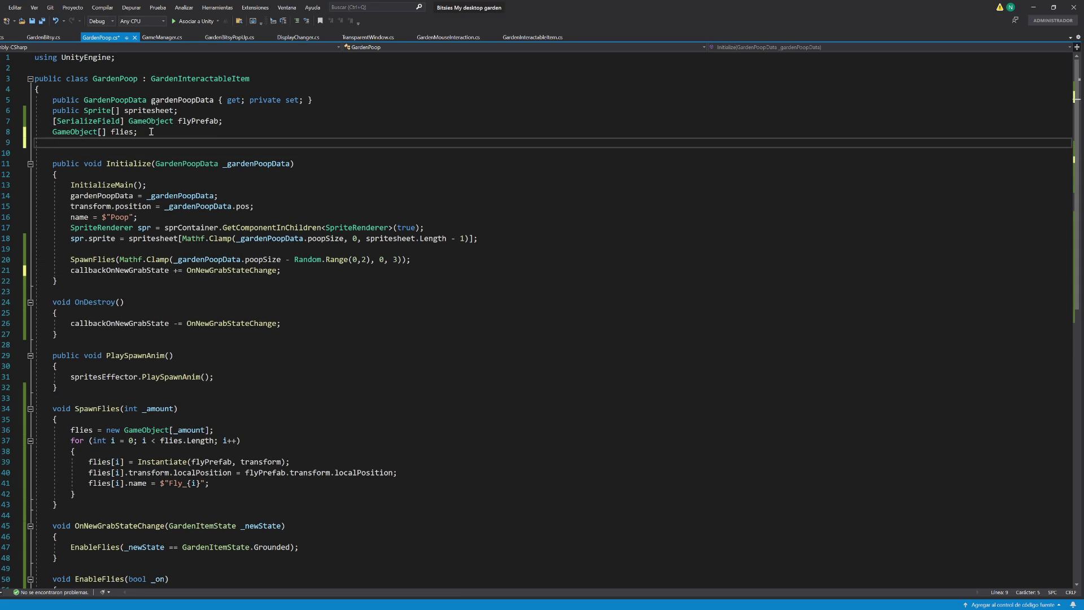
{"action": "type", "text": "[Seriali"}
{"action": "key", "text": "Tab"}
{"action": "type", "text": "]"}
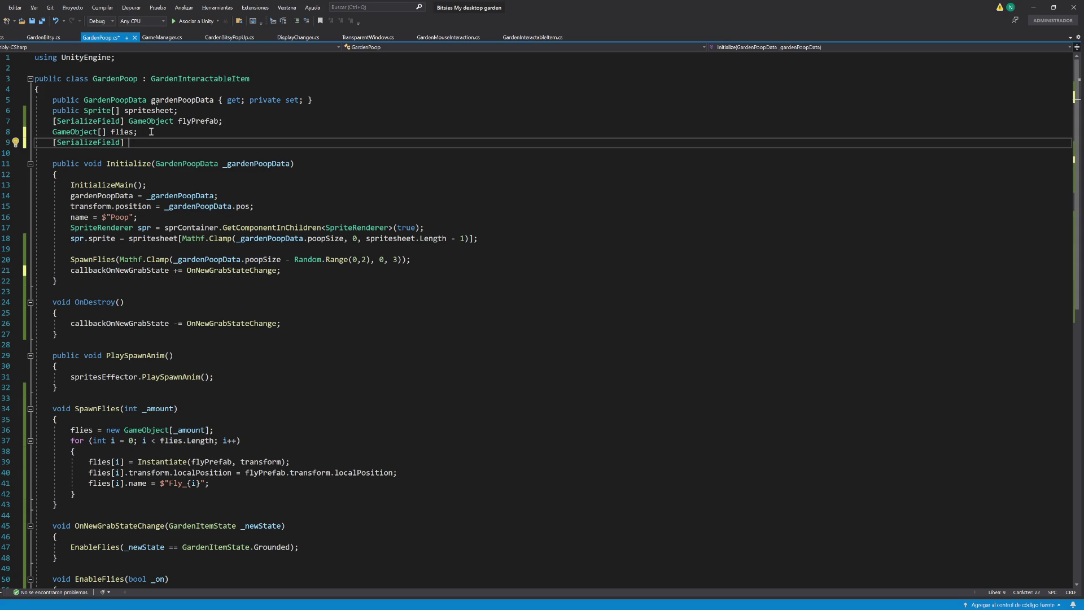
{"action": "key", "text": "ctrl+space"}
{"action": "type", "text": "smell"}
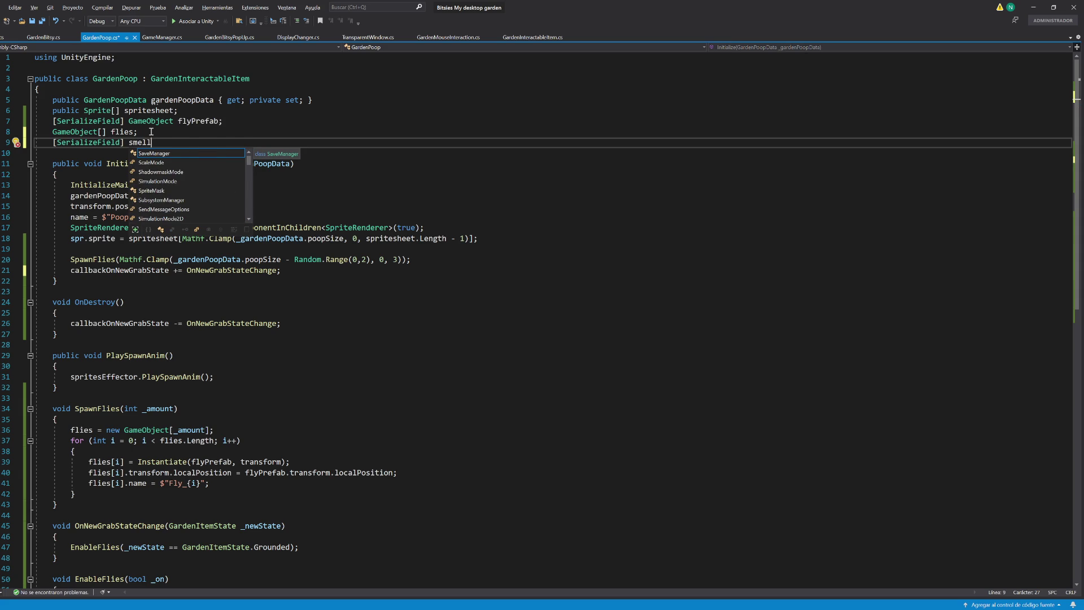
{"action": "type", "text": ";"}
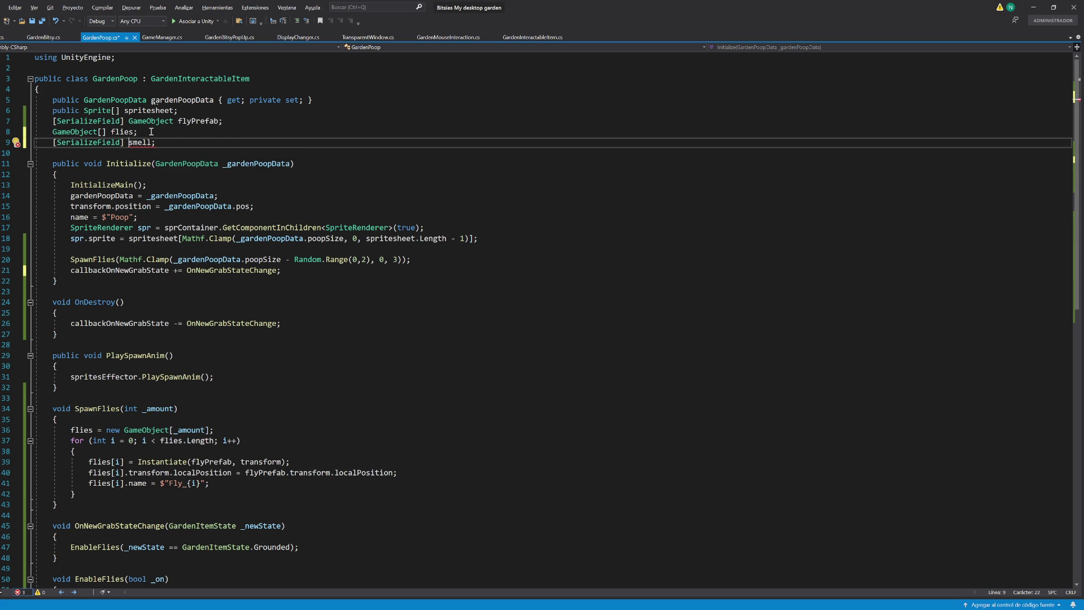
{"action": "key", "text": "Left"}
{"action": "type", "text": "G"}
{"action": "key", "text": "Escape"}
{"action": "type", "text": "ameObject"}
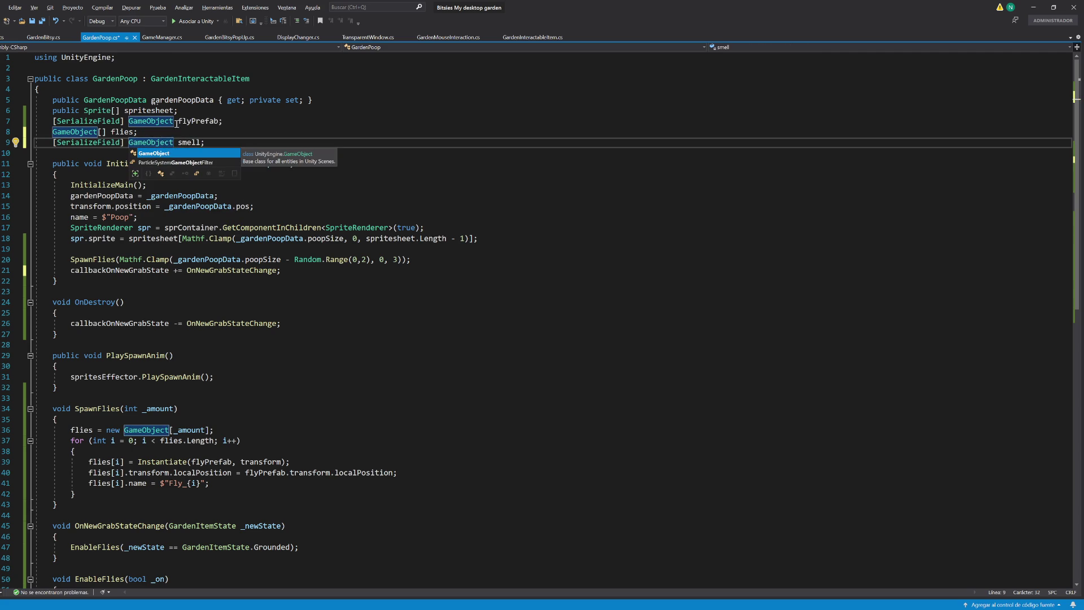
Step: Add an empty void DestroySmell() method after EnableFlies
{"action": "scroll", "coordinate": [168, 411], "scroll_direction": "down", "scroll_amount": 5}
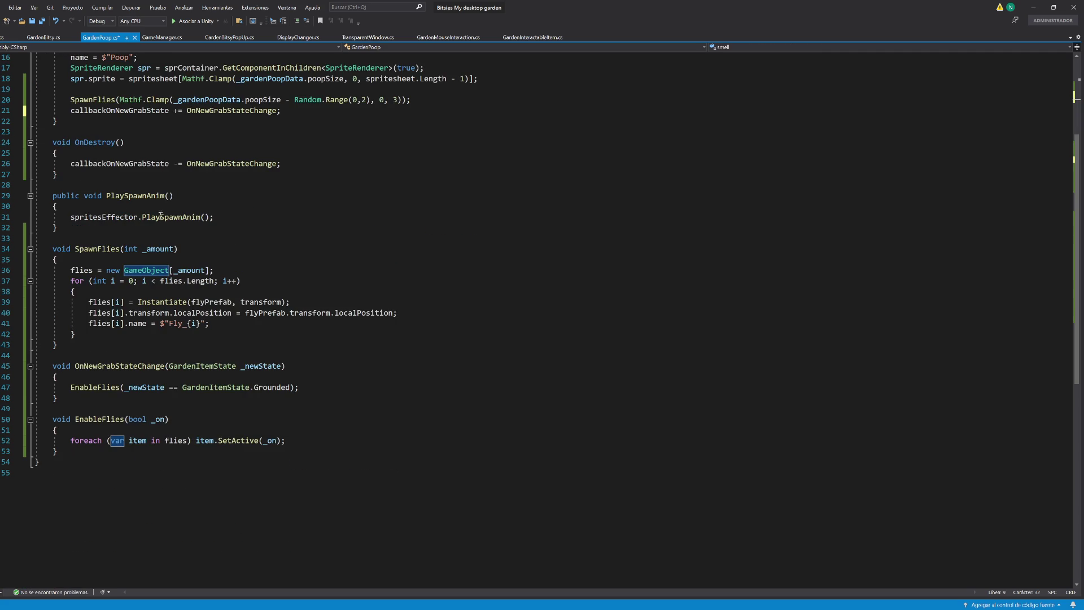
{"action": "left_click", "coordinate": [74, 457]}
{"action": "key", "text": "Return"}
{"action": "key", "text": "Return"}
{"action": "type", "text": "void "}
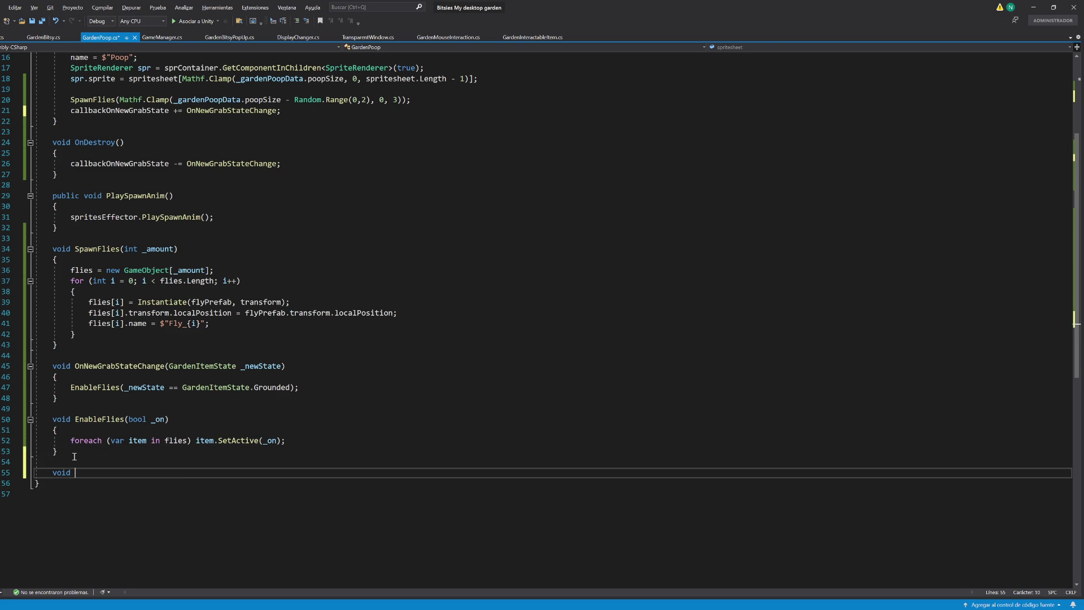
{"action": "type", "text": "DestroySmell"}
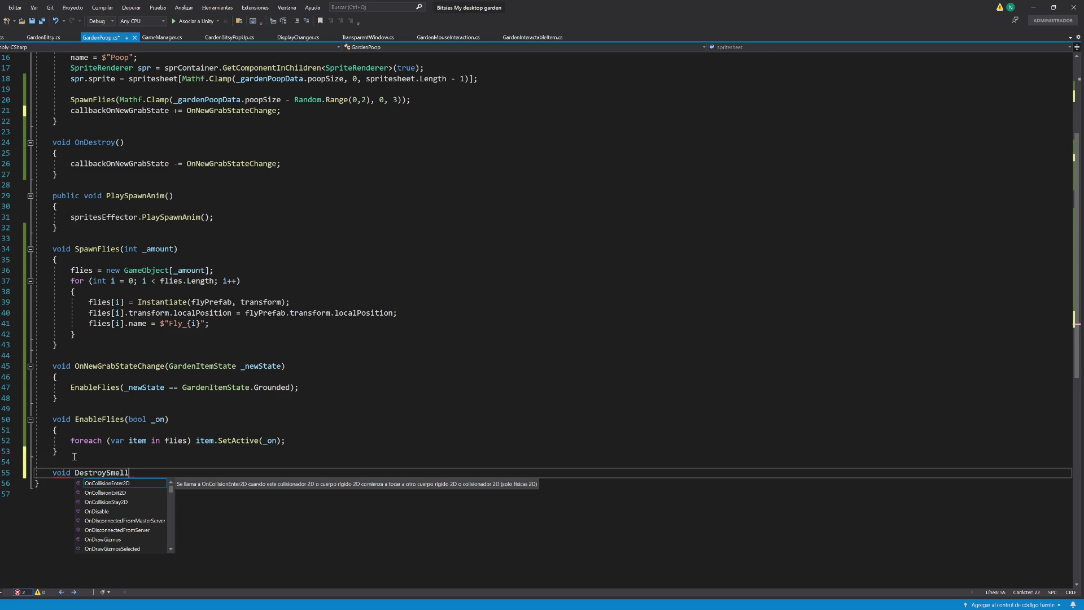
{"action": "type", "text": "()"}
{"action": "key", "text": "Return"}
{"action": "type", "text": "{"}
{"action": "key", "text": "Return"}
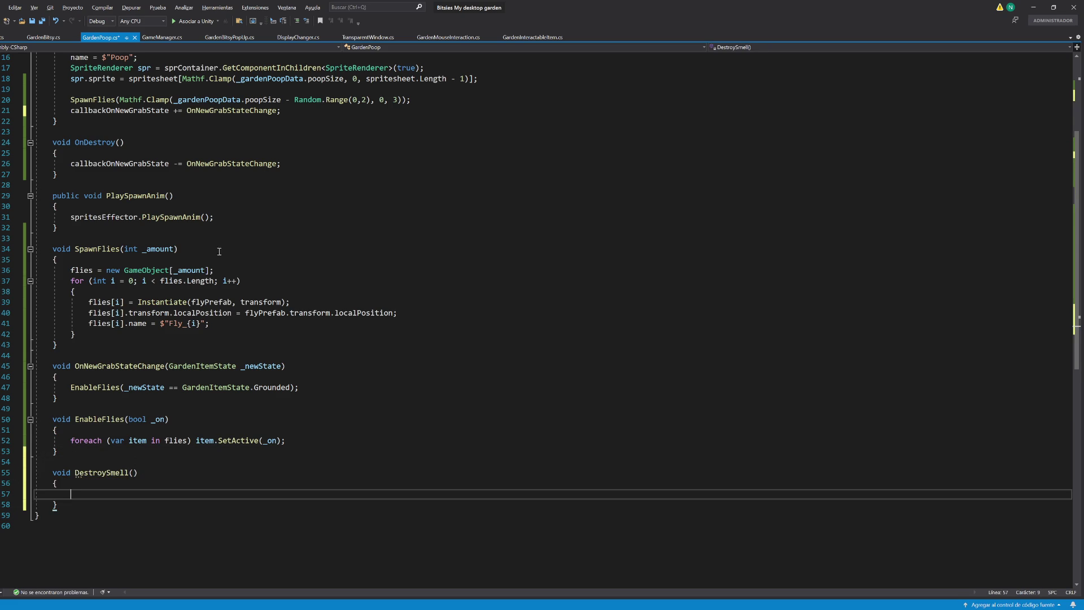
Step: Insert if(_gardenPoopData.poopSize <= 2) after the SpawnFlies call and go to poopSize's definition
{"action": "scroll", "coordinate": [289, 211], "scroll_direction": "up", "scroll_amount": 2}
{"action": "left_click", "coordinate": [442, 165]}
{"action": "key", "text": "Return"}
{"action": "type", "text": "if(_"}
{"action": "type", "text": "gardenPoopData.po"}
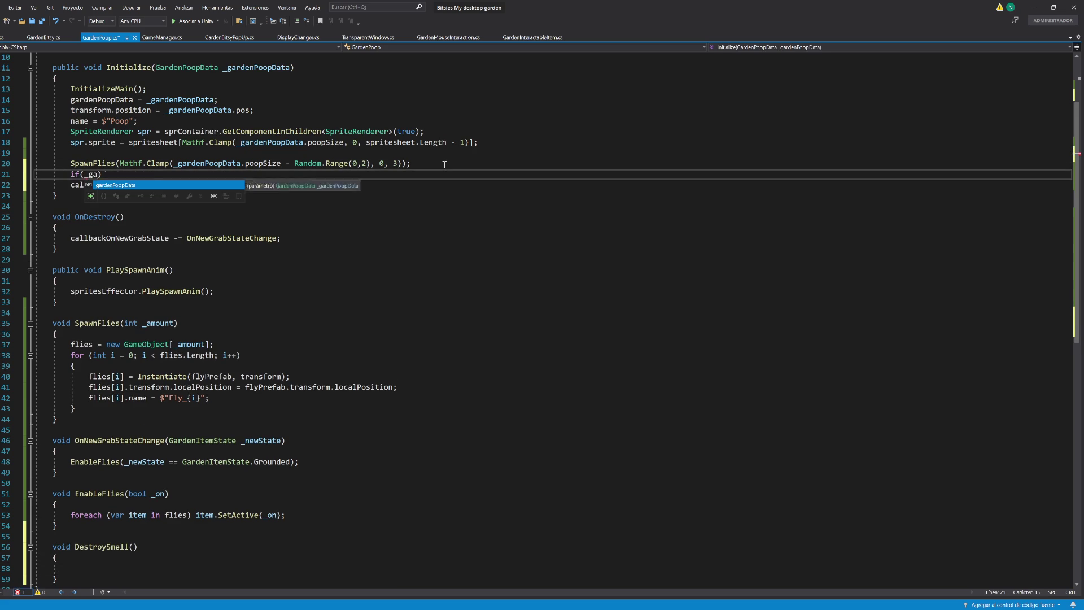
{"action": "key", "text": "Tab"}
{"action": "type", "text": "<"}
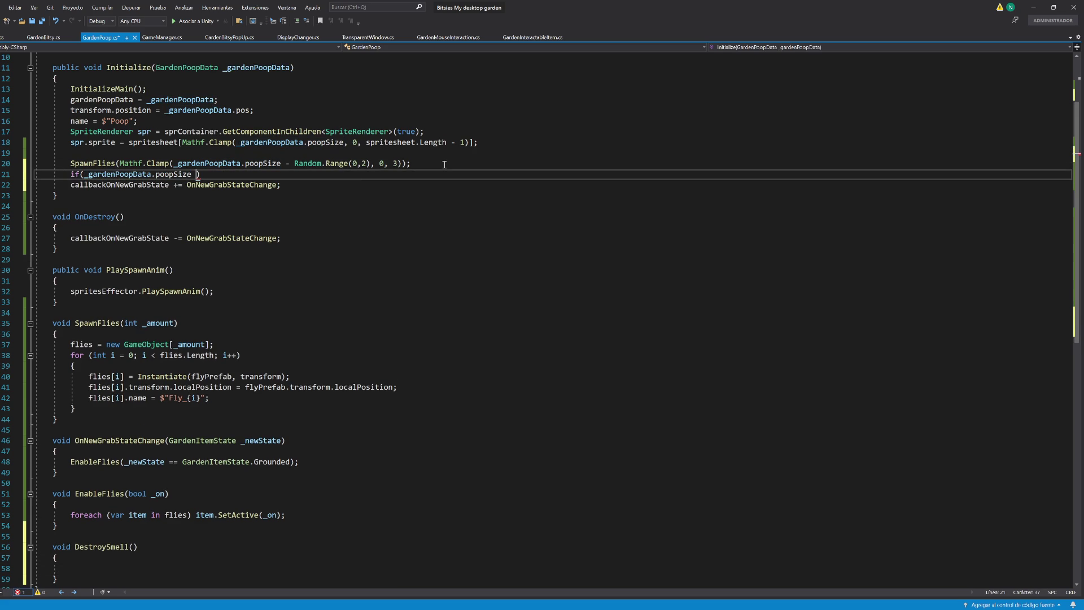
{"action": "key", "text": "BackSpace"}
{"action": "type", "text": "= 2"}
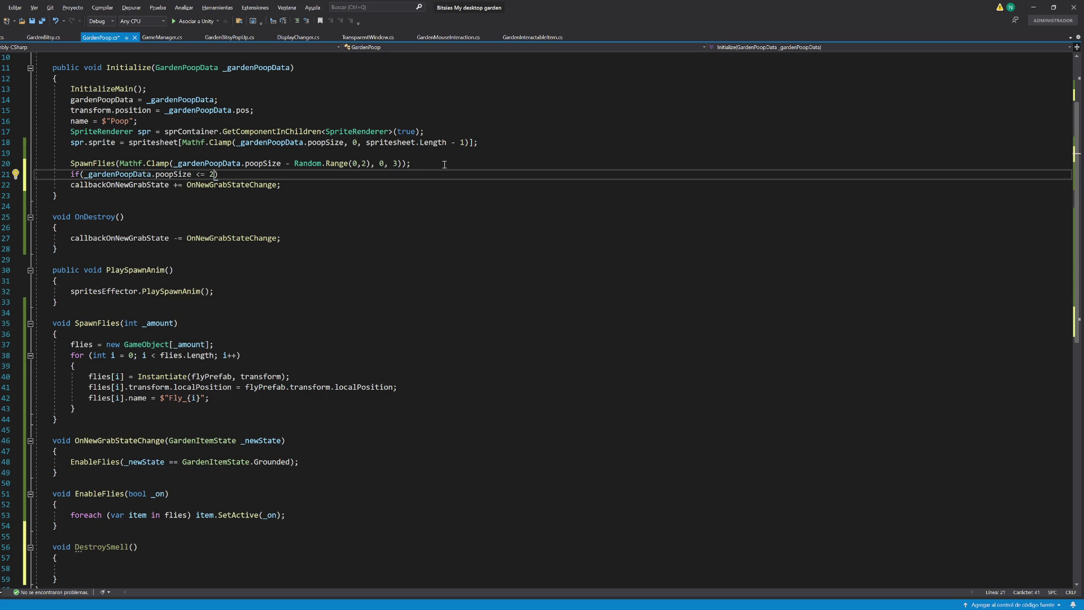
{"action": "left_click", "coordinate": [275, 163], "text": "ctrl"}
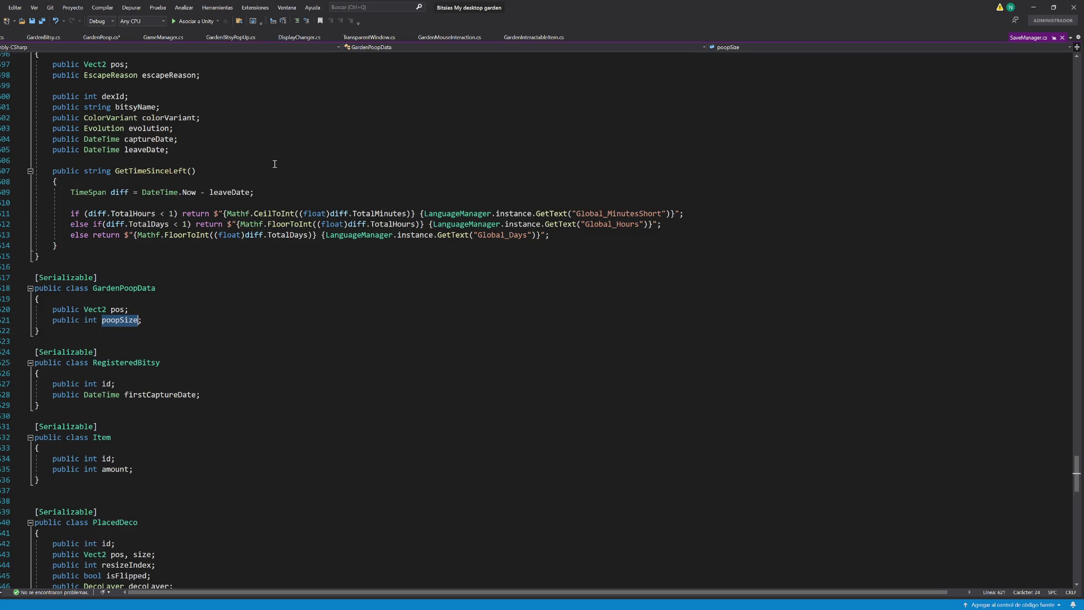
Step: List all references to poopSize and jump to its use in the sprite lookup
{"action": "left_click", "coordinate": [119, 319]}
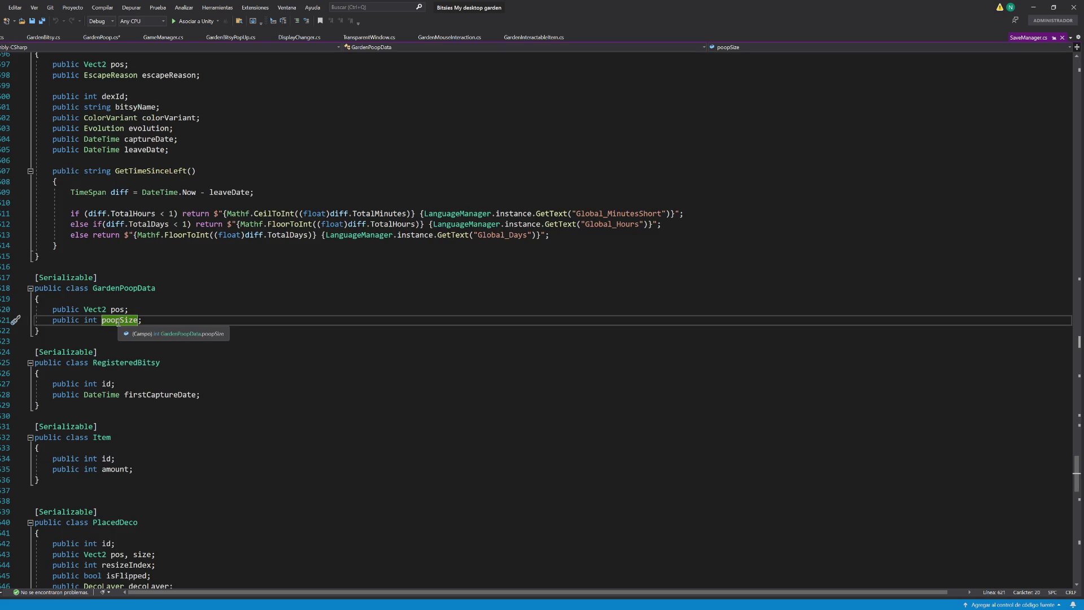
{"action": "key", "text": "shift+F12"}
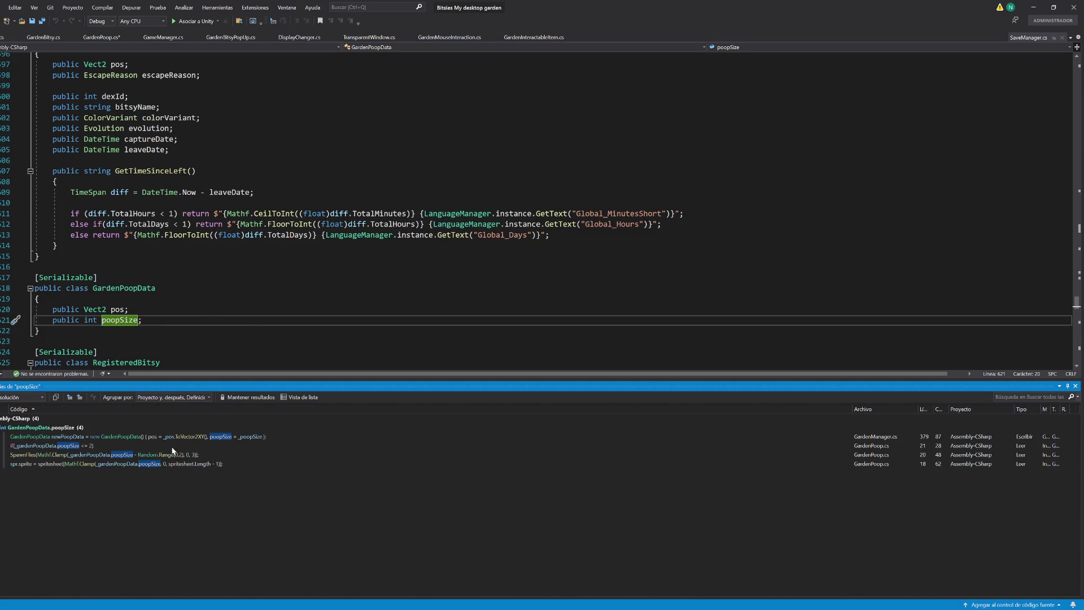
{"action": "double_click", "coordinate": [215, 464]}
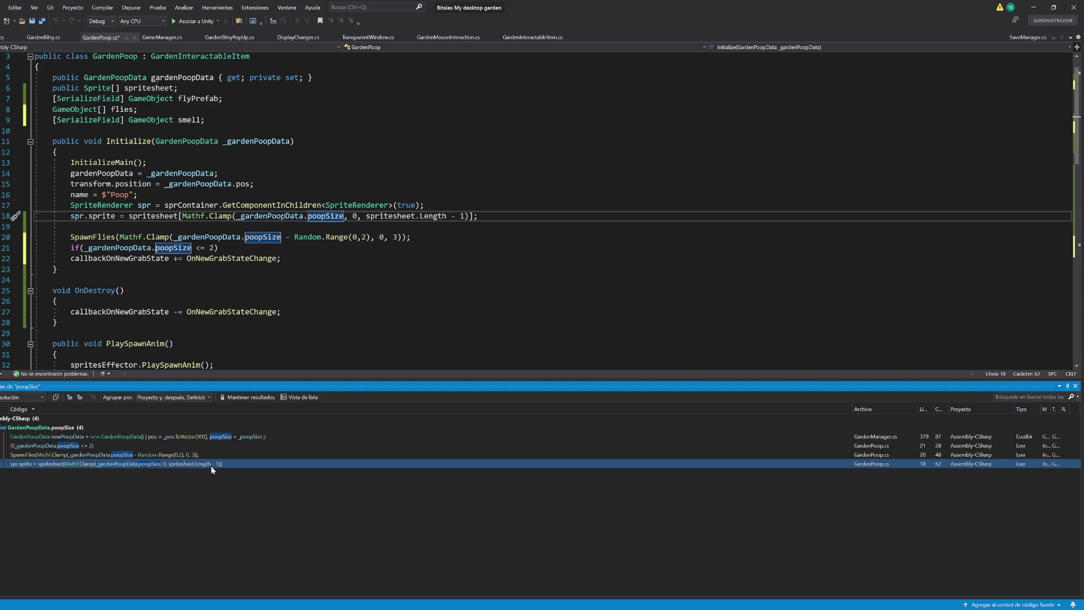
Step: Change the check to poopSize <= 1, have it call DestroySmell(), and save
{"action": "mouse_move", "coordinate": [415, 215]}
{"action": "left_click", "coordinate": [205, 248]}
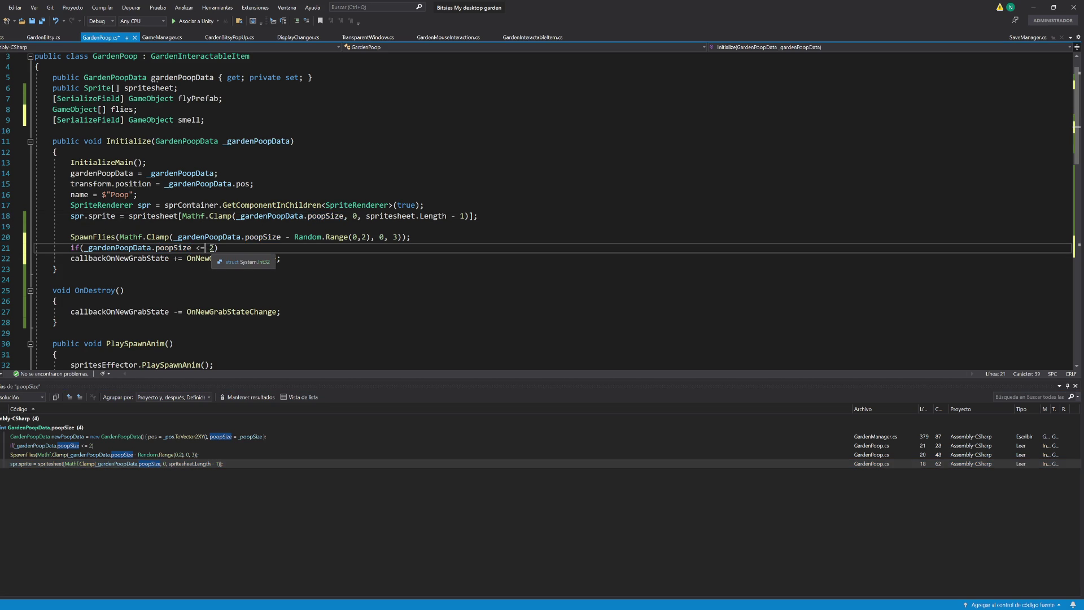
{"action": "double_click", "coordinate": [212, 248]}
{"action": "type", "text": "1"}
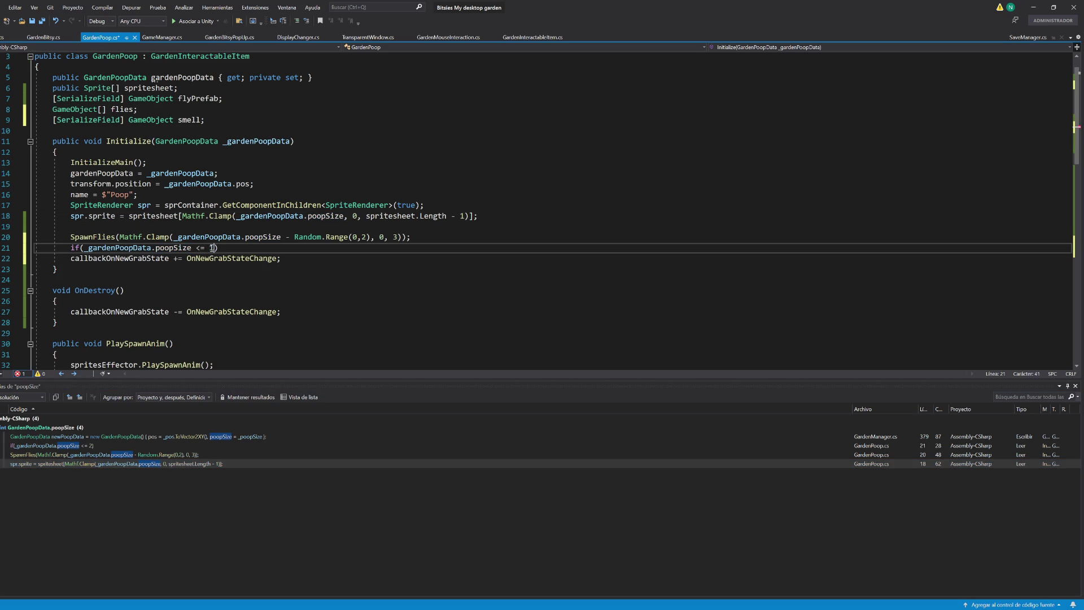
{"action": "key", "text": "End"}
{"action": "type", "text": "destroy"}
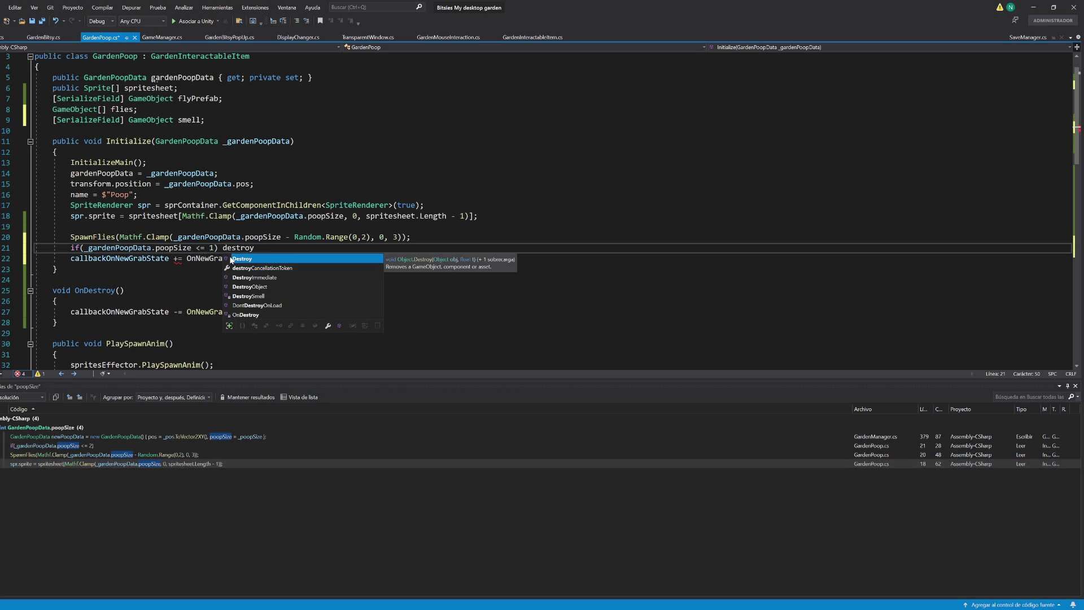
{"action": "key", "text": "Down"}
{"action": "key", "text": "Down"}
{"action": "key", "text": "Down"}
{"action": "key", "text": "Tab"}
{"action": "type", "text": "();"}
{"action": "key", "text": "ctrl+s"}
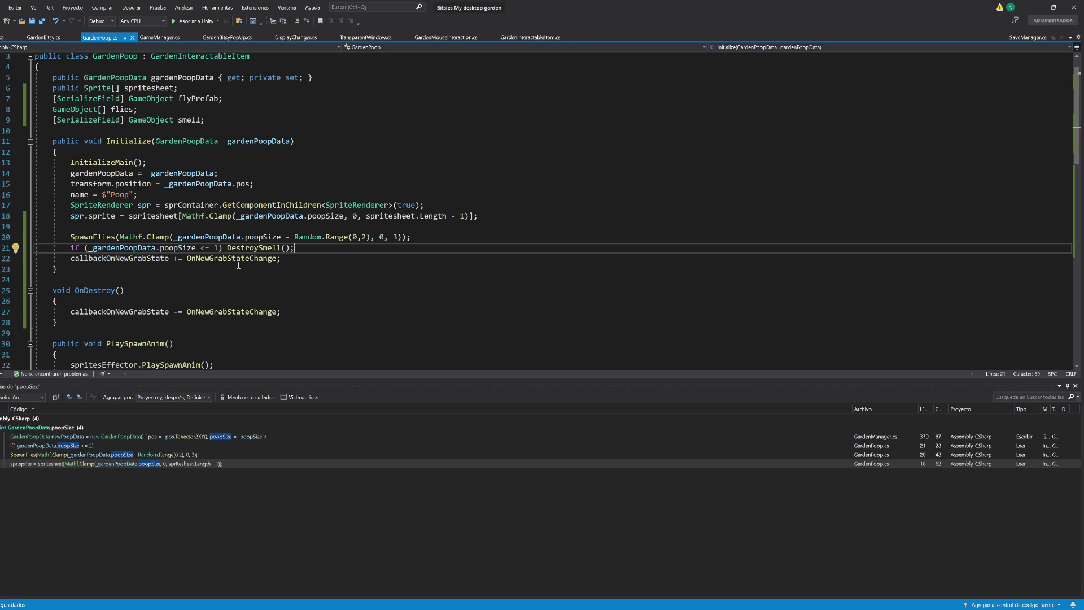
Step: Write Destroy(smell) in DestroySmell, then cut it and delete the now-unneeded method
{"action": "scroll", "coordinate": [238, 265], "scroll_direction": "down", "scroll_amount": 12}
{"action": "left_click", "coordinate": [117, 254]}
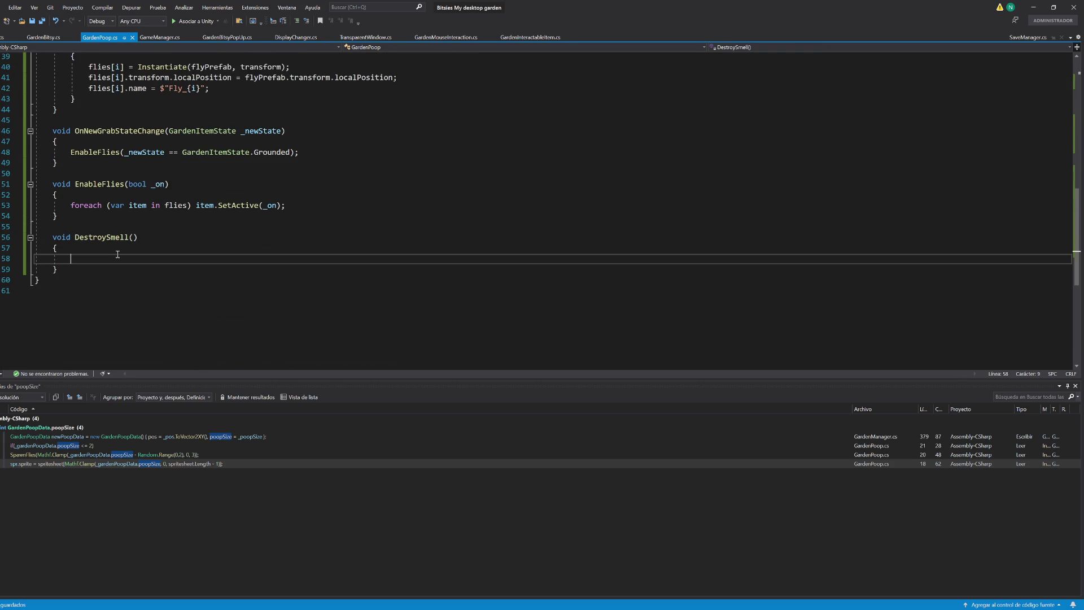
{"action": "type", "text": "smell"}
{"action": "key", "text": "ctrl+BackSpace"}
{"action": "type", "text": "Destroy(smell"}
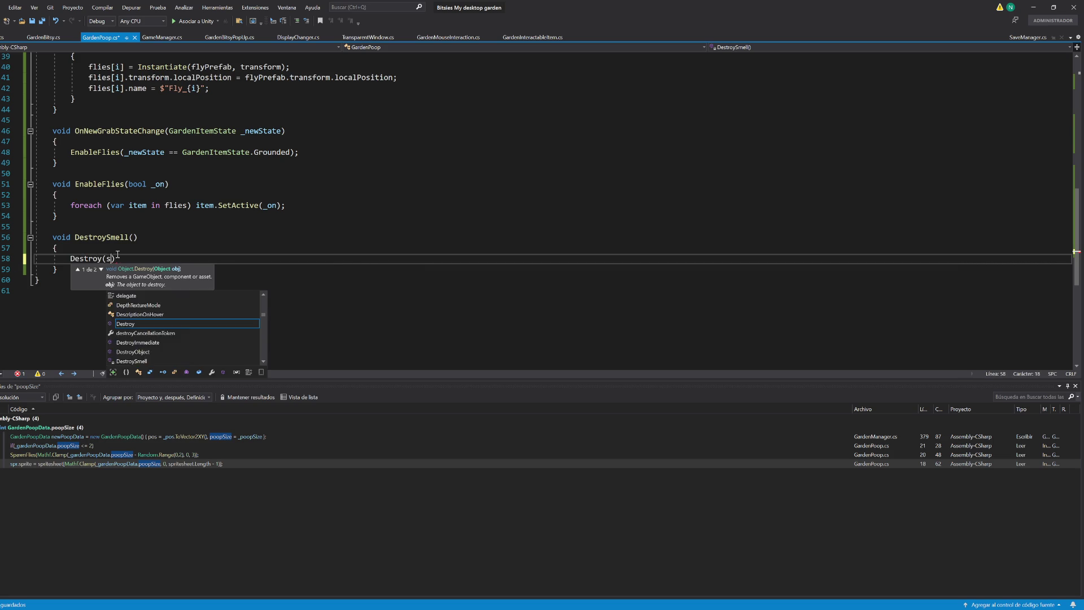
{"action": "key", "text": "Escape"}
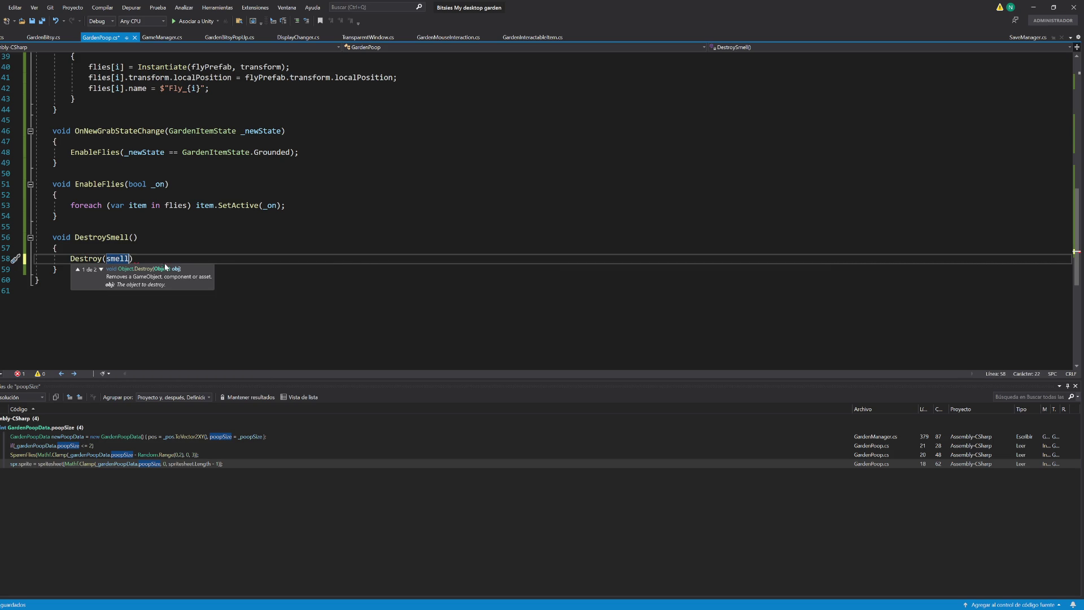
{"action": "key", "text": "shift+Home"}
{"action": "key", "text": "ctrl+c"}
{"action": "key", "text": "BackSpace"}
{"action": "key", "text": "BackSpace"}
{"action": "key", "text": "shift+Up"}
{"action": "key", "text": "shift+Up"}
{"action": "key", "text": "shift+Up"}
{"action": "key", "text": "BackSpace"}
Step: Replace the DestroySmell call with Destroy(smell.gameObject); on the if line and save
{"action": "scroll", "coordinate": [287, 192], "scroll_direction": "up", "scroll_amount": 10}
{"action": "double_click", "coordinate": [259, 216]}
{"action": "key", "text": "ctrl+v"}
{"action": "key", "text": "Delete"}
{"action": "key", "text": "Delete"}
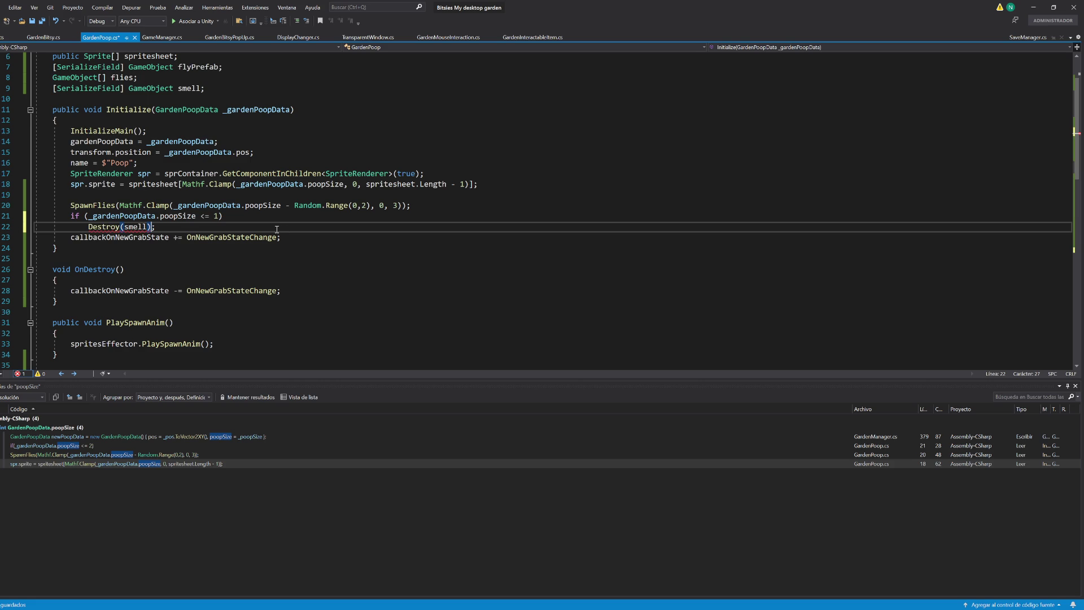
{"action": "left_click", "coordinate": [246, 220]}
{"action": "key", "text": "ctrl+Delete"}
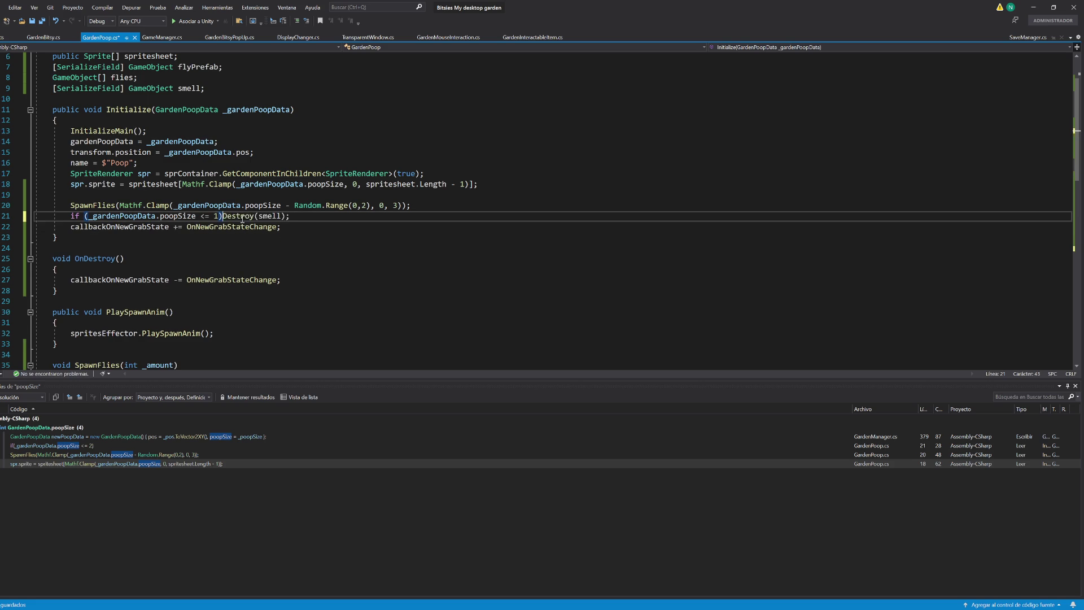
{"action": "left_click", "coordinate": [285, 216]}
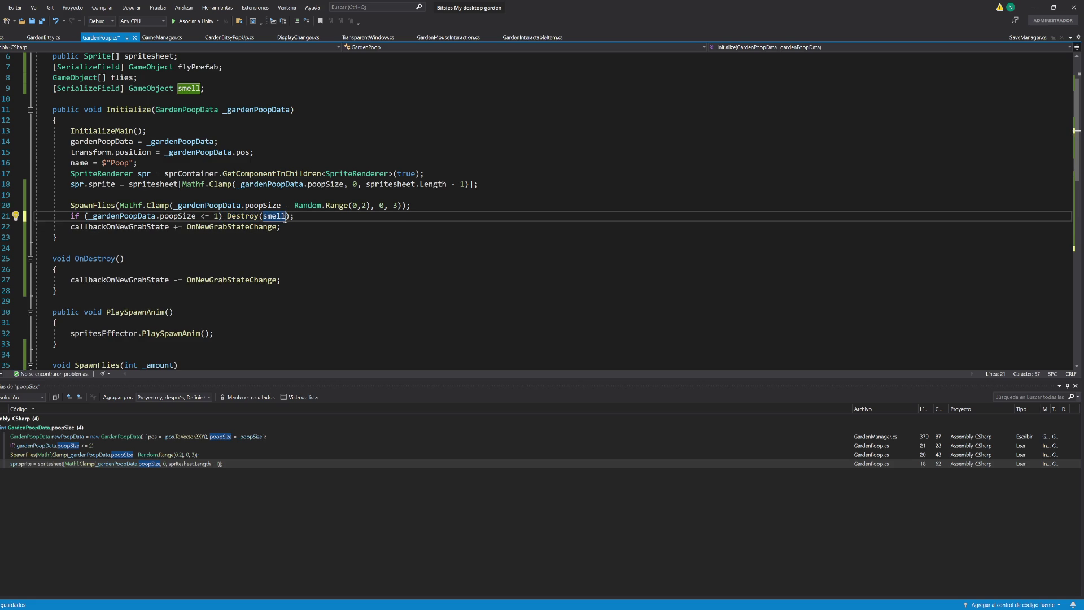
{"action": "type", "text": ".game"}
{"action": "key", "text": "Tab"}
{"action": "key", "text": "ctrl+s"}
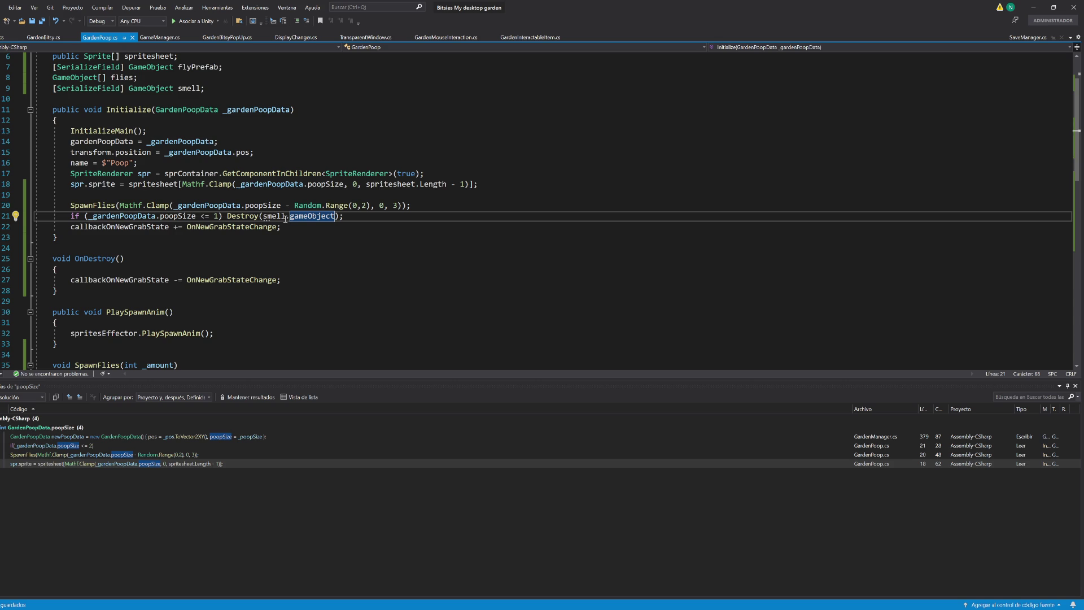
Step: Move the smell-destroying line below the grab-state callback subscription and save
{"action": "left_click", "coordinate": [317, 235]}
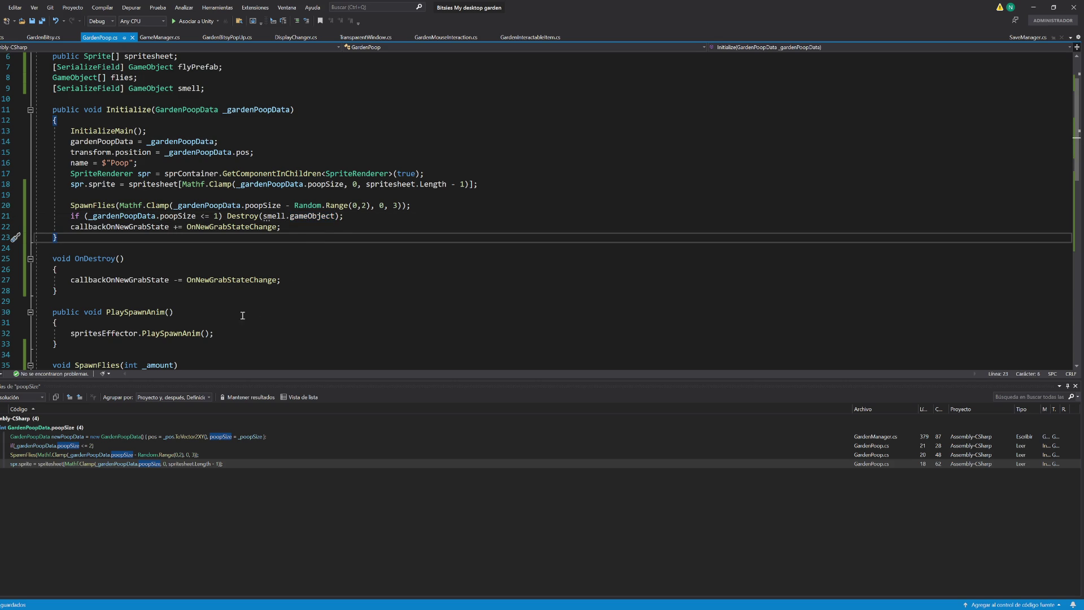
{"action": "left_click", "coordinate": [360, 218]}
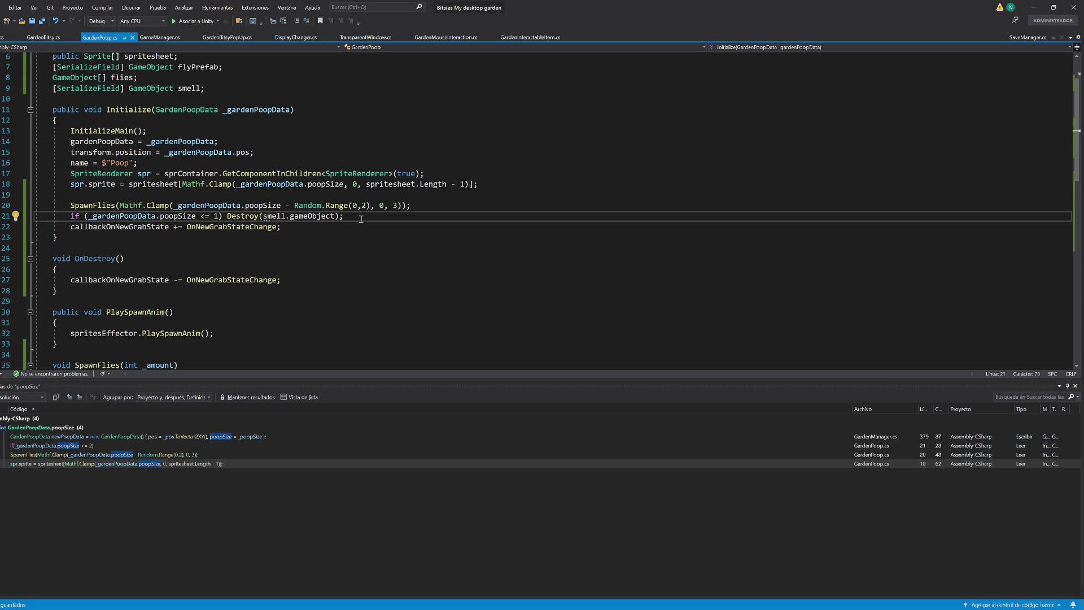
{"action": "key", "text": "alt+Up"}
{"action": "key", "text": "alt+Up"}
{"action": "key", "text": "alt+Up"}
{"action": "key", "text": "alt+Down"}
{"action": "key", "text": "alt+Down"}
{"action": "key", "text": "alt+Down"}
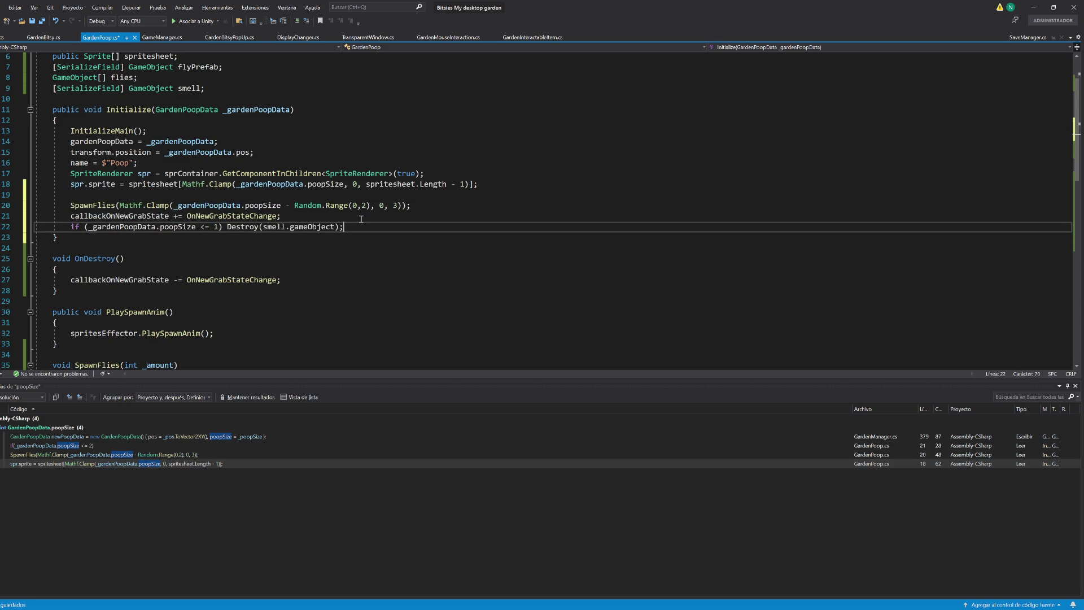
{"action": "key", "text": "ctrl+s"}
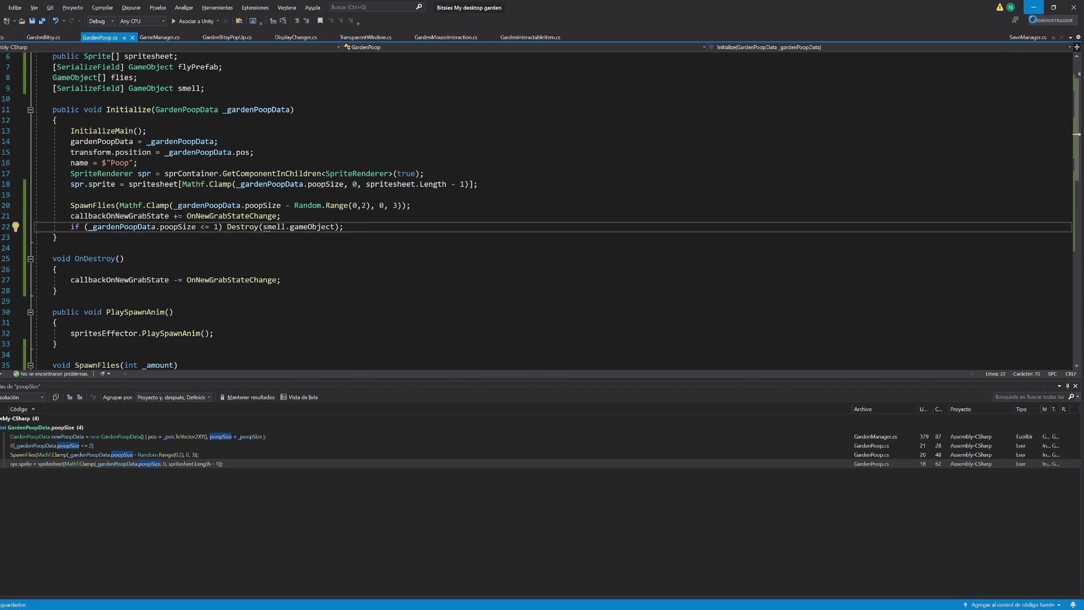
{"action": "left_click", "coordinate": [1034, 7]}
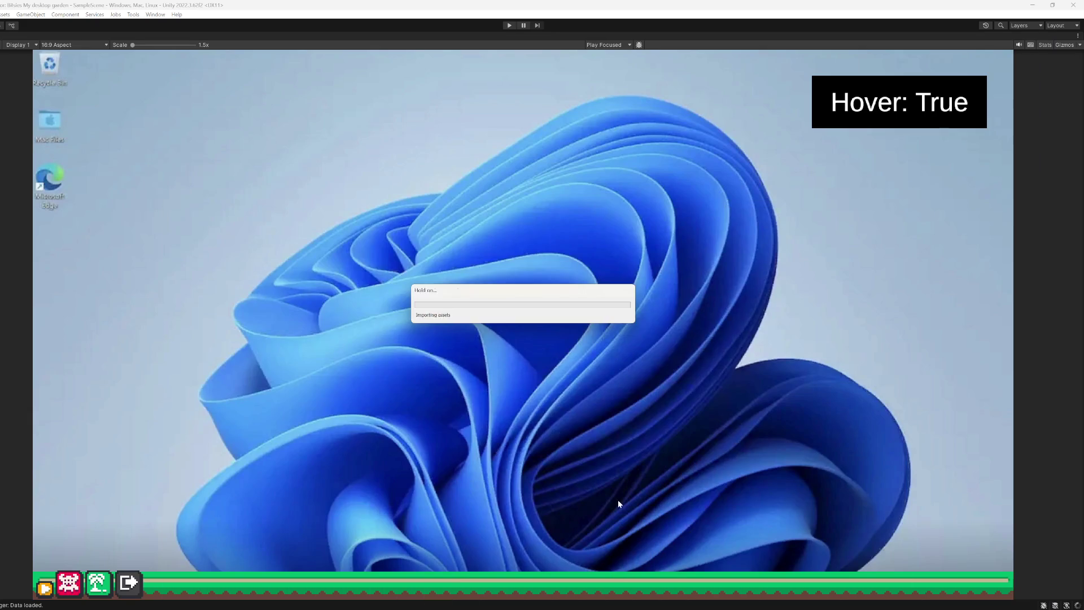
Step: Run a quick play test, then collapse the three Smell objects under GardenPoop
{"action": "left_click", "coordinate": [509, 25]}
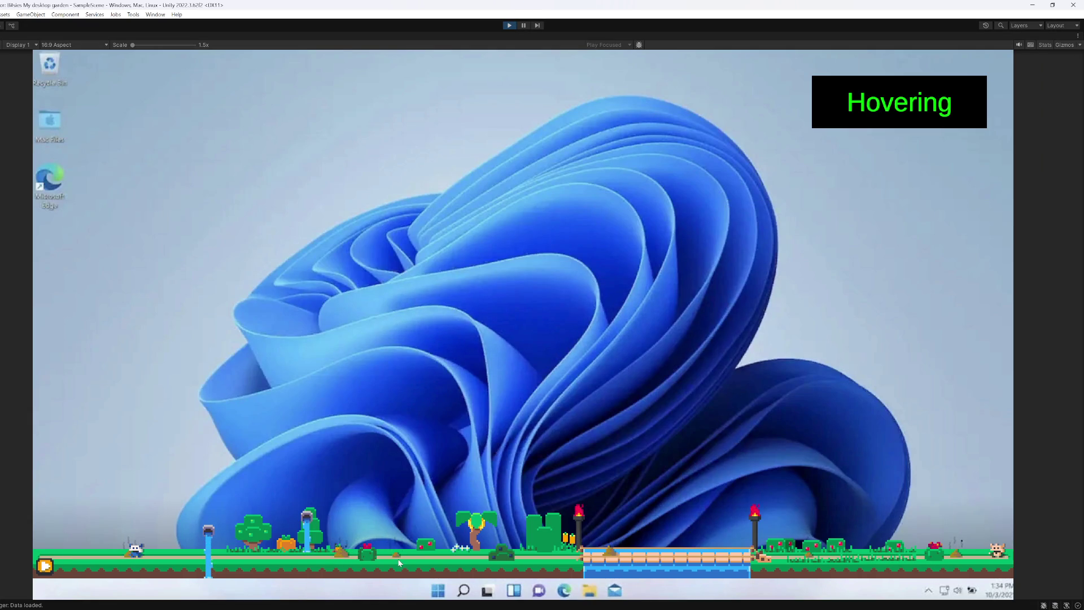
{"action": "left_click", "coordinate": [511, 26]}
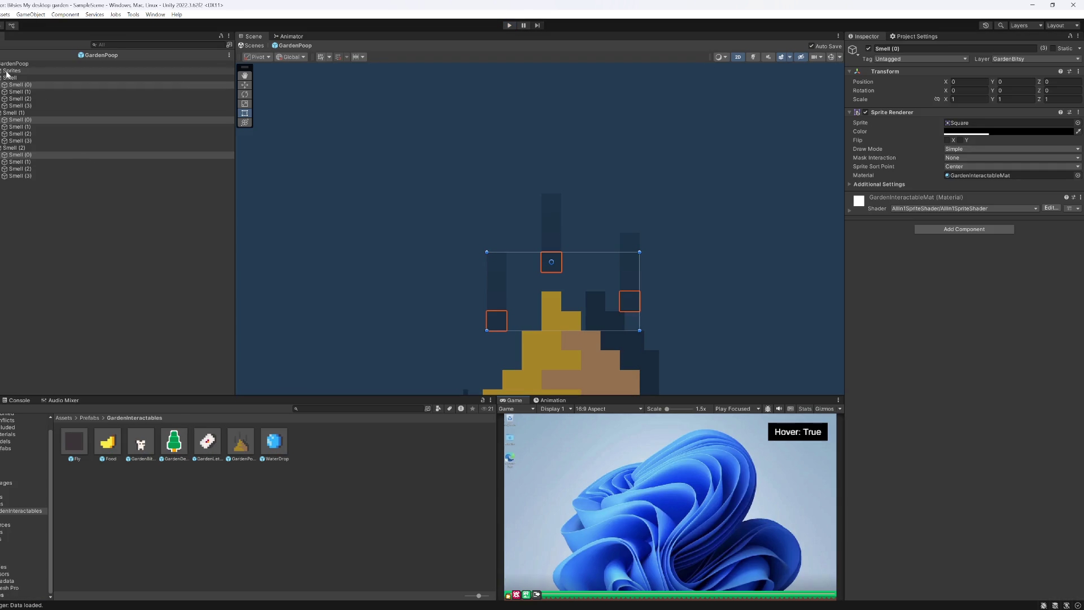
{"action": "left_click", "coordinate": [15, 63]}
{"action": "left_click", "coordinate": [8, 79]}
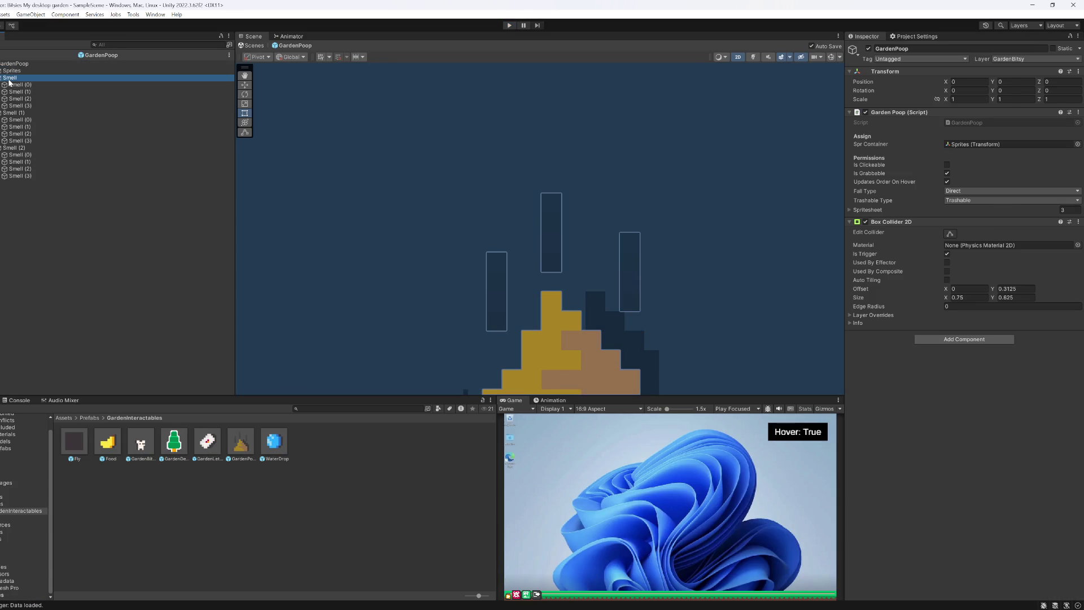
{"action": "key", "text": "Left"}
{"action": "key", "text": "Down"}
{"action": "key", "text": "Left"}
{"action": "key", "text": "Down"}
{"action": "key", "text": "Left"}
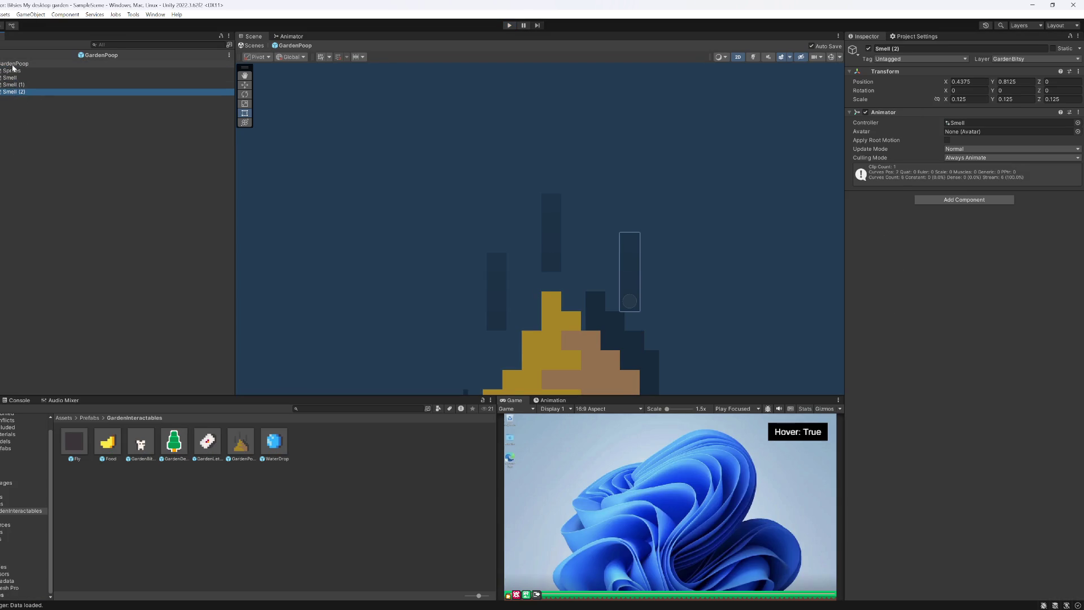
Step: Create an empty child of GardenPoop named Smell
{"action": "right_click", "coordinate": [12, 64]}
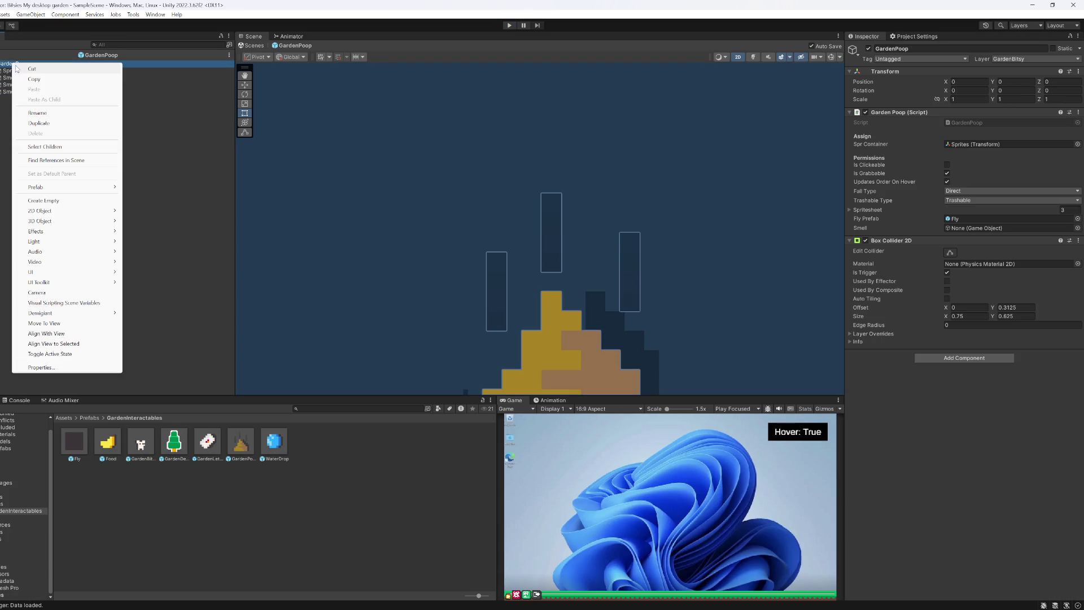
{"action": "left_click", "coordinate": [59, 201]}
{"action": "type", "text": "Smell"}
{"action": "key", "text": "Return"}
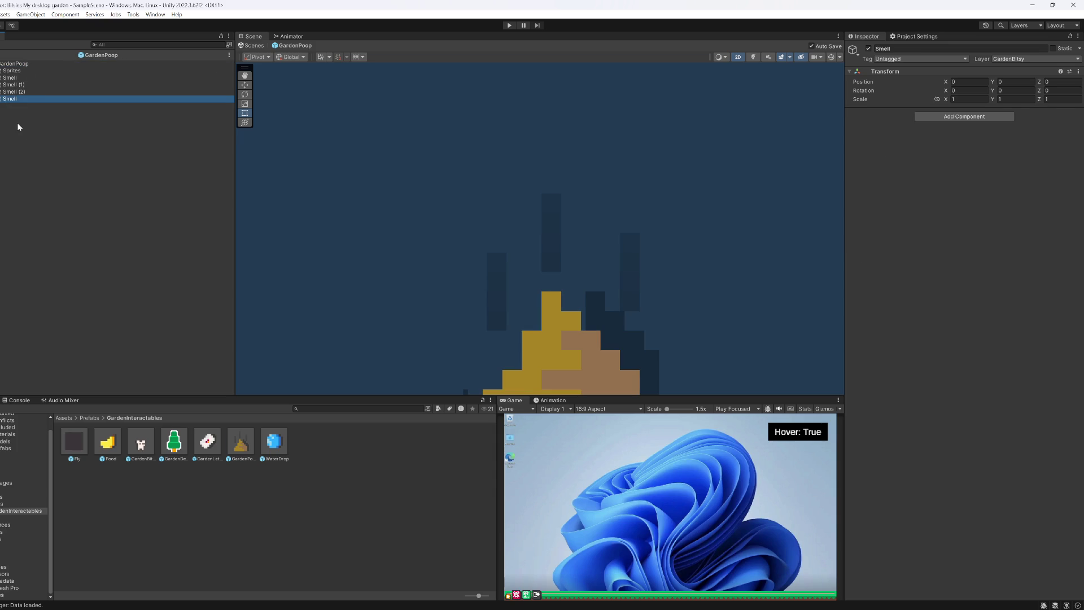
Step: Move the three Smell objects into the new Smell parent and assign it to GardenPoop's Smell field
{"action": "left_click", "coordinate": [14, 91]}
{"action": "left_click", "coordinate": [18, 80], "text": "shift"}
{"action": "mouse_move", "coordinate": [18, 79]}
{"action": "left_mouse_down"}
{"action": "mouse_move", "coordinate": [16, 98]}
{"action": "mouse_move", "coordinate": [396, 145]}
{"action": "mouse_move", "coordinate": [970, 261]}
{"action": "mouse_move", "coordinate": [970, 228]}
{"action": "left_mouse_up"}
{"action": "left_click", "coordinate": [13, 78]}
{"action": "left_click", "coordinate": [20, 64]}
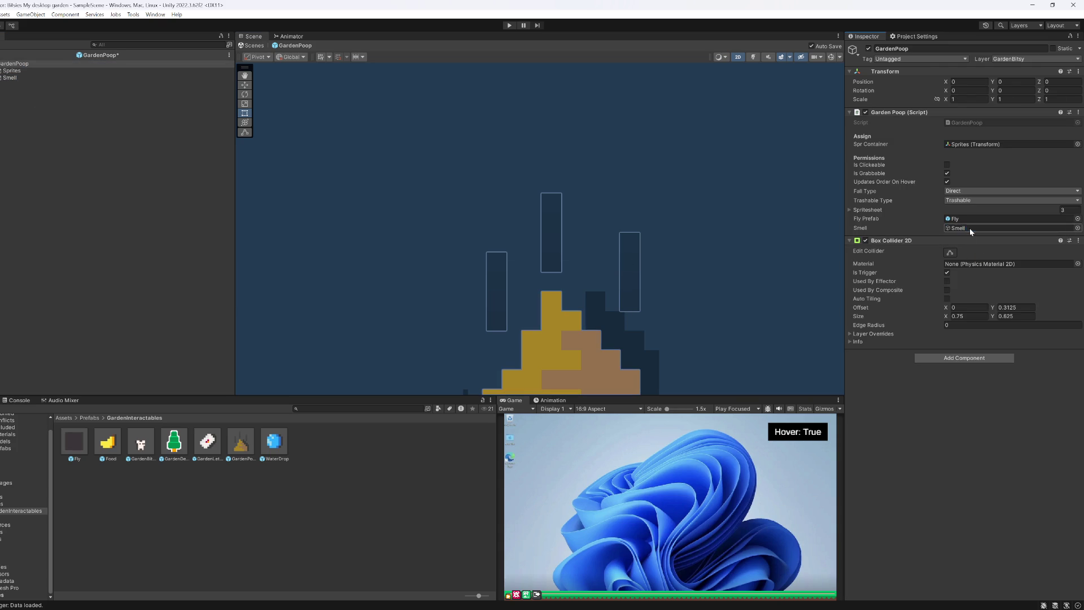
{"action": "key", "text": "shift+space"}
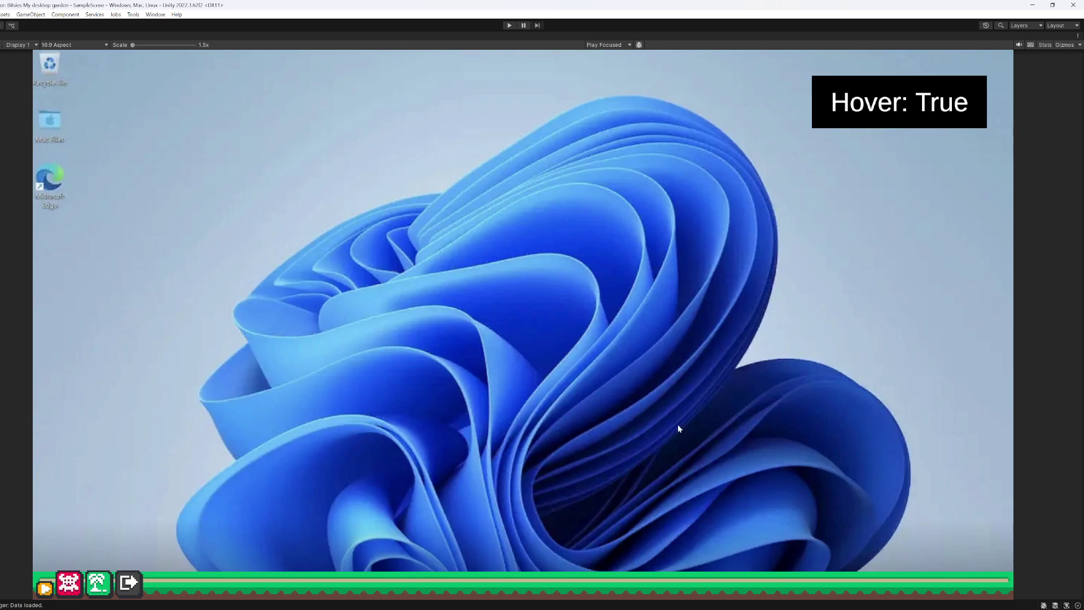
Step: Play-test dragging two poop piles around the garden, then stop and return to Visual Studio
{"action": "left_click", "coordinate": [509, 26]}
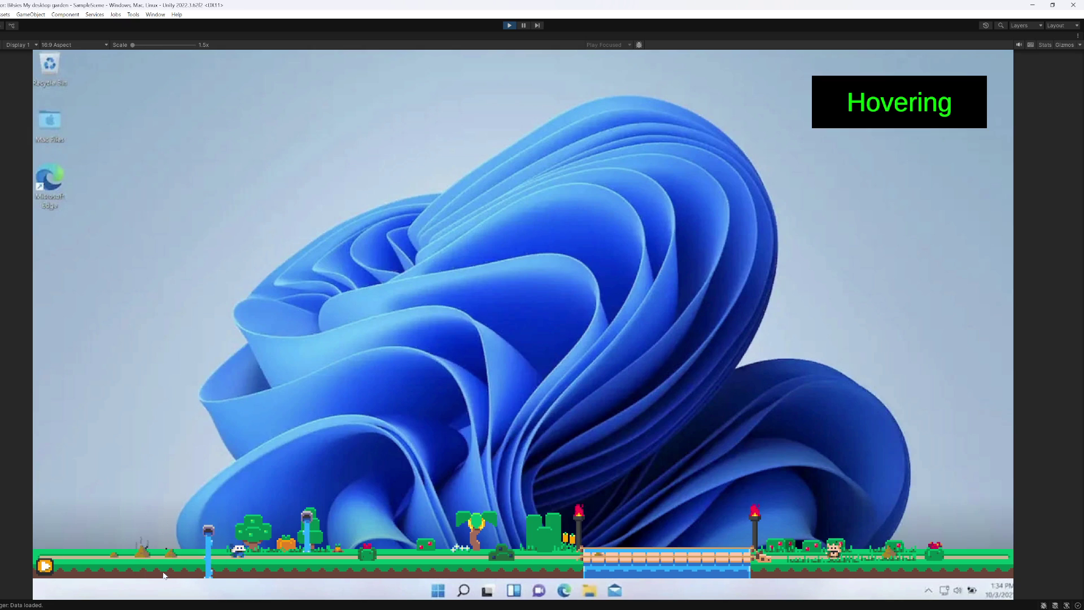
{"action": "mouse_move", "coordinate": [142, 545]}
{"action": "left_mouse_down"}
{"action": "mouse_move", "coordinate": [176, 318]}
{"action": "mouse_move", "coordinate": [294, 218]}
{"action": "mouse_move", "coordinate": [239, 184]}
{"action": "mouse_move", "coordinate": [223, 191]}
{"action": "left_mouse_up"}
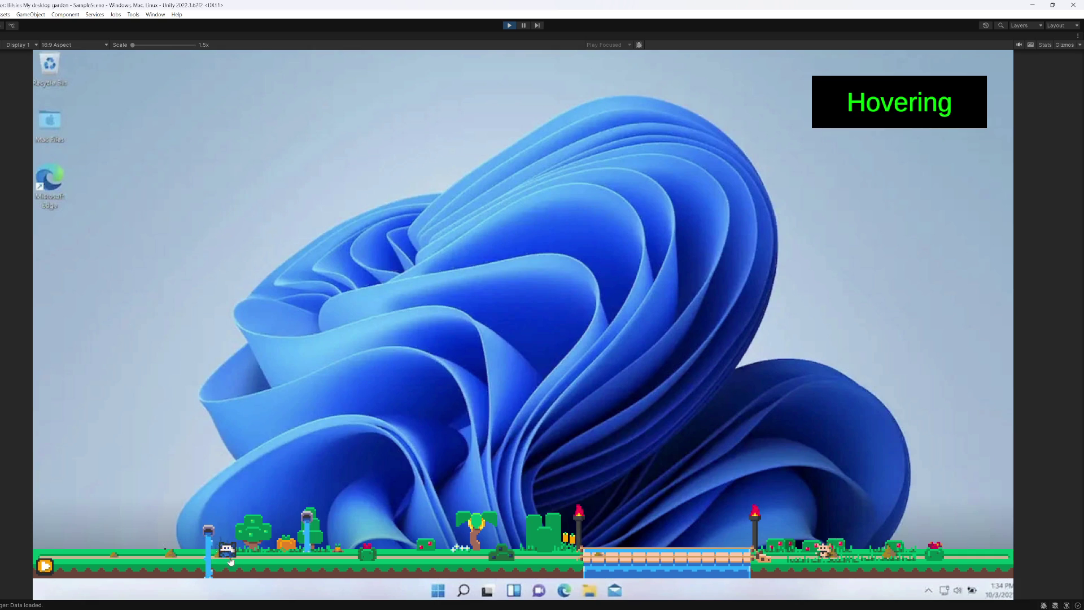
{"action": "mouse_move", "coordinate": [172, 547]}
{"action": "left_mouse_down"}
{"action": "mouse_move", "coordinate": [176, 533]}
{"action": "mouse_move", "coordinate": [142, 542]}
{"action": "mouse_move", "coordinate": [126, 412]}
{"action": "mouse_move", "coordinate": [49, 561]}
{"action": "left_mouse_up"}
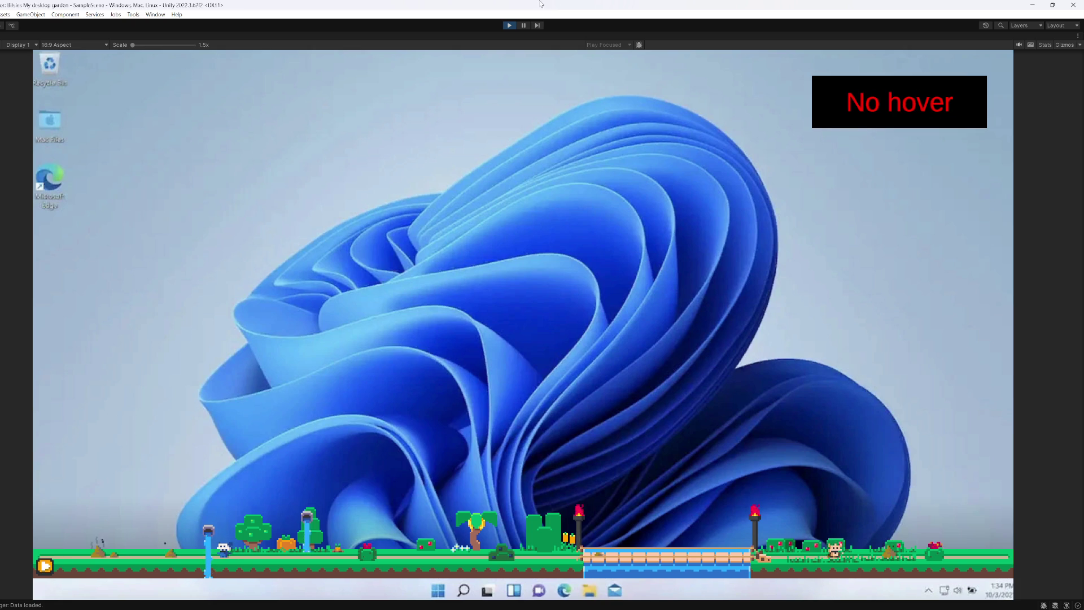
{"action": "left_click", "coordinate": [509, 26]}
{"action": "key", "text": "alt+Tab"}
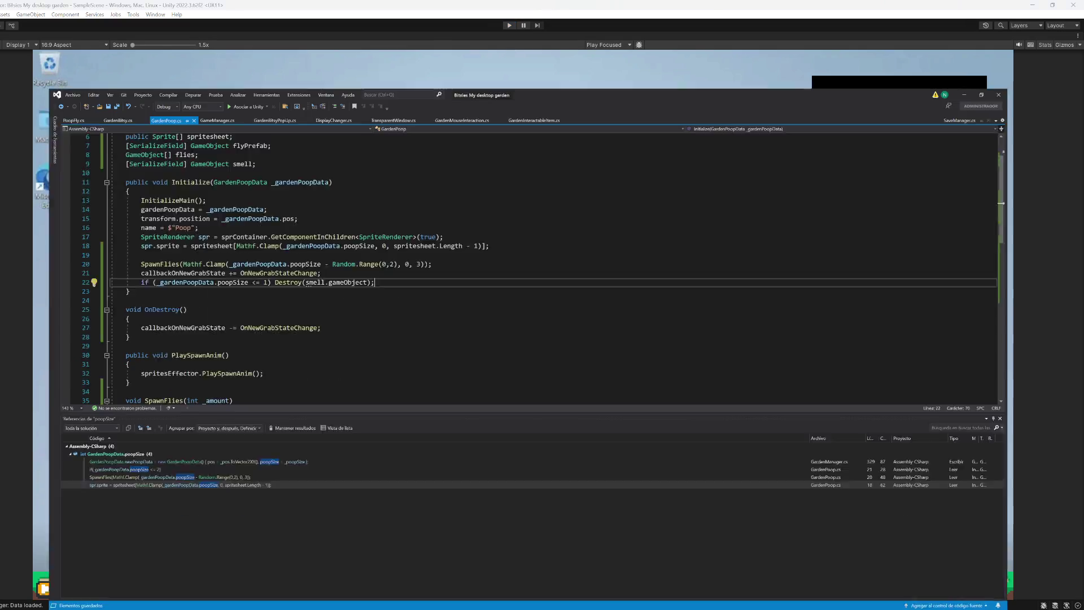
Step: Rename the EnableFlies method to EnableEffects
{"action": "scroll", "coordinate": [182, 339], "scroll_direction": "down", "scroll_amount": 3}
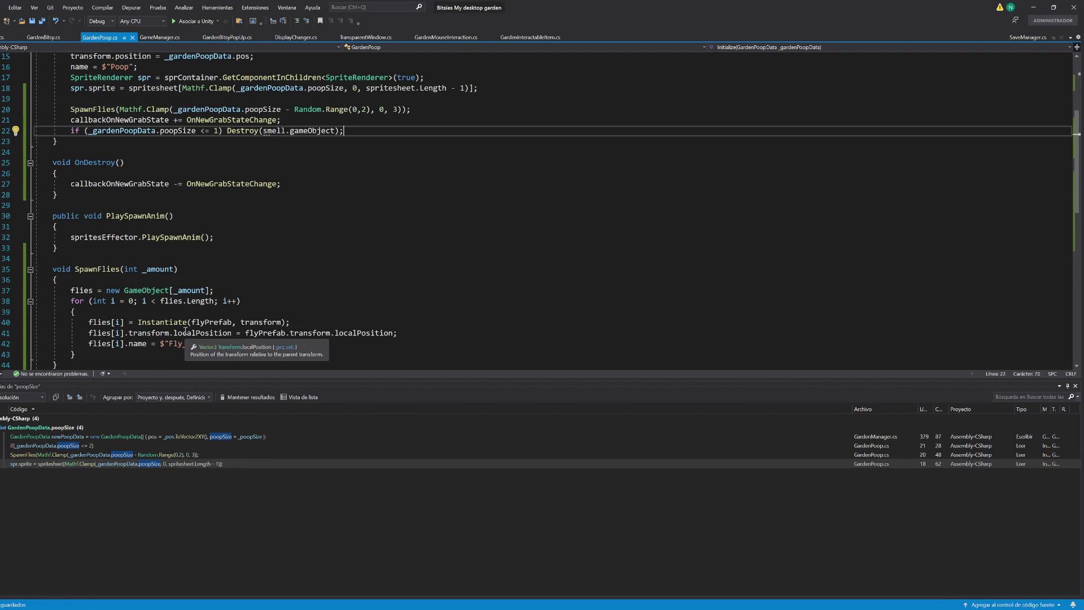
{"action": "scroll", "coordinate": [159, 270], "scroll_direction": "up", "scroll_amount": 5}
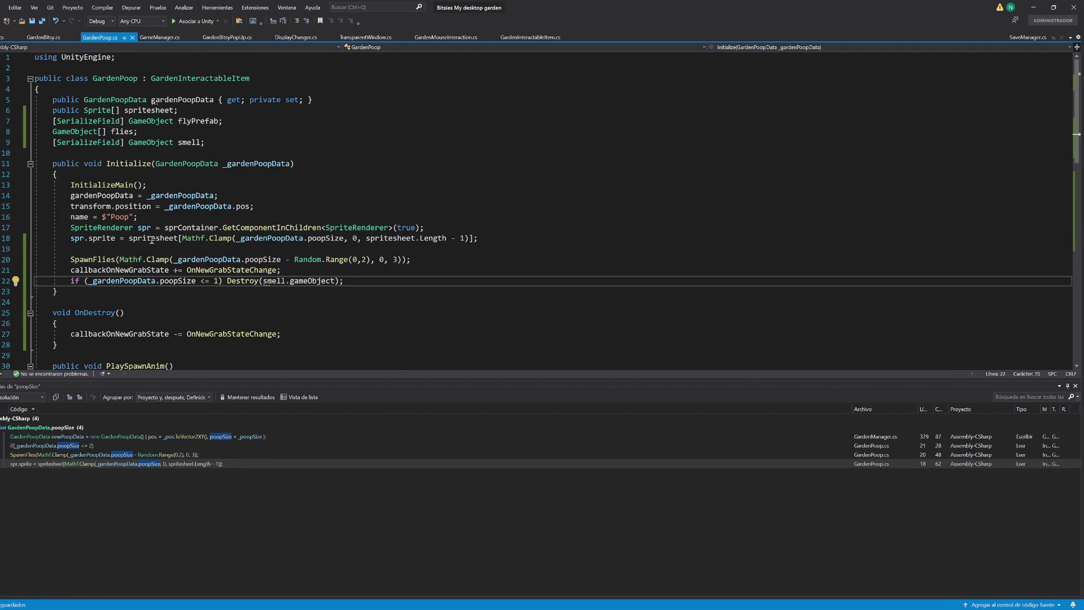
{"action": "scroll", "coordinate": [151, 240], "scroll_direction": "down", "scroll_amount": 12}
{"action": "left_click", "coordinate": [111, 205]}
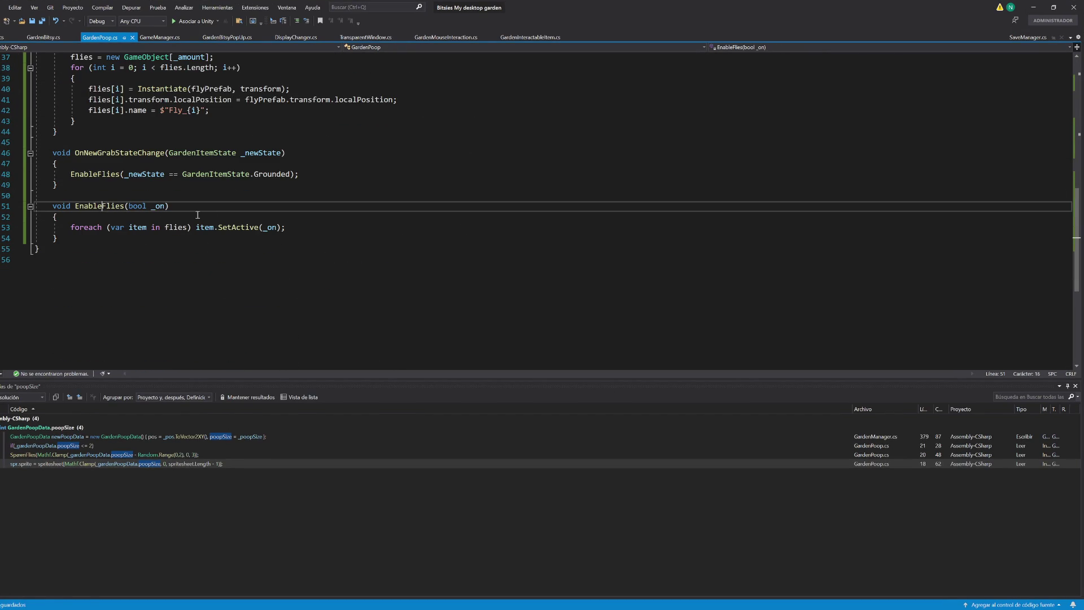
{"action": "key", "text": "ctrl+r"}
{"action": "key", "text": "ctrl+r"}
{"action": "key", "text": "BackSpace"}
{"action": "key", "text": "BackSpace"}
{"action": "key", "text": "BackSpace"}
{"action": "type", "text": "Effects"}
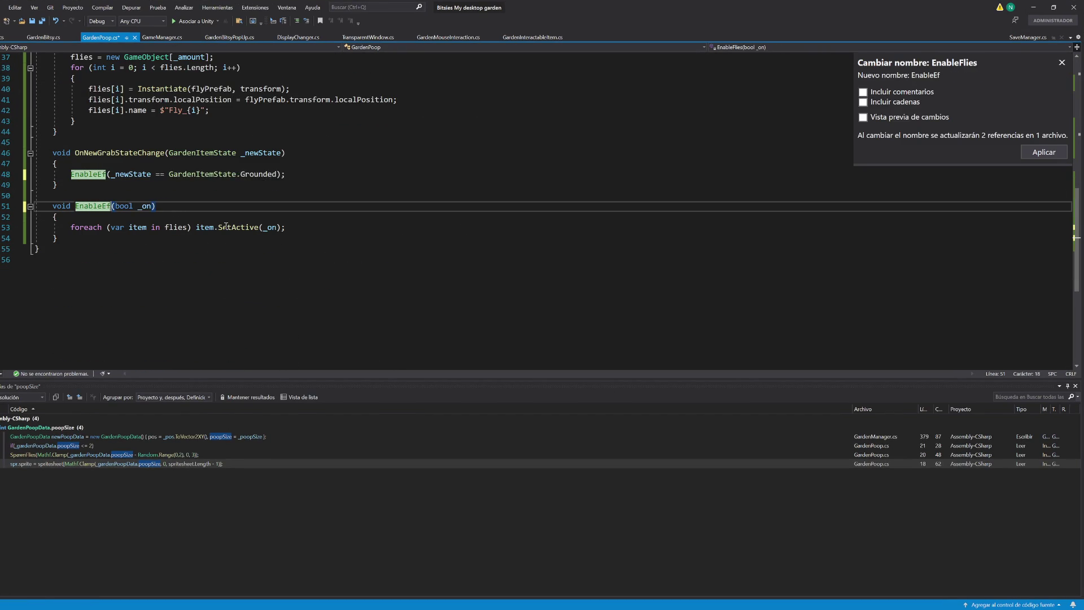
{"action": "key", "text": "Return"}
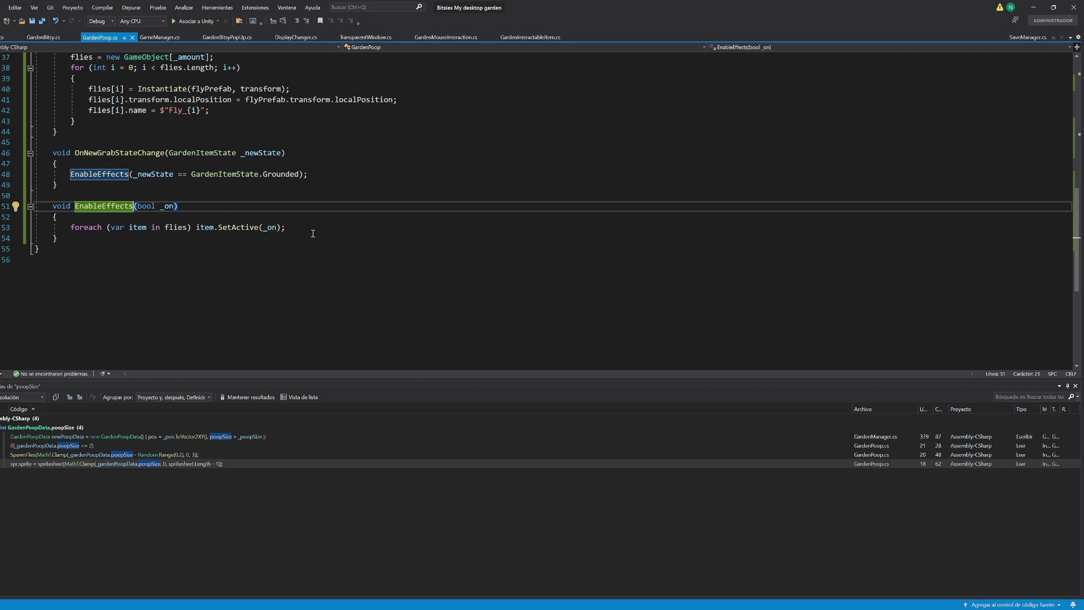
Step: Add 'if (smell != null) smell.SetActive(_on);' inside EnableEffects and save
{"action": "left_click", "coordinate": [311, 232]}
{"action": "key", "text": "Return"}
{"action": "type", "text": "if(smell"}
{"action": "type", "text": " != null"}
{"action": "type", "text": "smel"}
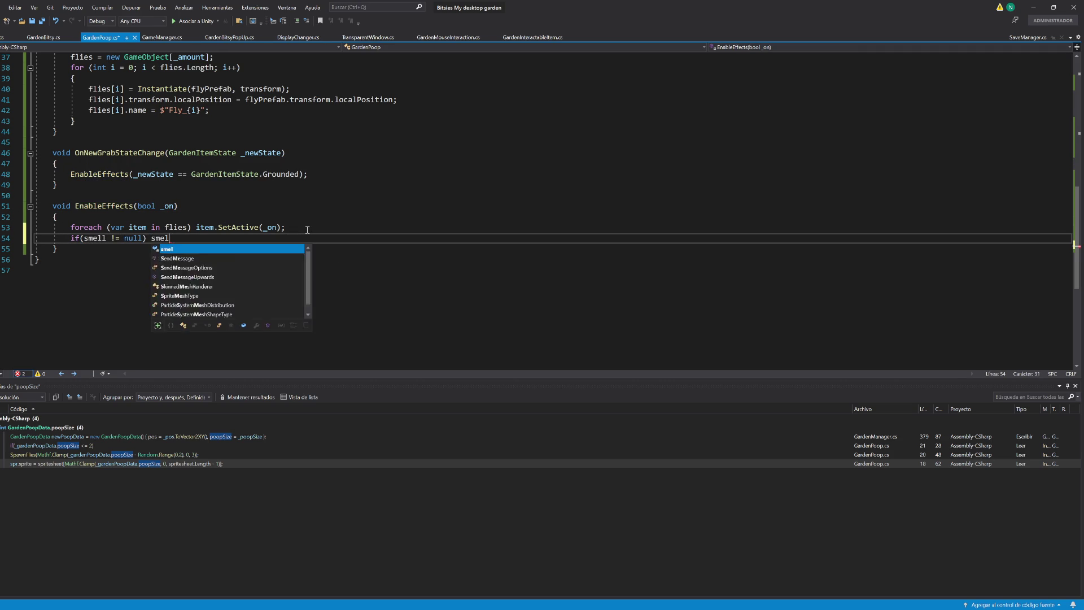
{"action": "type", "text": "l.seta(_on);"}
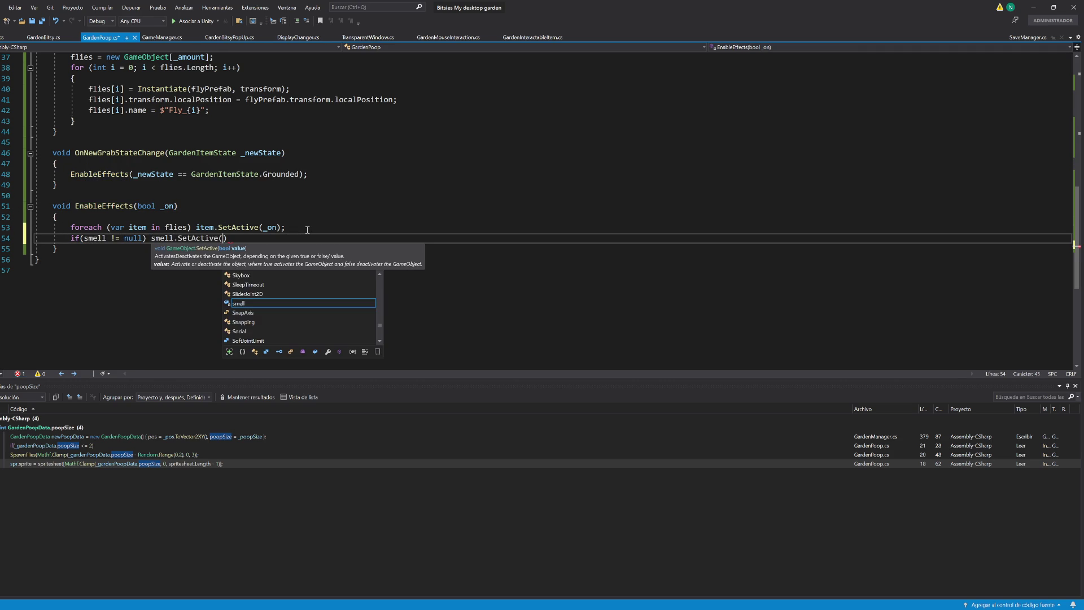
{"action": "key", "text": "ctrl+s"}
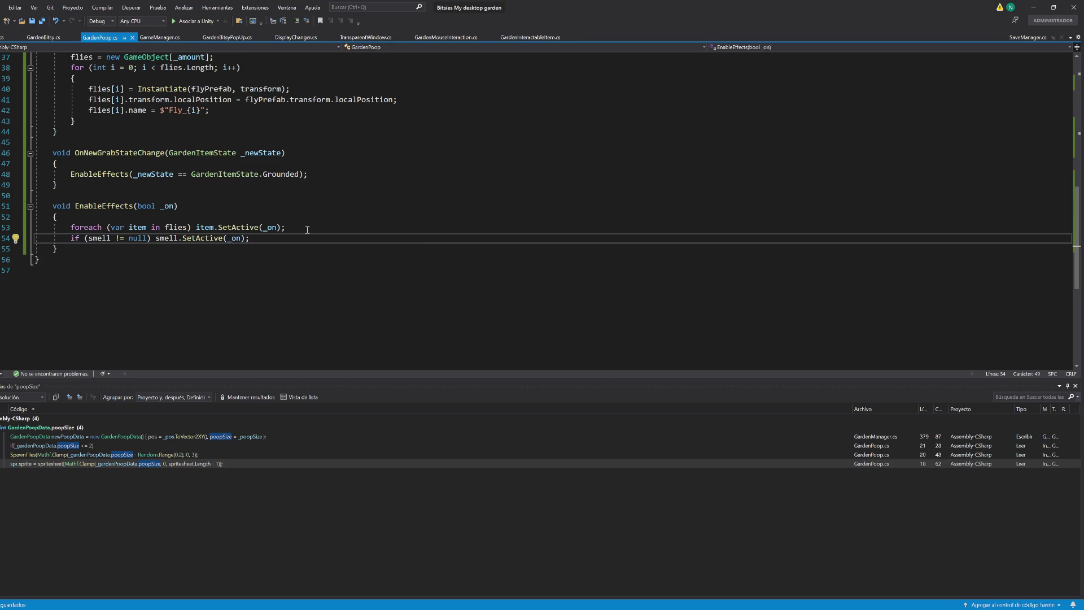
Step: Move the smell field declaration up above flyPrefab and save
{"action": "mouse_move", "coordinate": [165, 240]}
{"action": "scroll", "coordinate": [182, 290], "scroll_direction": "up", "scroll_amount": 6}
{"action": "scroll", "coordinate": [183, 291], "scroll_direction": "up", "scroll_amount": 6}
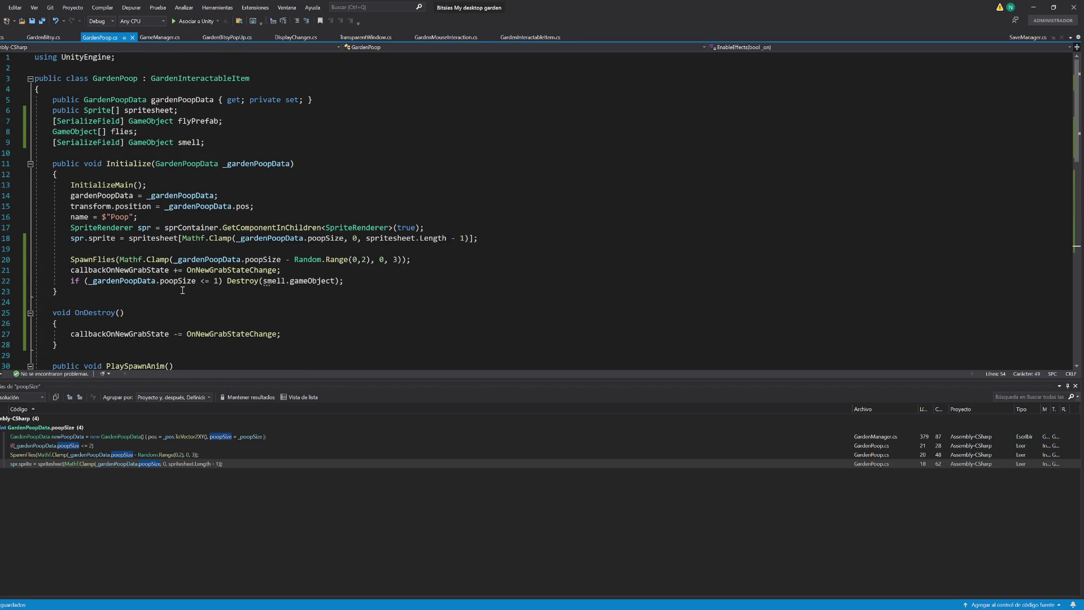
{"action": "left_click", "coordinate": [220, 143]}
{"action": "key", "text": "alt+Up"}
{"action": "key", "text": "alt+Up"}
{"action": "key", "text": "ctrl+s"}
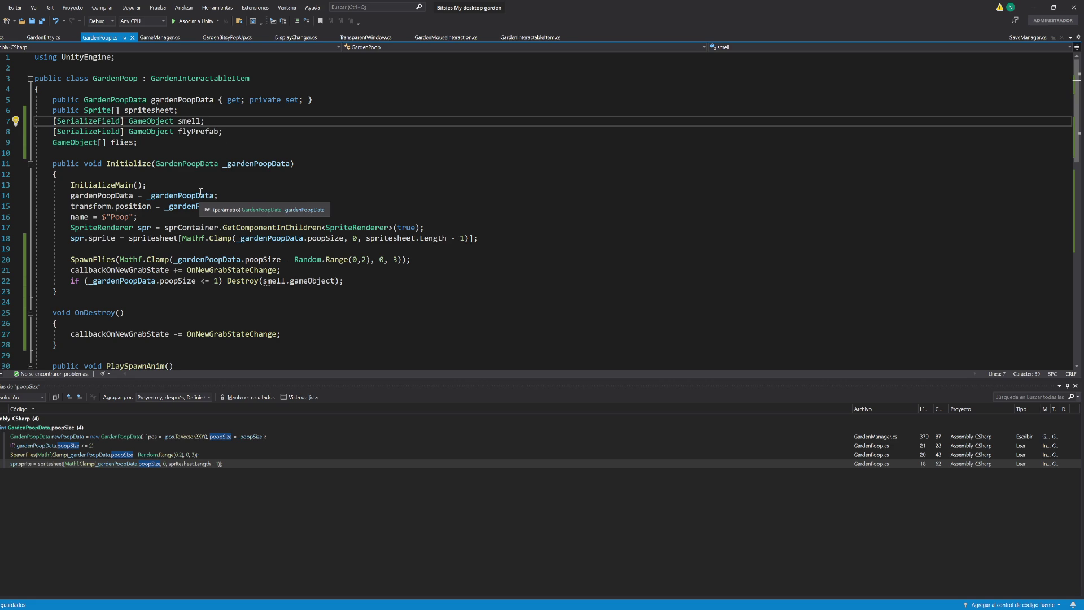
{"action": "scroll", "coordinate": [263, 191], "scroll_direction": "down", "scroll_amount": 6}
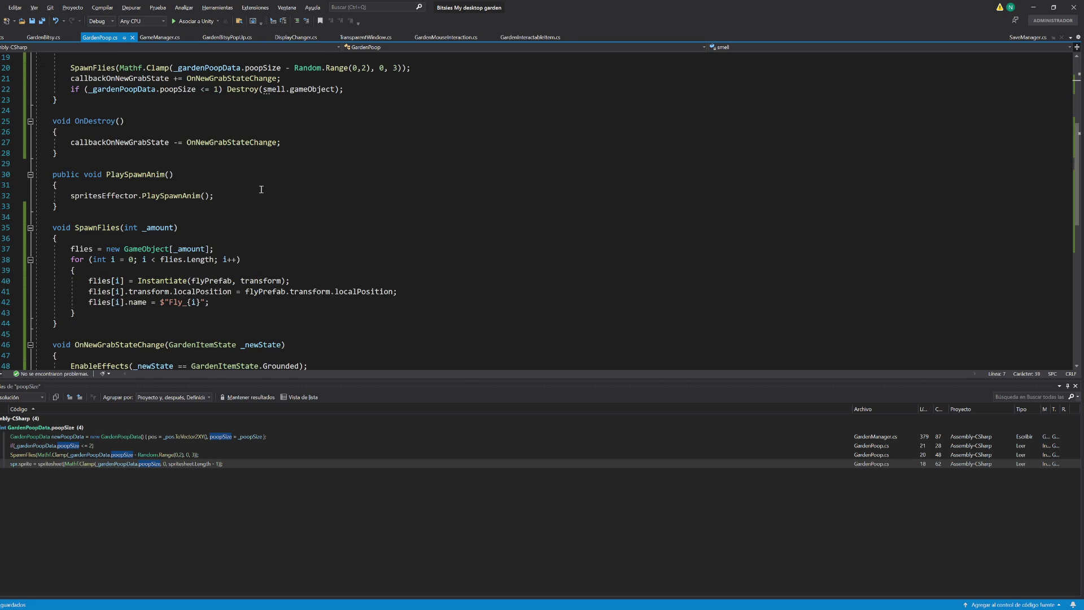
{"action": "left_click", "coordinate": [1033, 6]}
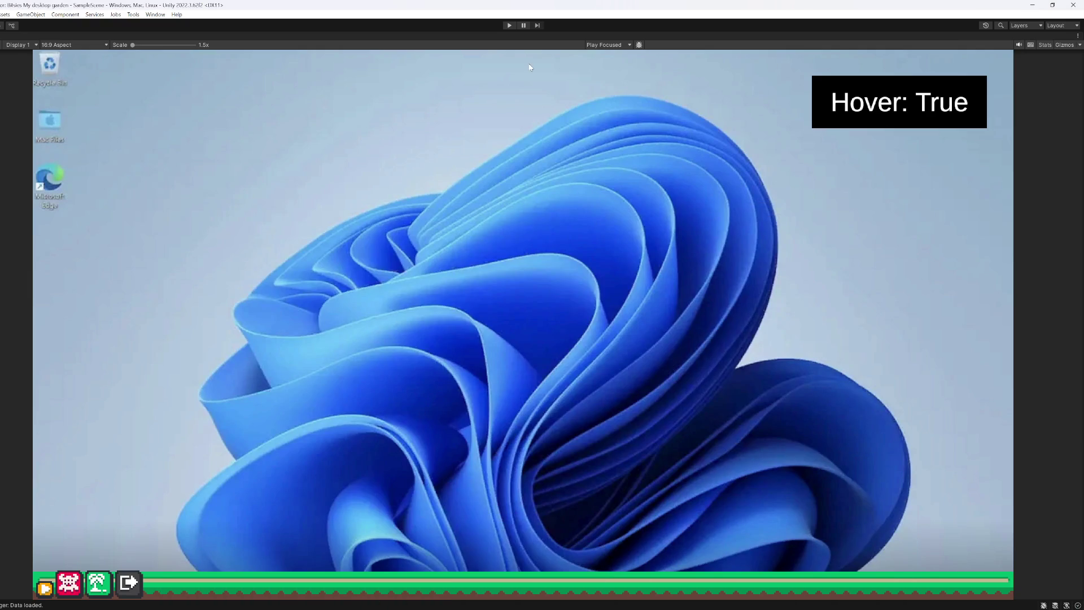
Step: Give Smell a Sorting Group on the Items layer with order 1, then play-test in a maximized Game view
{"action": "key", "text": "shift+space"}
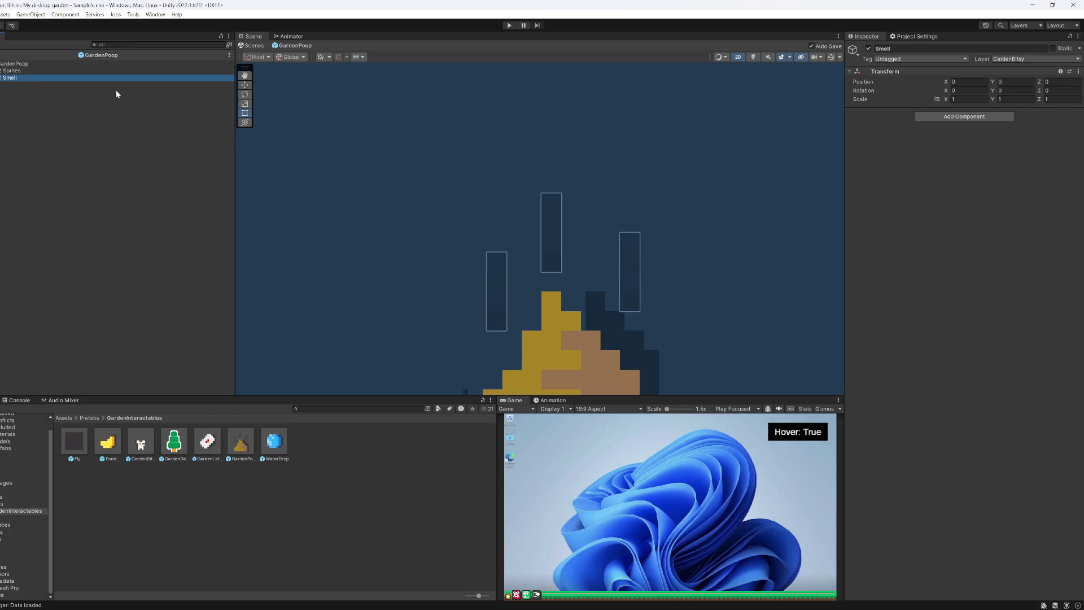
{"action": "left_click", "coordinate": [949, 117]}
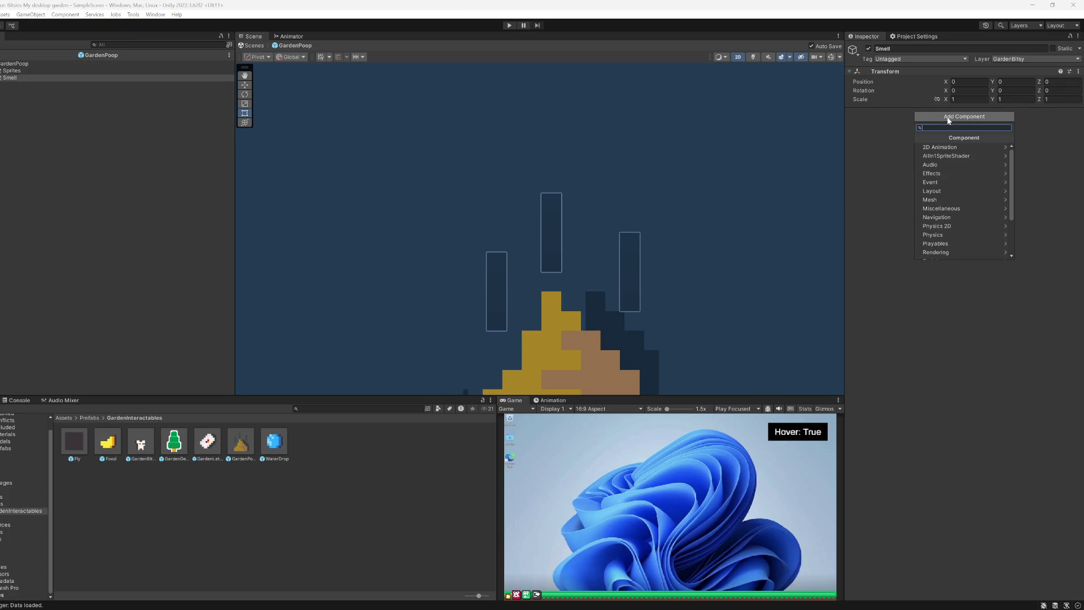
{"action": "type", "text": "group"}
{"action": "key", "text": "Down"}
{"action": "key", "text": "Down"}
{"action": "key", "text": "Down"}
{"action": "key", "text": "Return"}
{"action": "left_click", "coordinate": [953, 123]}
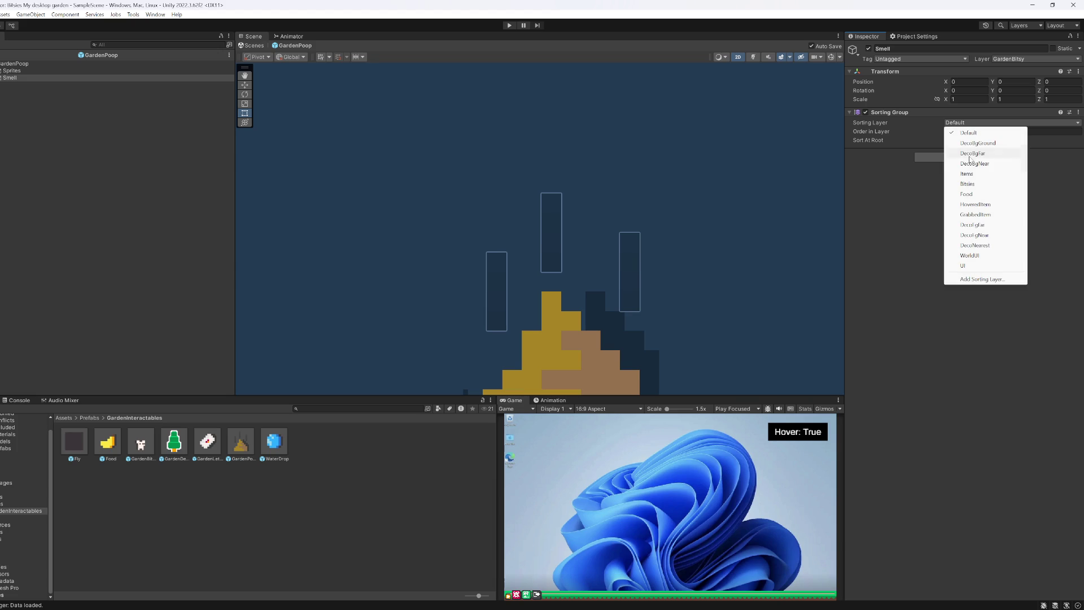
{"action": "left_click", "coordinate": [967, 173]}
{"action": "left_click", "coordinate": [958, 132]}
{"action": "type", "text": "1"}
{"action": "key", "text": "Return"}
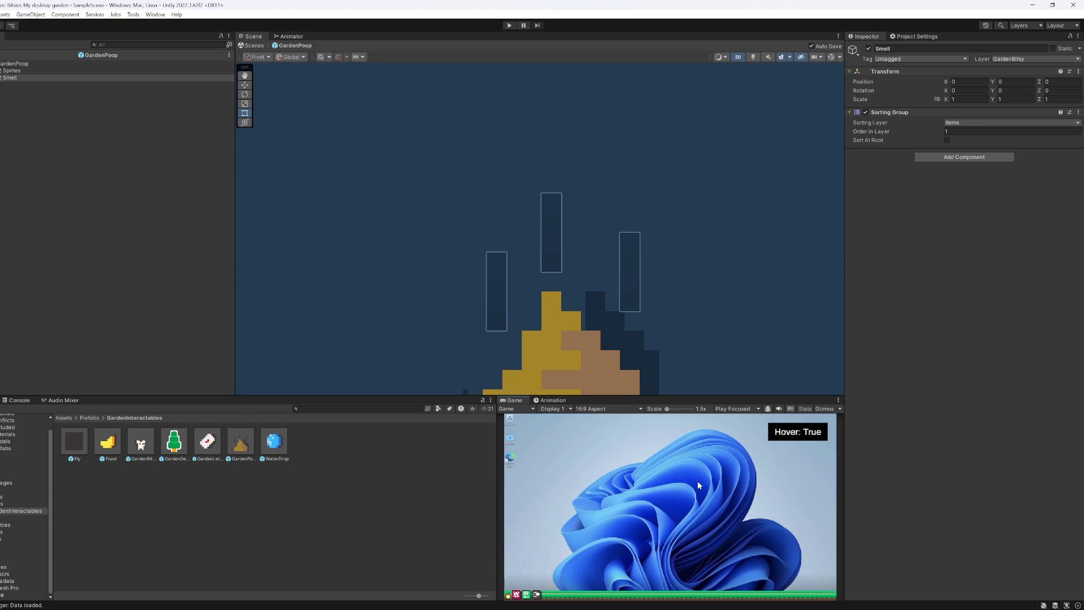
{"action": "key", "text": "shift+space"}
{"action": "left_click", "coordinate": [510, 26]}
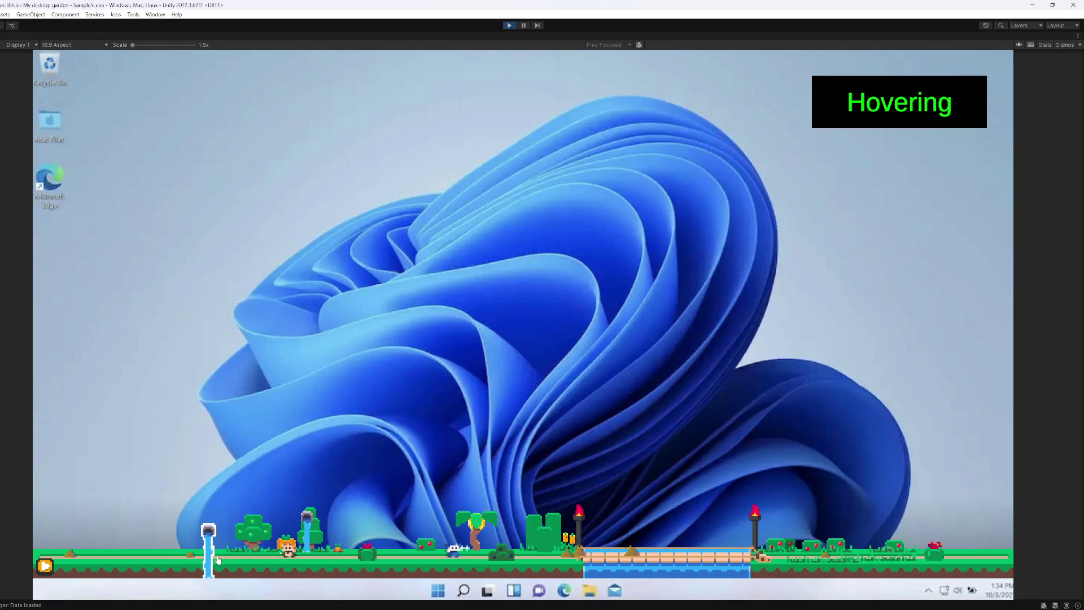
Step: Drag four poop mounds around the garden, lifting and dropping them, then stop play mode
{"action": "mouse_move", "coordinate": [582, 552]}
{"action": "left_mouse_down"}
{"action": "mouse_move", "coordinate": [186, 468]}
{"action": "mouse_move", "coordinate": [149, 524]}
{"action": "mouse_move", "coordinate": [112, 383]}
{"action": "mouse_move", "coordinate": [129, 298]}
{"action": "left_mouse_up"}
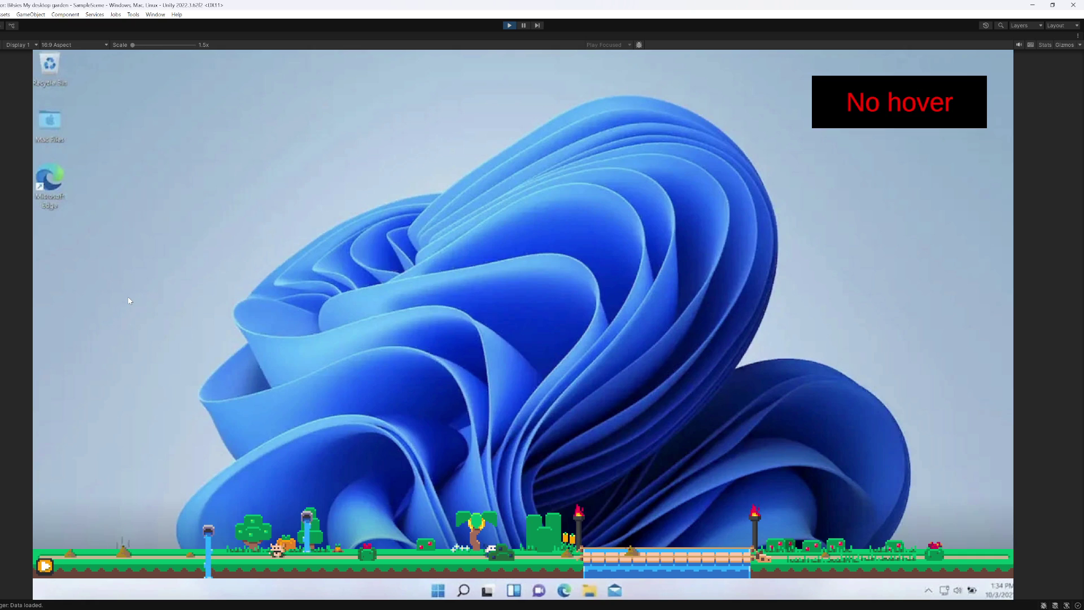
{"action": "left_click_drag", "start_coordinate": [122, 542], "coordinate": [110, 434]}
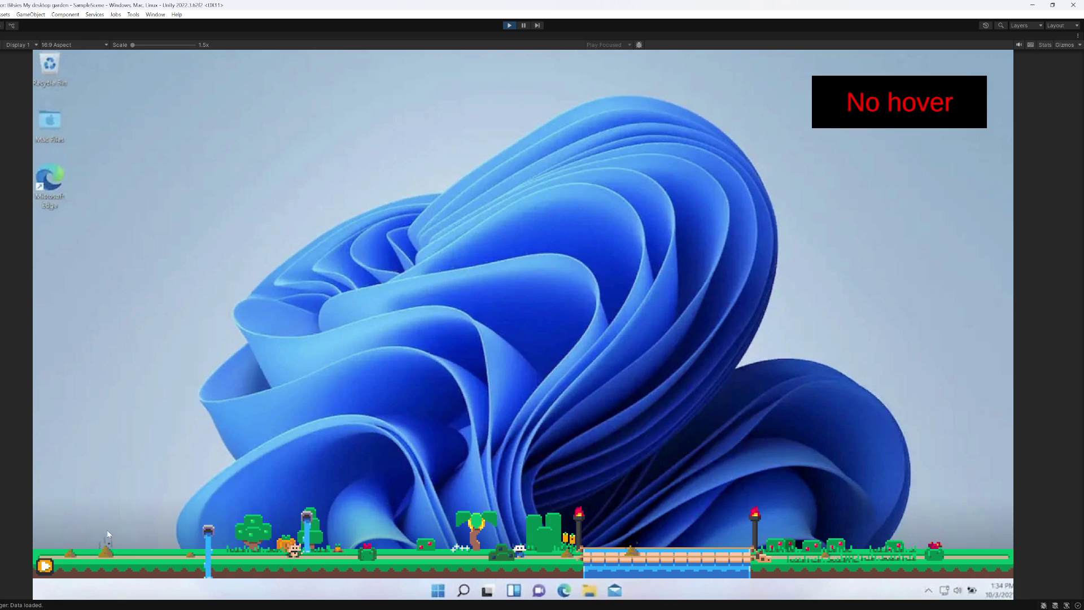
{"action": "left_click_drag", "start_coordinate": [103, 556], "coordinate": [116, 456]}
{"action": "mouse_move", "coordinate": [112, 556]}
{"action": "left_mouse_down"}
{"action": "mouse_move", "coordinate": [138, 494]}
{"action": "mouse_move", "coordinate": [125, 460]}
{"action": "left_mouse_up"}
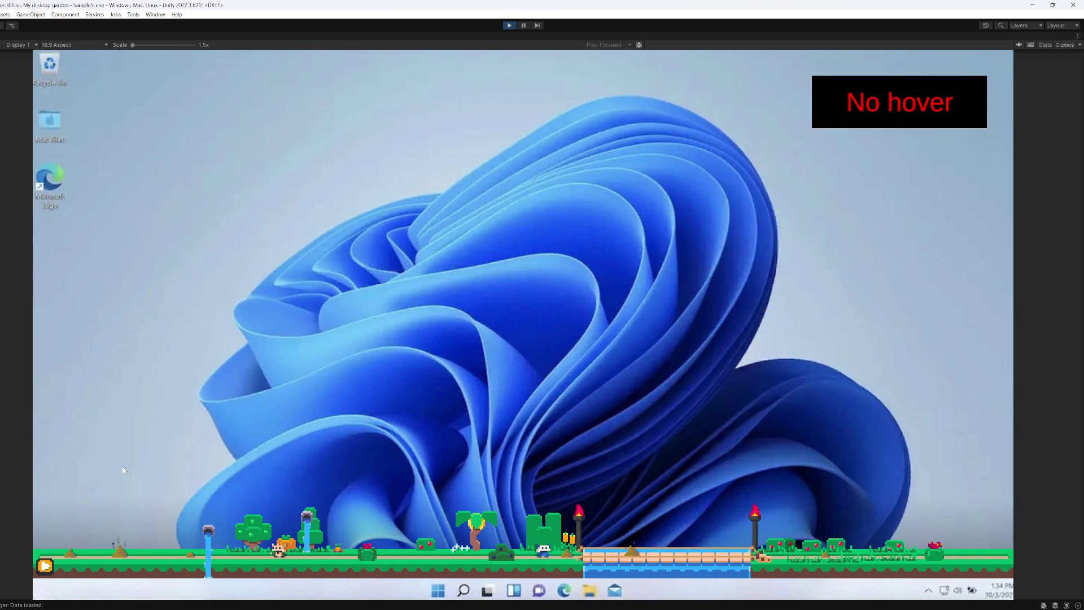
{"action": "left_click", "coordinate": [510, 25]}
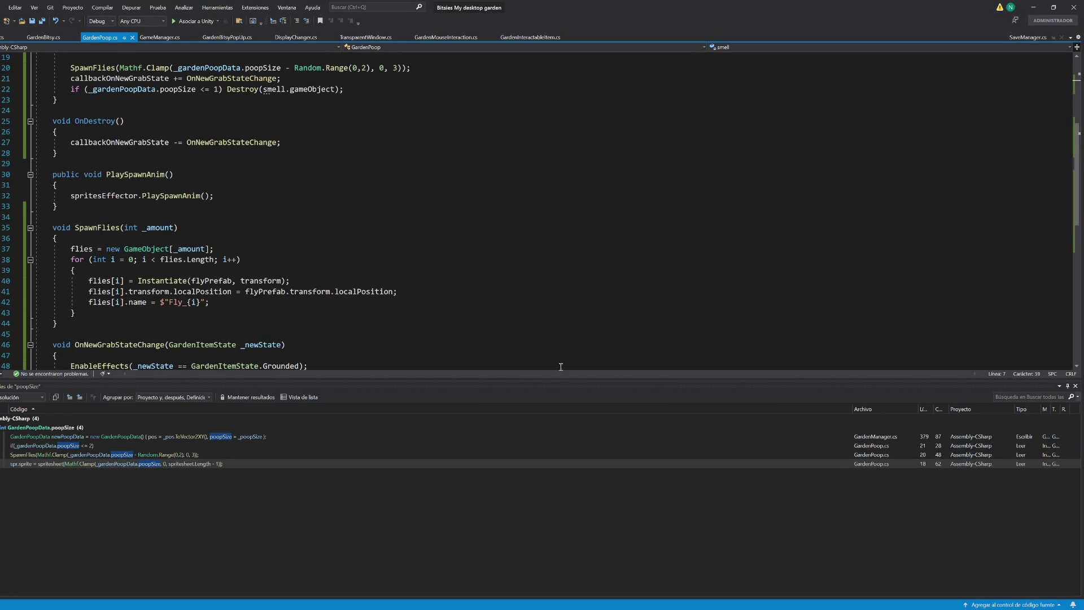
Step: Add 'using DG.Tweening;' below the UnityEngine import and save
{"action": "left_click", "coordinate": [1075, 385]}
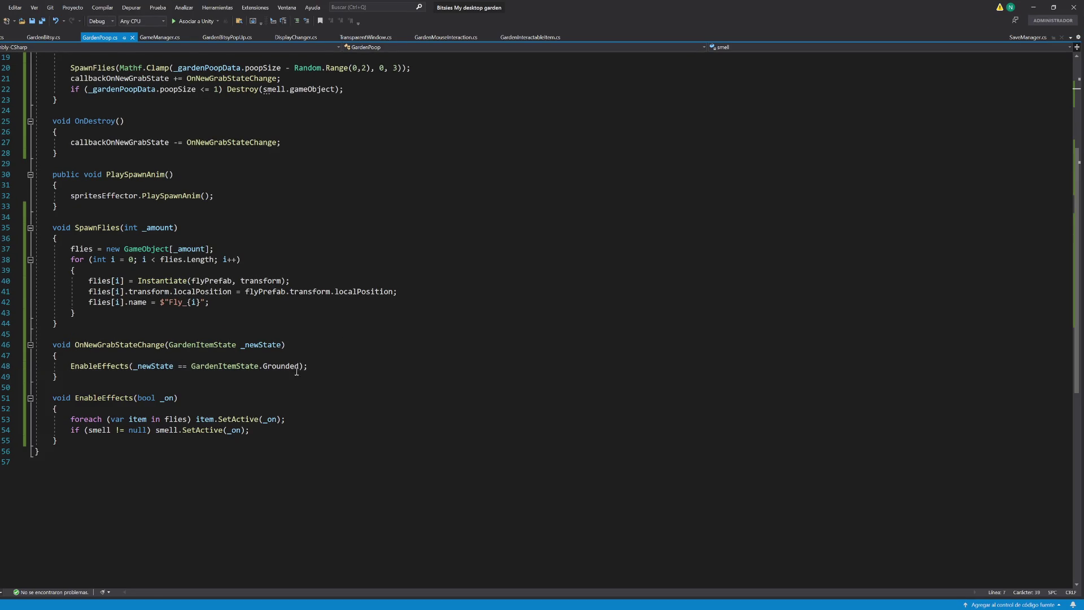
{"action": "scroll", "coordinate": [130, 101], "scroll_direction": "up", "scroll_amount": 6}
{"action": "left_click", "coordinate": [135, 59]}
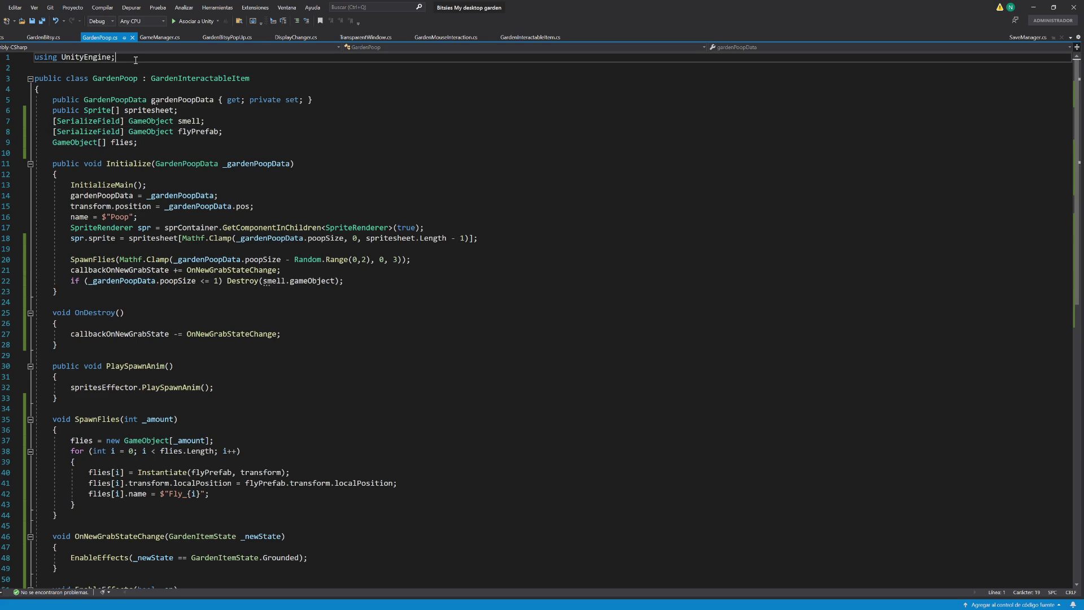
{"action": "key", "text": "Return"}
{"action": "type", "text": "using dG.Tweening;"}
{"action": "key", "text": "ctrl+s"}
Step: Select the EnableEffects method (lines 50–57), then return to the end of line 55
{"action": "scroll", "coordinate": [151, 217], "scroll_direction": "down", "scroll_amount": 7}
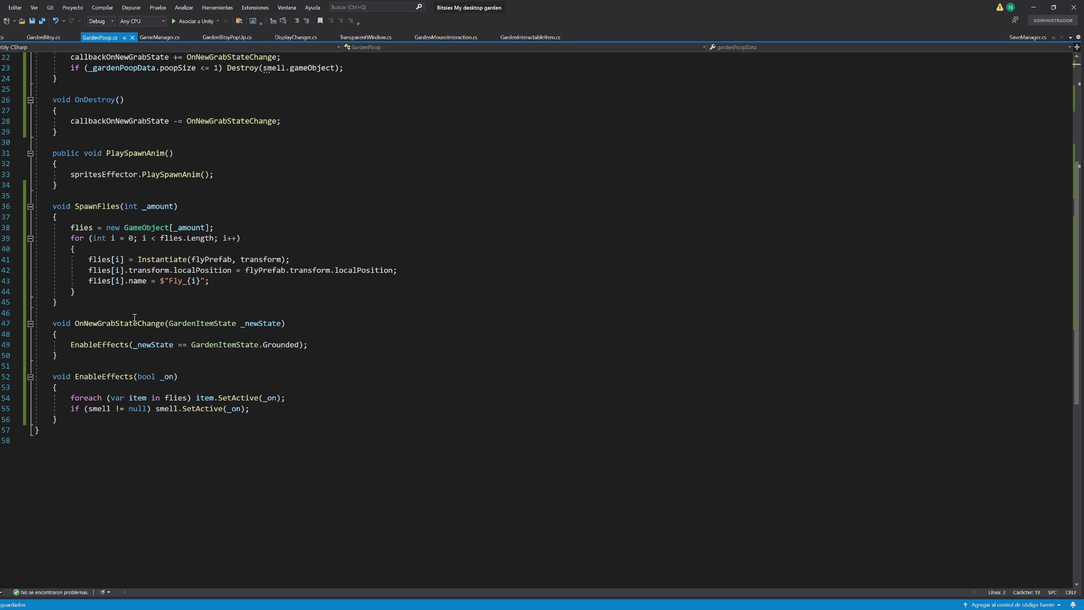
{"action": "left_click", "coordinate": [263, 410]}
{"action": "left_click_drag", "start_coordinate": [171, 433], "coordinate": [59, 355]}
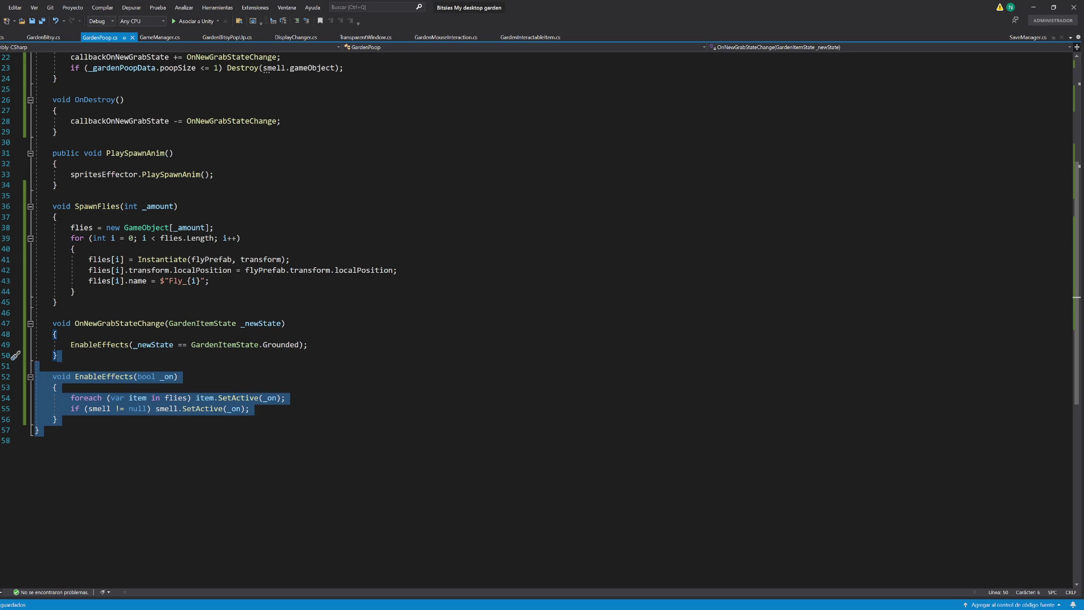
{"action": "mouse_move", "coordinate": [528, 608]}
{"action": "left_click", "coordinate": [528, 582]}
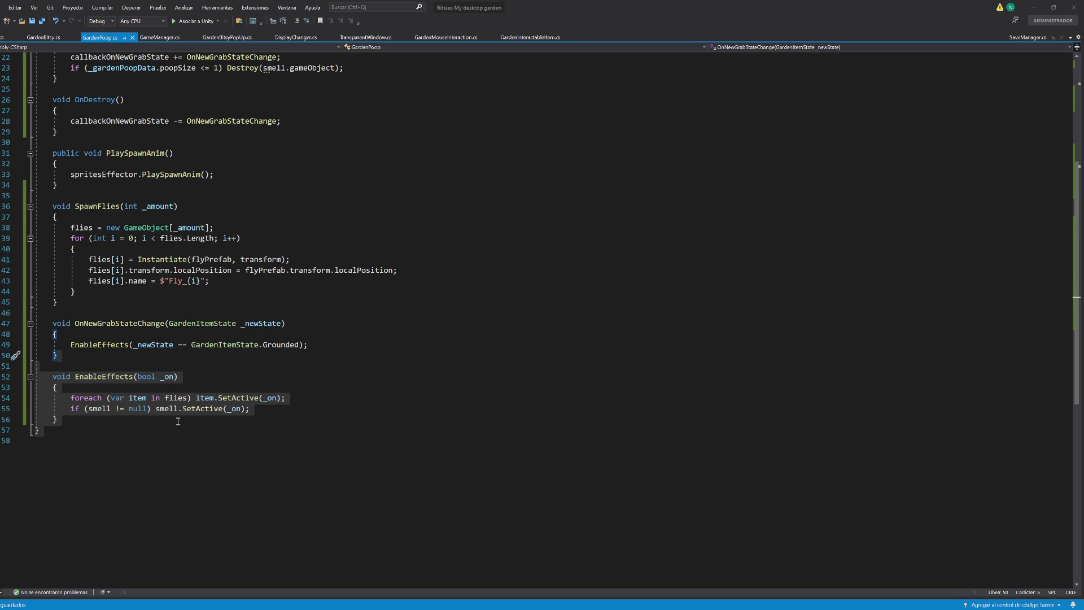
{"action": "left_click", "coordinate": [280, 405]}
Step: Try an Ease.out line inside EnableEffects, then delete the unfinished line
{"action": "key", "text": "Return"}
{"action": "type", "text": "Ease."}
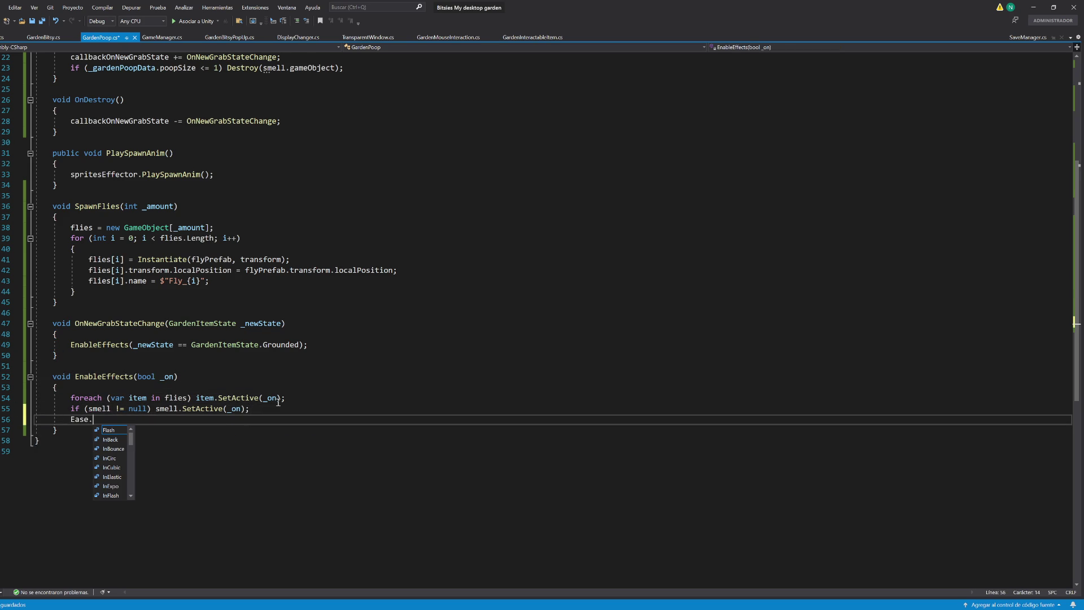
{"action": "type", "text": "out"}
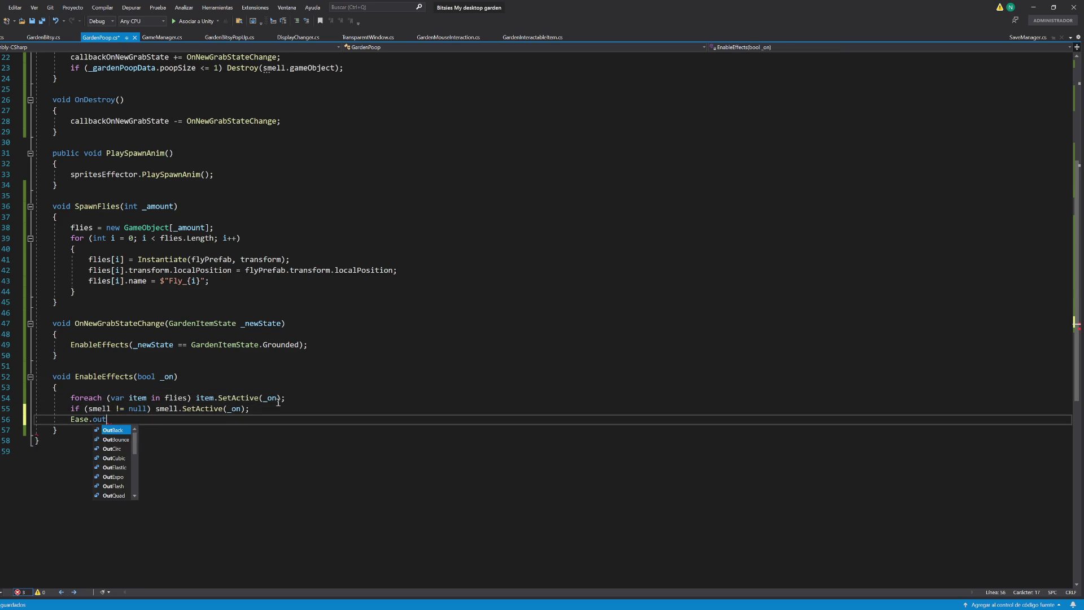
{"action": "key", "text": "Down"}
{"action": "key", "text": "Down"}
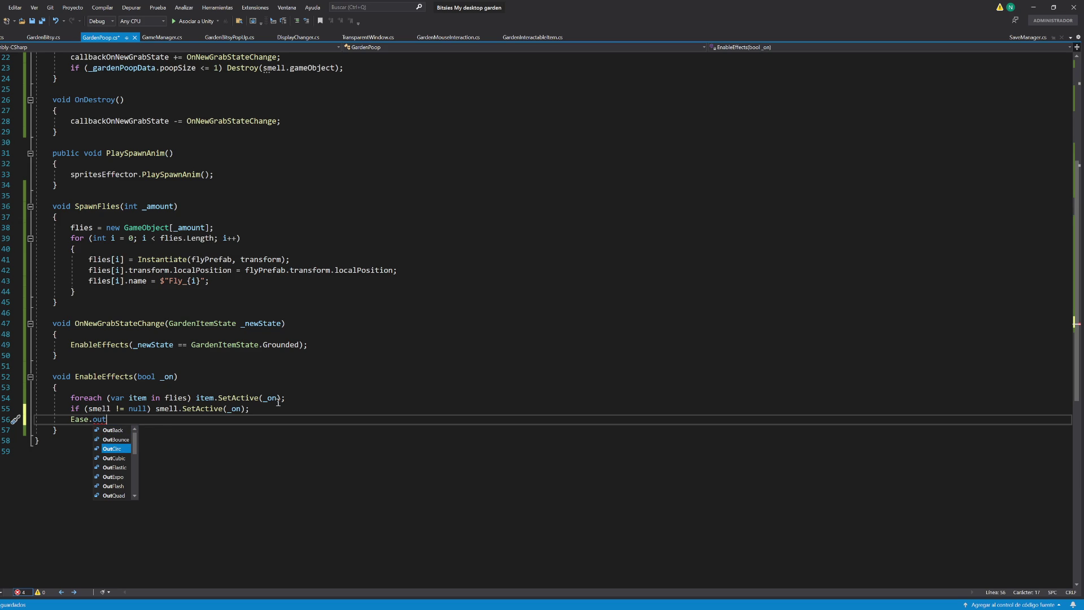
{"action": "key", "text": "alt+Tab"}
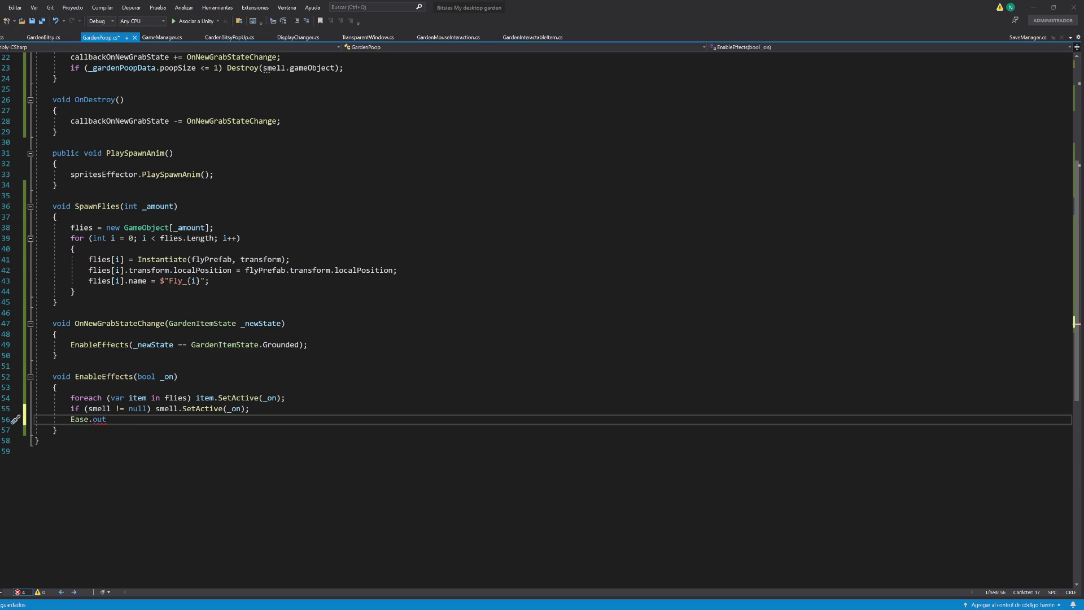
{"action": "key", "text": "alt+Tab"}
{"action": "key", "text": "BackSpace"}
{"action": "key", "text": "BackSpace"}
{"action": "key", "text": "BackSpace"}
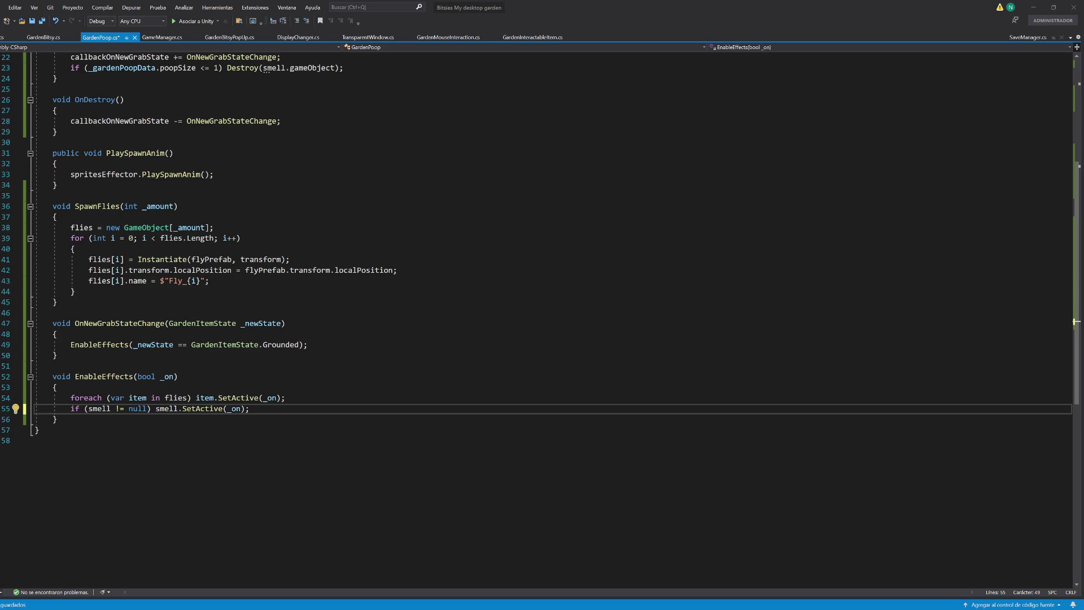
Step: Paste the new EnableEffects and AnimateItem code below line 55
{"action": "left_click", "coordinate": [88, 422]}
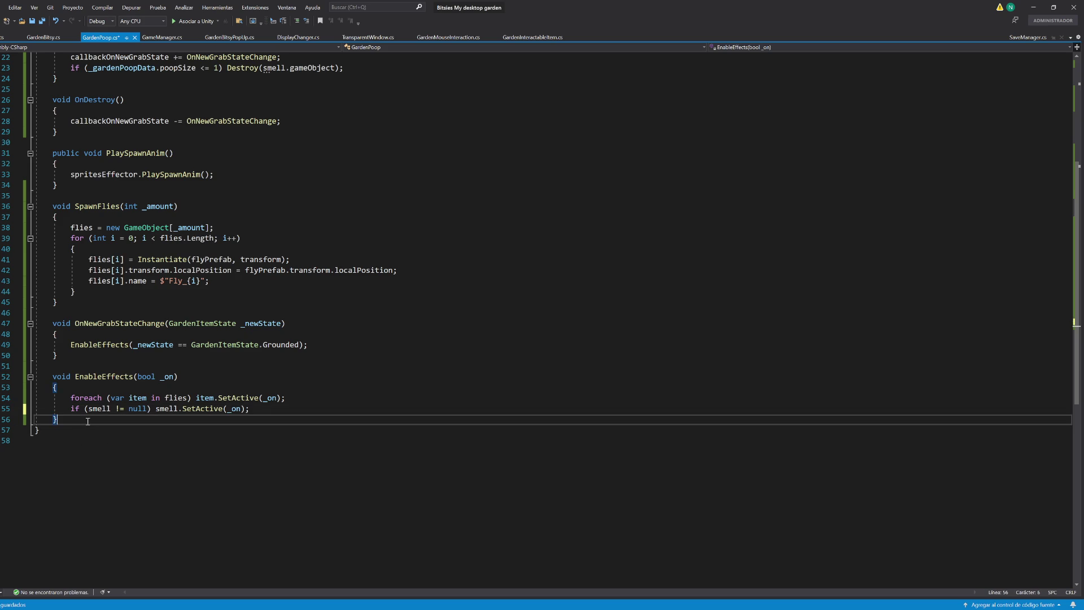
{"action": "key", "text": "Return"}
{"action": "type", "text": "void EnableEffects(bool _on)     {         foreach (var item in flies)         {             AnimateItem(item, _on);         }          if (smell != null)             AnimateItem(smell, _on);     }      void AnimateItem(GameObject go, bool on)     {         if (on)         {             go.SetActive(true);              go.transform                 .DOKill();              go.transform.localScale = Vector3.zero;              go.transform                 .DOScale(Vector3.one, 0.35f)                 .SetEase(Ease.OutBack);         }         else         {             go.transform                 .DOKill();              go.transform                 .DOScale(Vector3.zero, 0.25f)                 .SetEase(Ease.InBack)                 .OnComplete(() => go.SetActive(false));         }     }"}
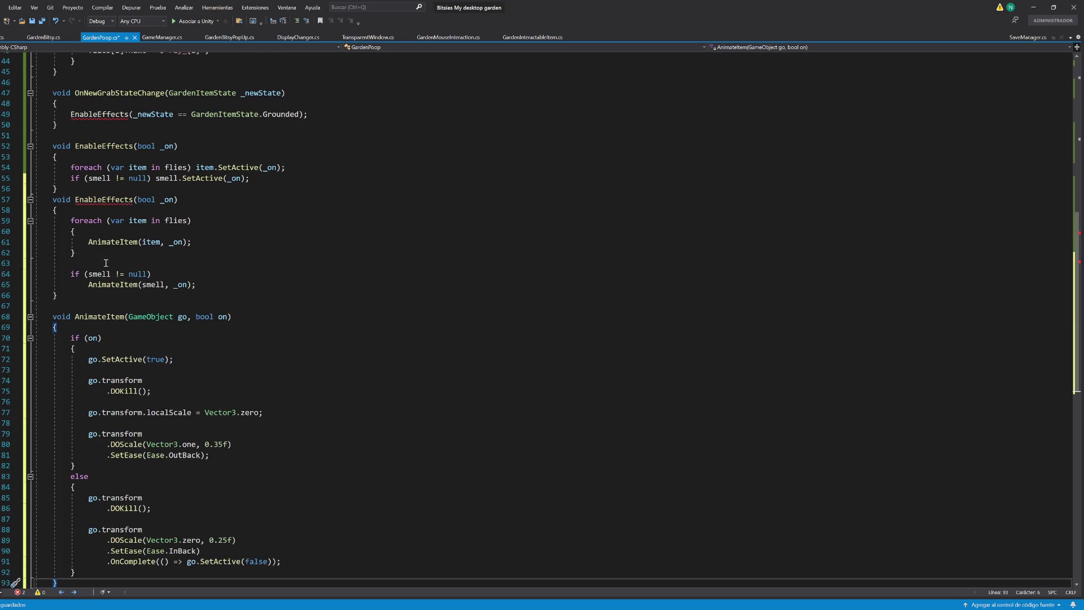
Step: Condense the scale-up branch so DOKill, DOScale and the OutBack ease chain onto go.transform lines
{"action": "scroll", "coordinate": [129, 333], "scroll_direction": "down", "scroll_amount": 2}
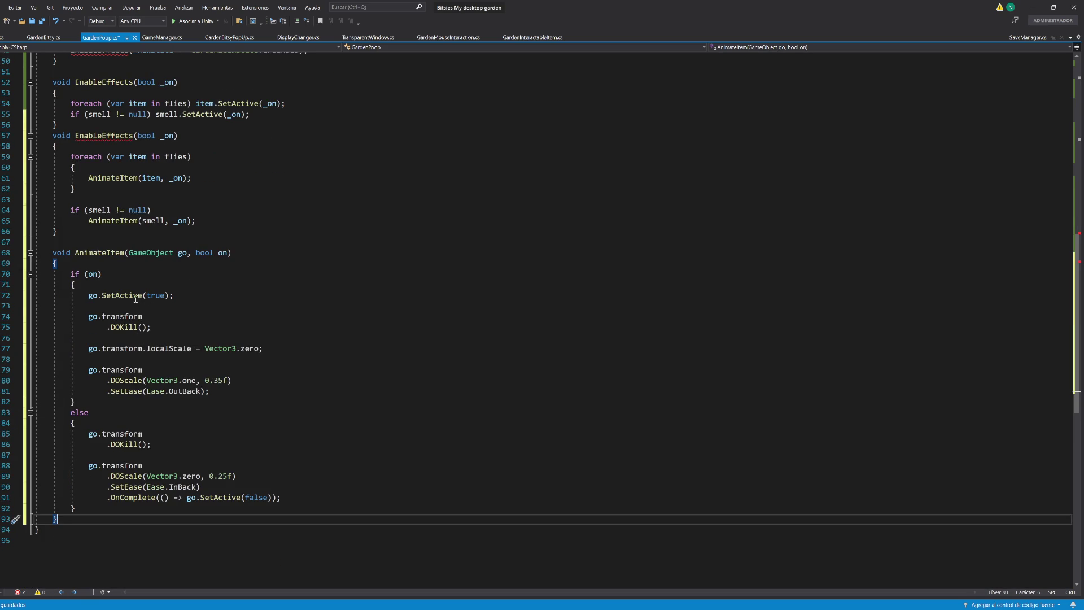
{"action": "double_click", "coordinate": [131, 327]}
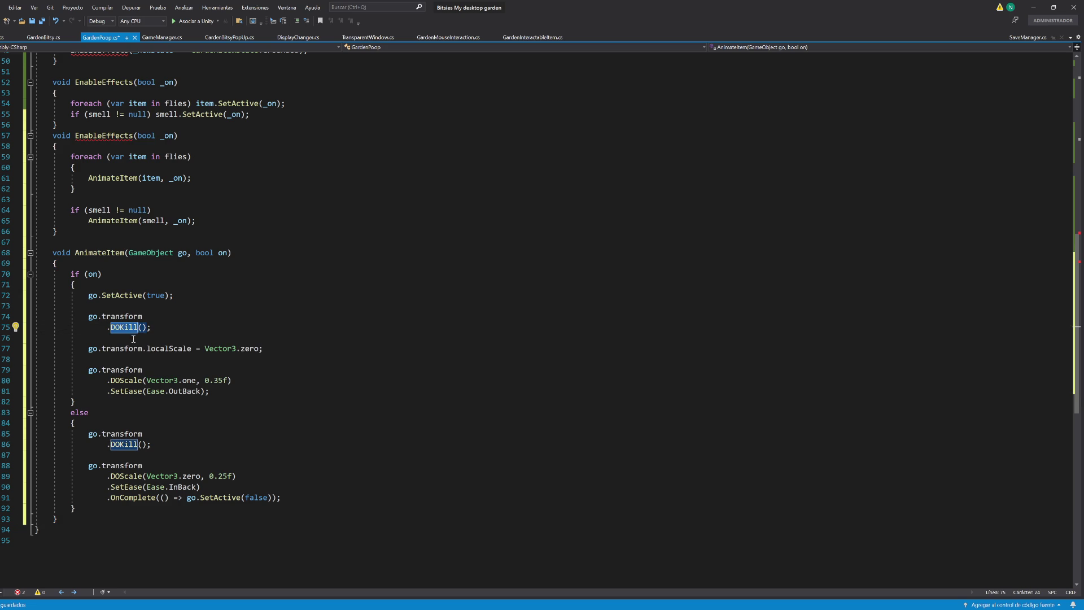
{"action": "left_click", "coordinate": [148, 315]}
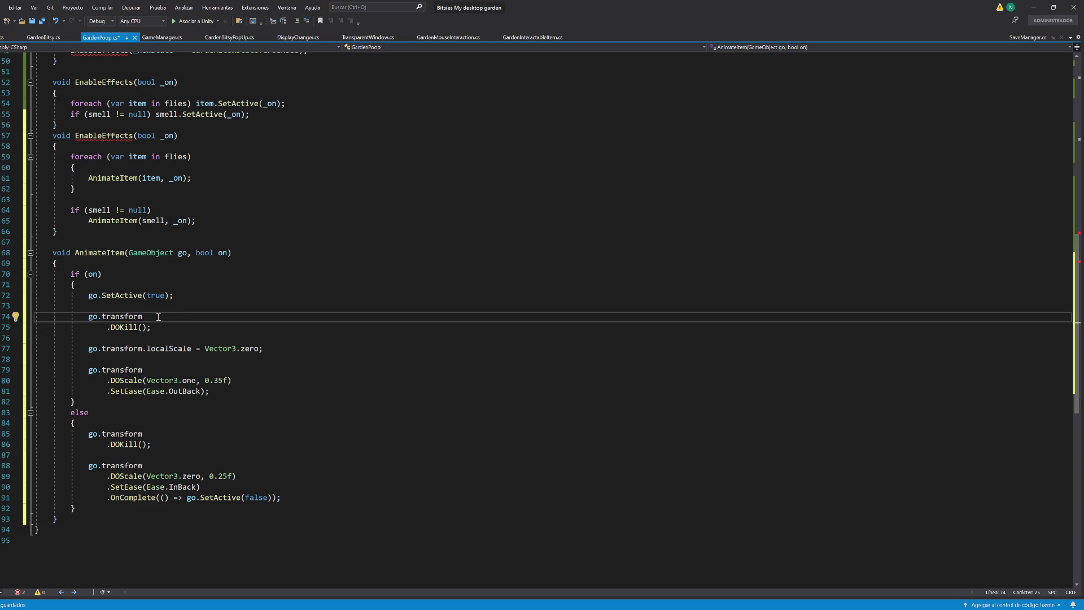
{"action": "key", "text": "Delete"}
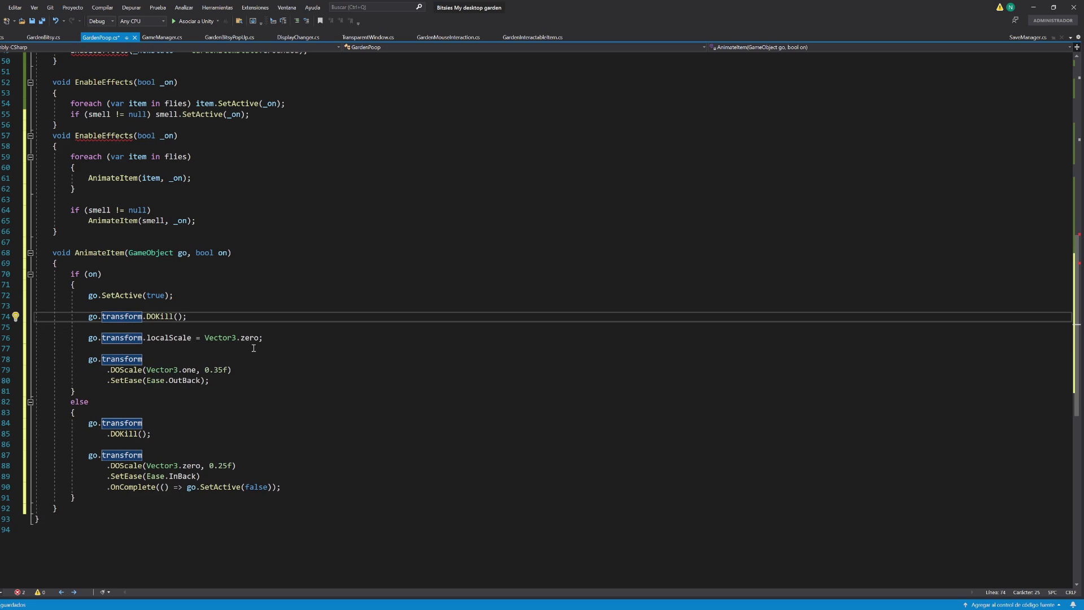
{"action": "left_click", "coordinate": [282, 337]}
{"action": "key", "text": "alt+Up"}
{"action": "key", "text": "alt+Up"}
{"action": "key", "text": "alt+Up"}
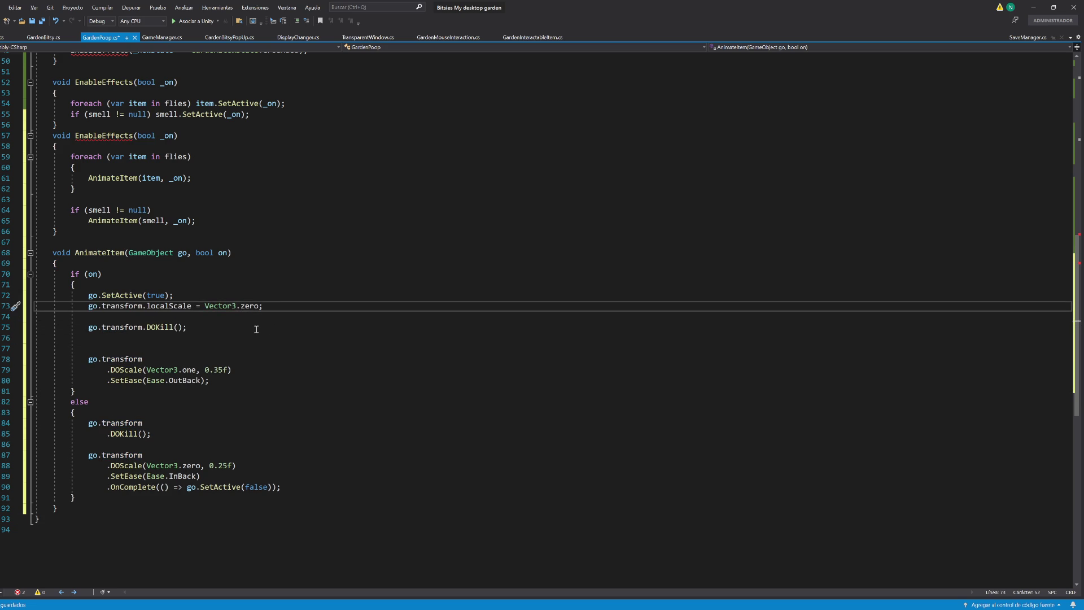
{"action": "left_click", "coordinate": [224, 329]}
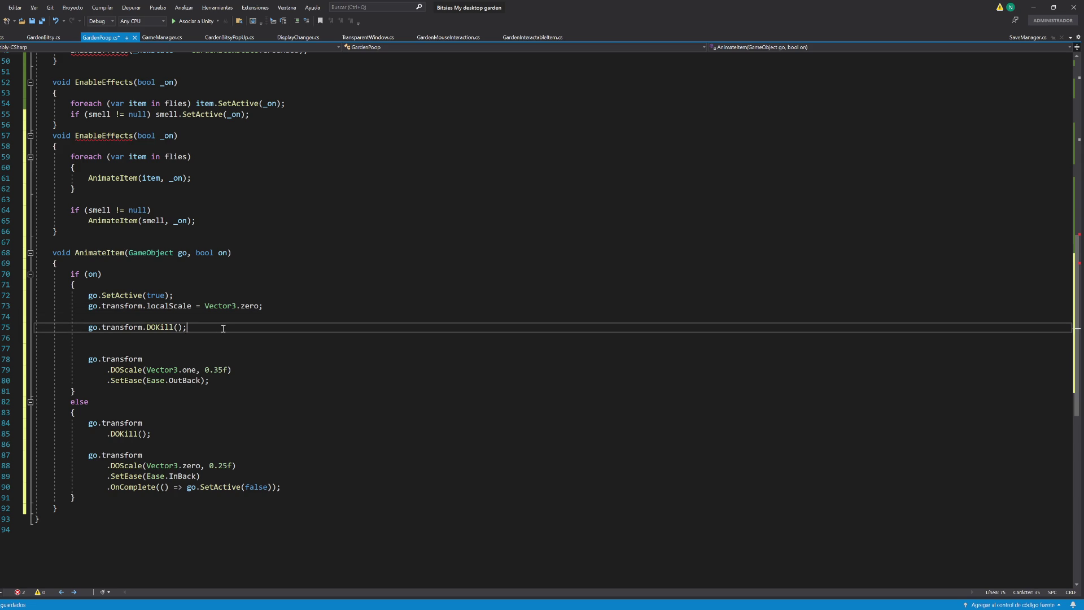
{"action": "key", "text": "alt+Up"}
{"action": "key", "text": "alt+Up"}
{"action": "key", "text": "alt+Up"}
{"action": "left_click", "coordinate": [285, 316]}
{"action": "key", "text": "Delete"}
{"action": "key", "text": "Delete"}
{"action": "key", "text": "Delete"}
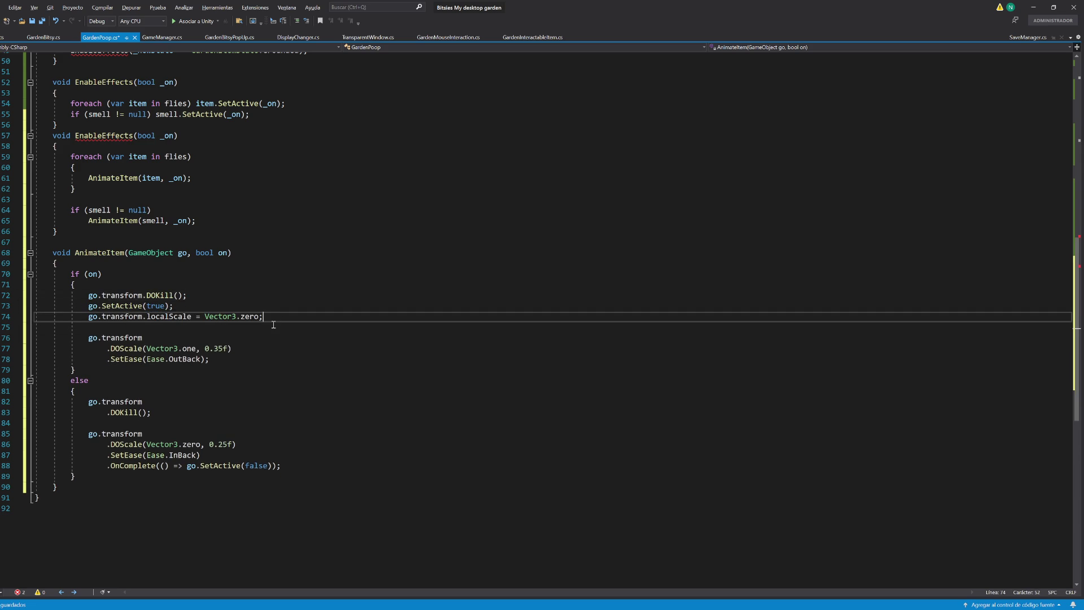
{"action": "left_click", "coordinate": [273, 324]}
{"action": "key", "text": "Delete"}
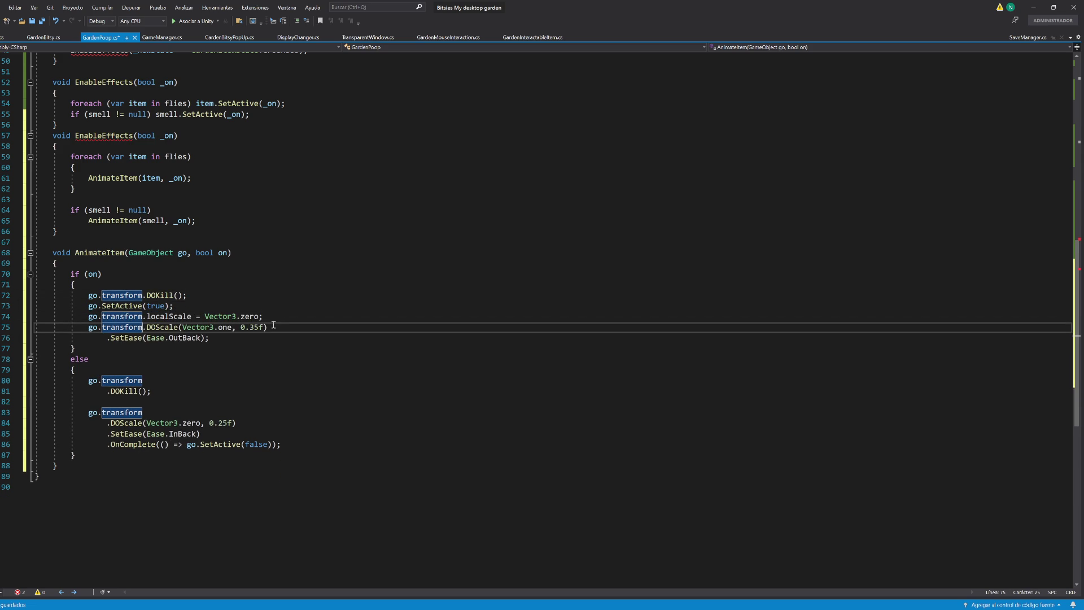
{"action": "left_click", "coordinate": [277, 326]}
{"action": "key", "text": "Delete"}
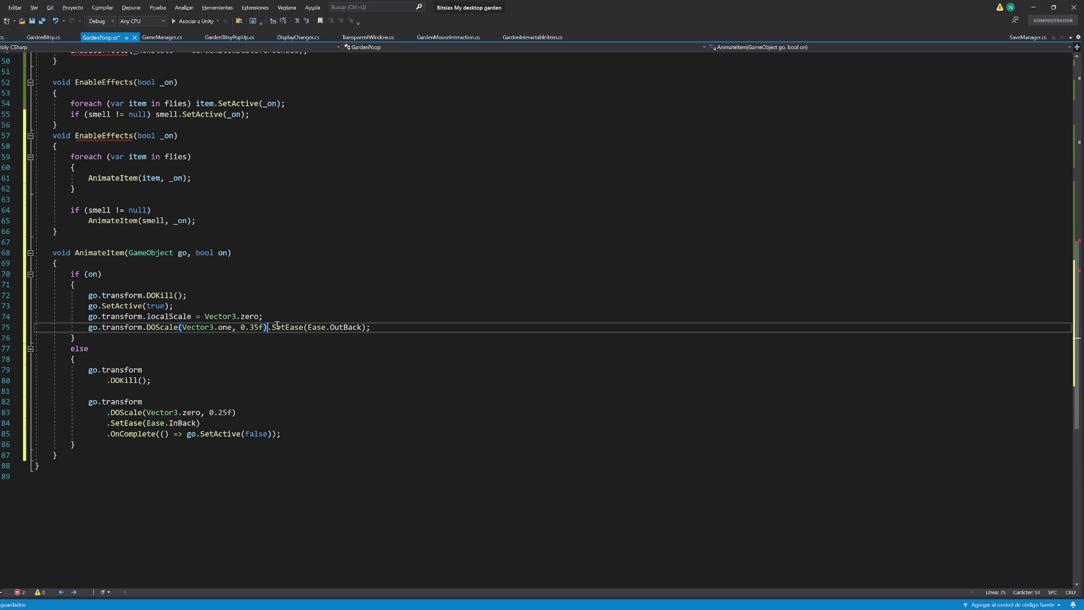
{"action": "left_click_drag", "start_coordinate": [244, 328], "coordinate": [263, 328]}
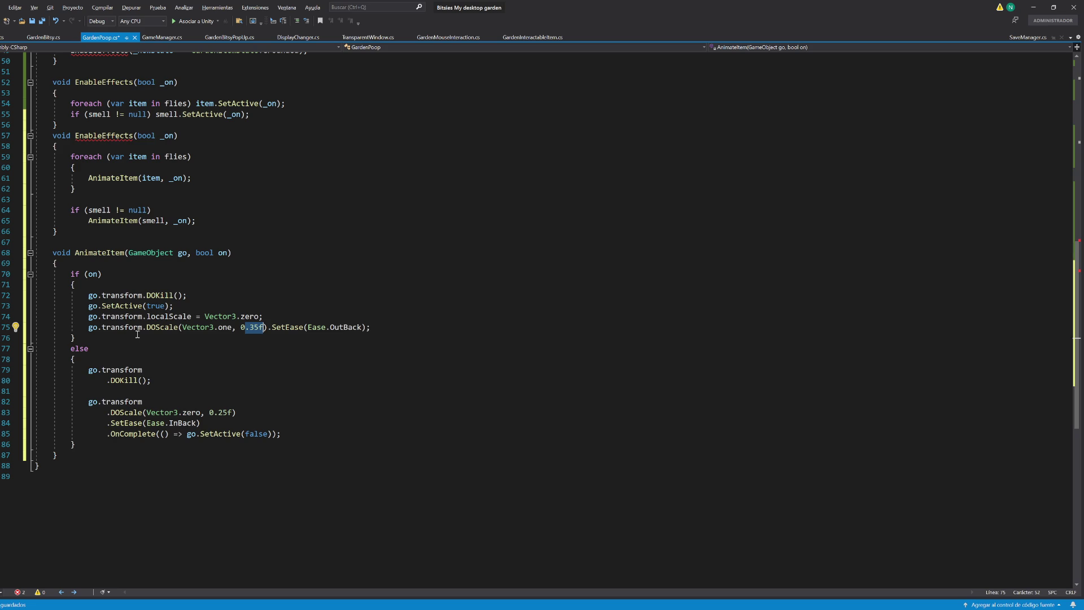
Step: Join DOKill, DOScale and the InBack ease onto single go.transform lines in the shrink branch
{"action": "left_click", "coordinate": [144, 370]}
{"action": "key", "text": "Delete"}
{"action": "key", "text": "Down"}
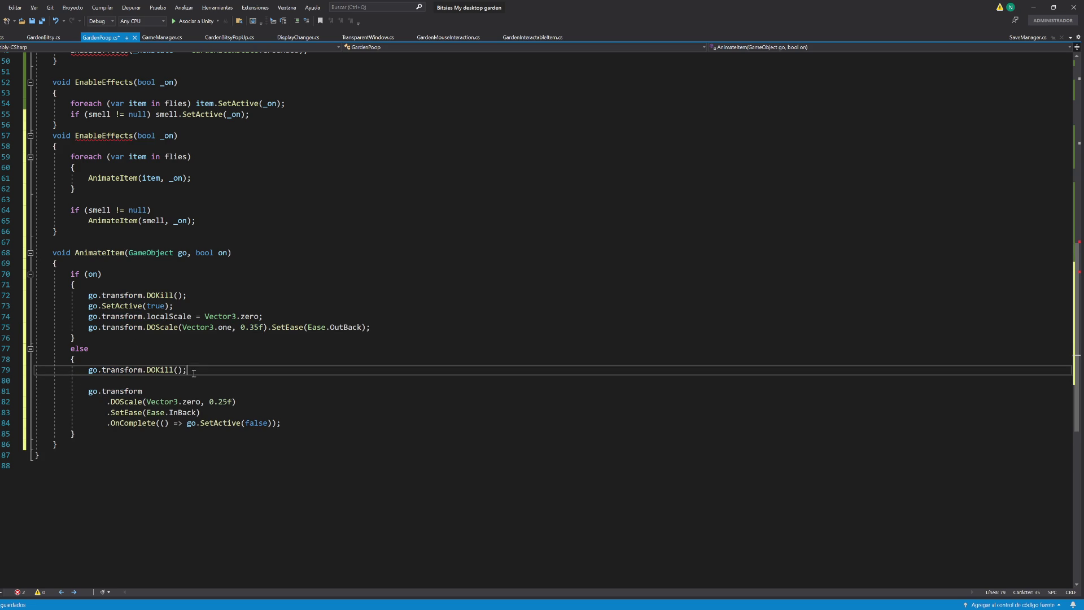
{"action": "key", "text": "Delete"}
{"action": "key", "text": "End"}
{"action": "key", "text": "Delete"}
{"action": "left_click", "coordinate": [298, 381]}
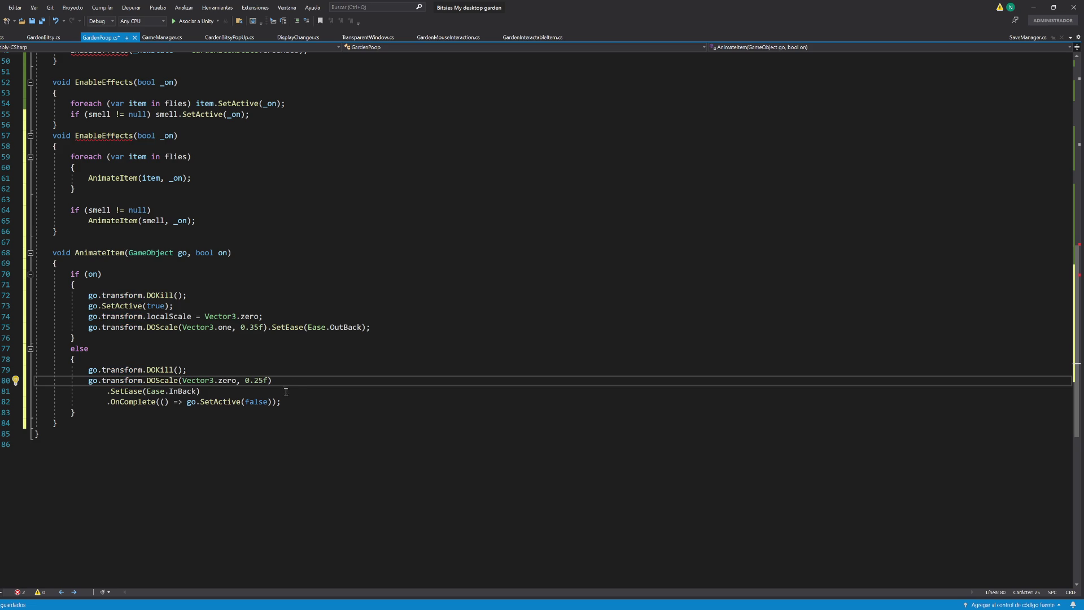
{"action": "key", "text": "Delete"}
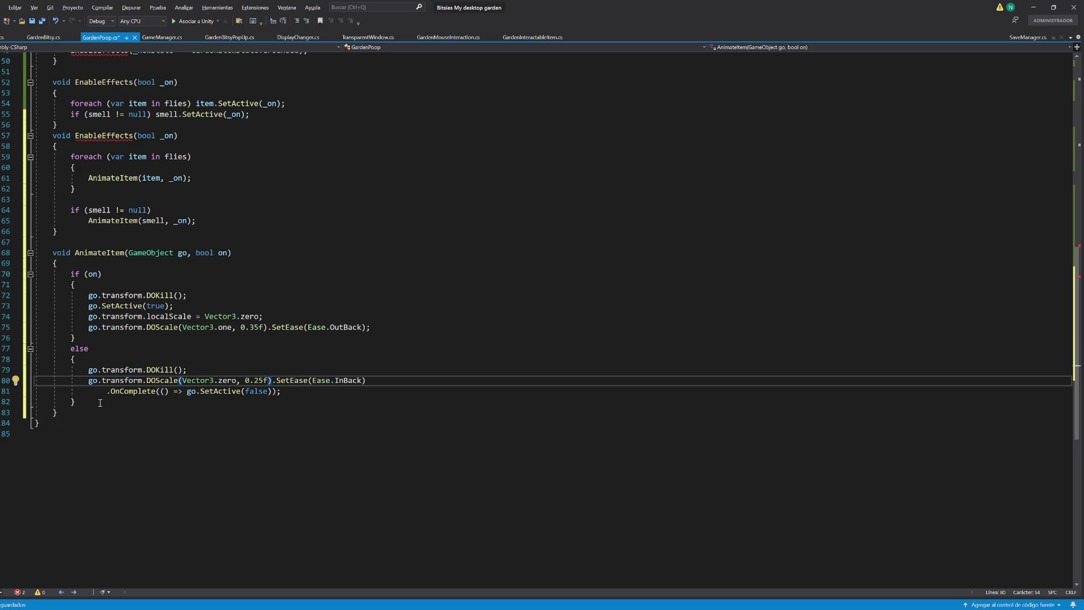
{"action": "double_click", "coordinate": [112, 253]}
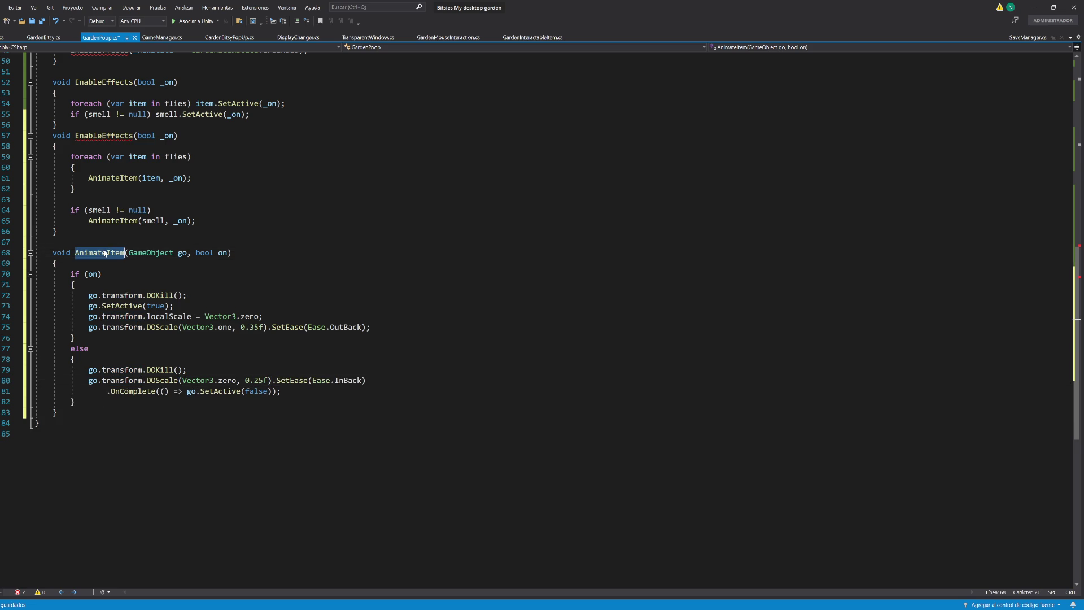
Step: Compress the flies foreach and the smell if-check into one-line statements
{"action": "left_click", "coordinate": [88, 177]}
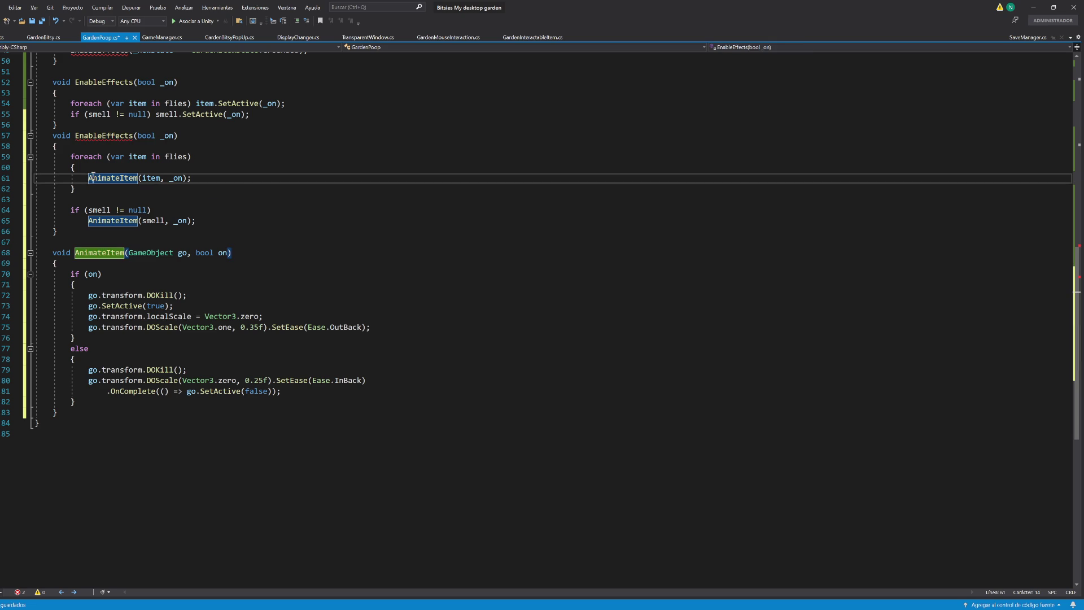
{"action": "left_click", "coordinate": [268, 158], "text": "shift"}
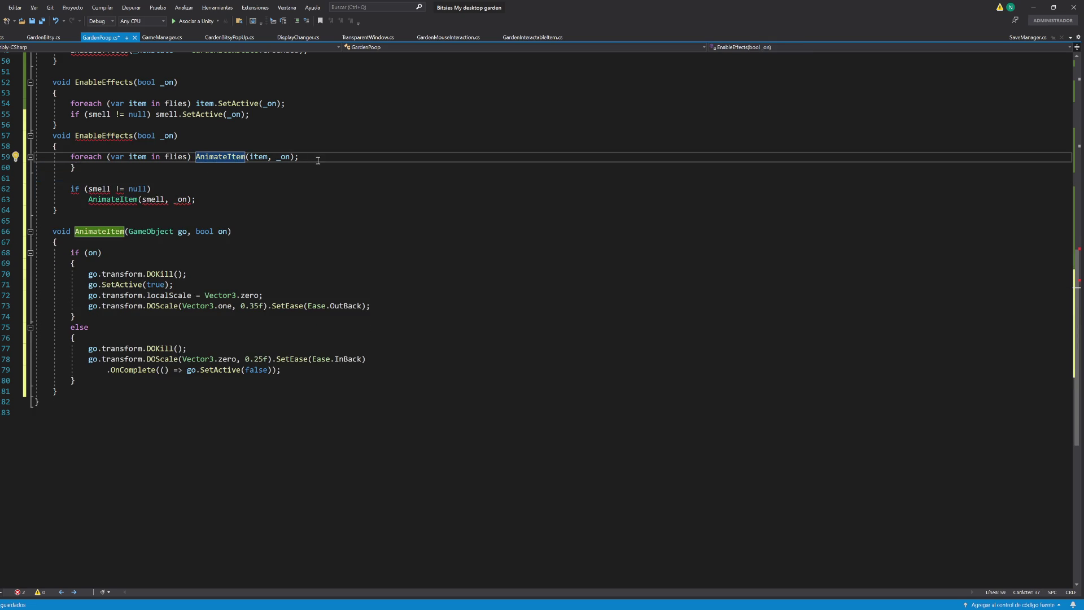
{"action": "key", "text": "End"}
{"action": "key", "text": "shift+Down"}
{"action": "key", "text": "Delete"}
{"action": "left_click_drag", "start_coordinate": [154, 178], "coordinate": [92, 196]}
{"action": "key", "text": "shift+alt+l"}
{"action": "key", "text": "shift+alt+j"}
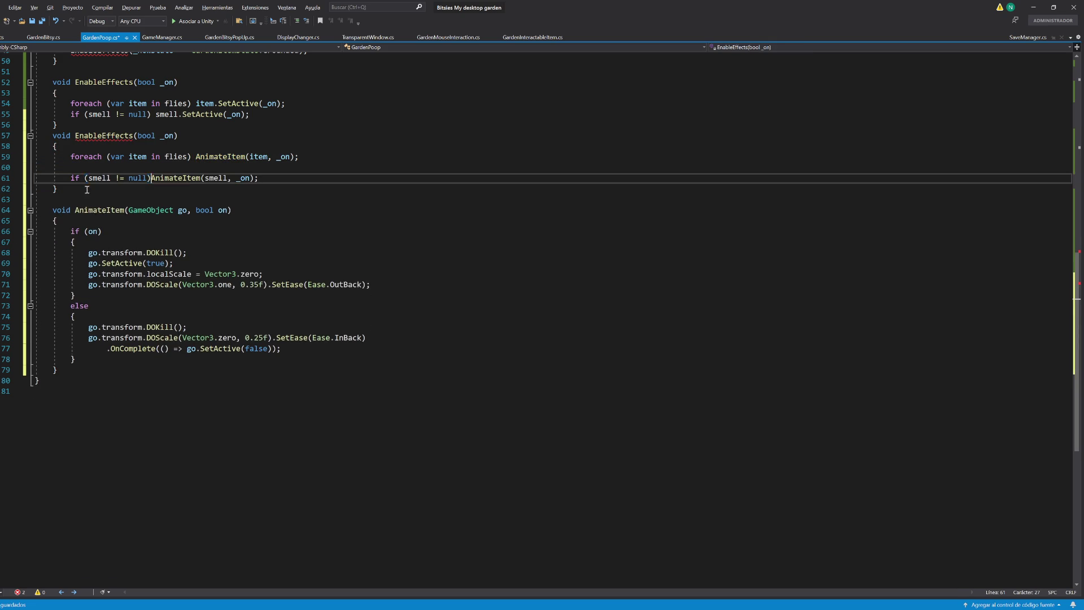
{"action": "key", "text": "Up"}
{"action": "key", "text": "Up"}
{"action": "key", "text": "End"}
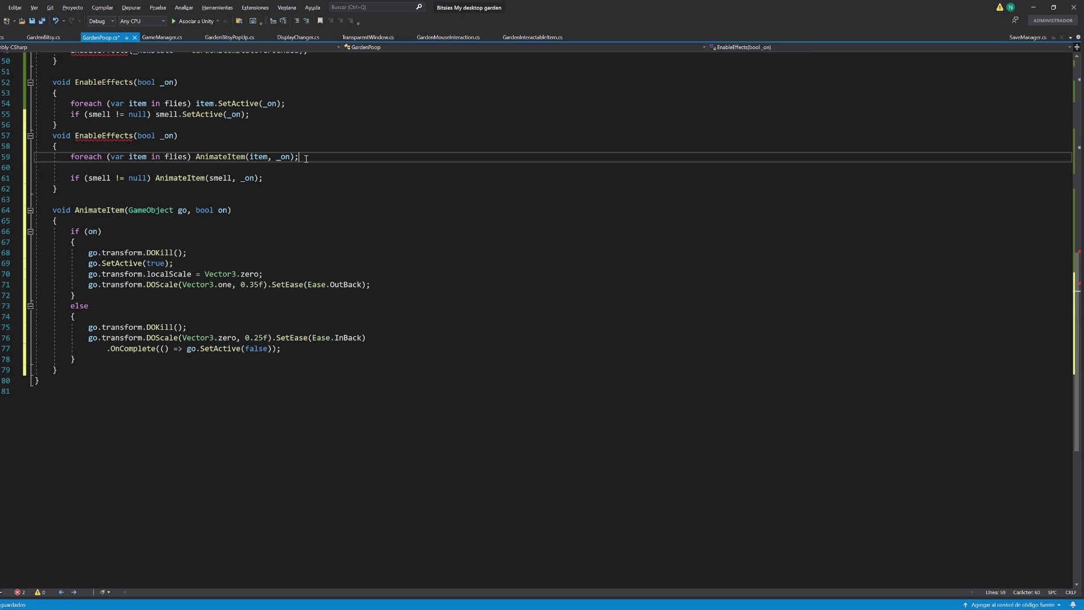
{"action": "key", "text": "Delete"}
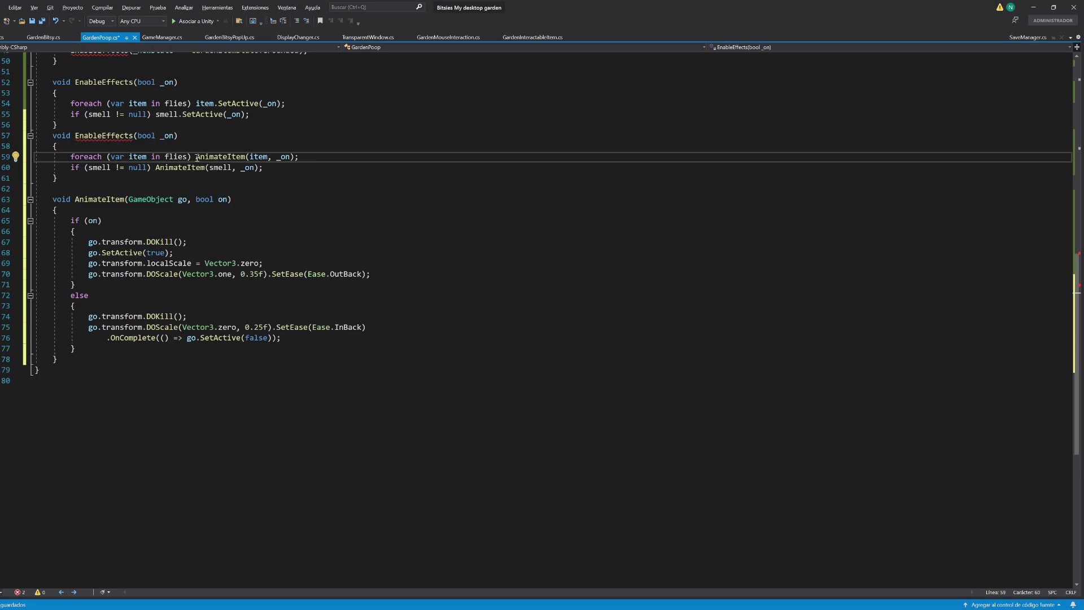
Step: Delete the duplicate EnableEffects body and accept the suggestion that uses AnimateItem instead of SetActive
{"action": "scroll", "coordinate": [127, 212], "scroll_direction": "up", "scroll_amount": 1}
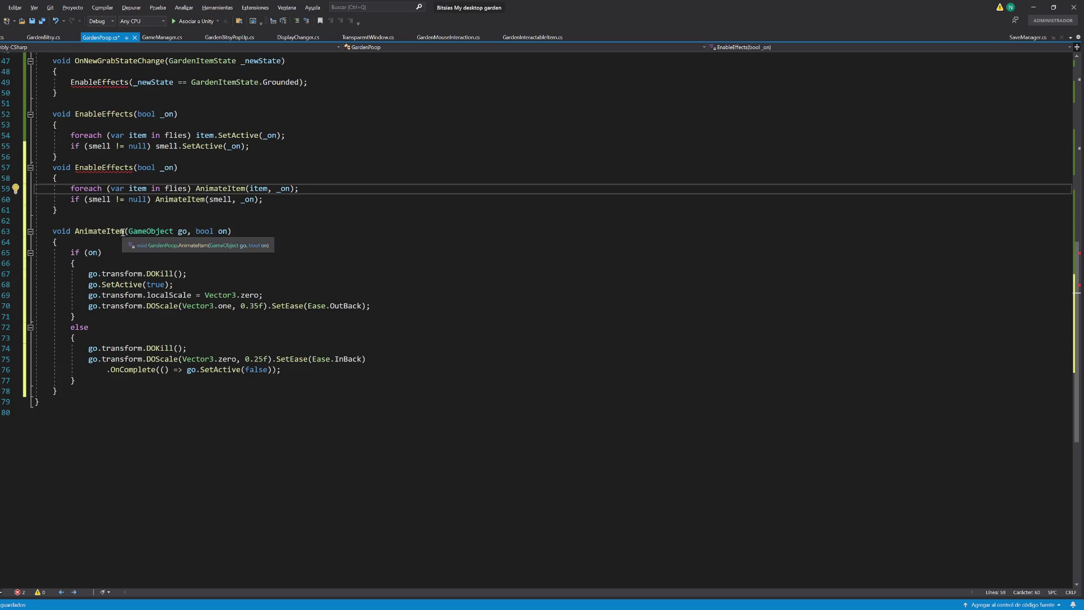
{"action": "left_click_drag", "start_coordinate": [267, 199], "coordinate": [271, 180]}
{"action": "key", "text": "BackSpace"}
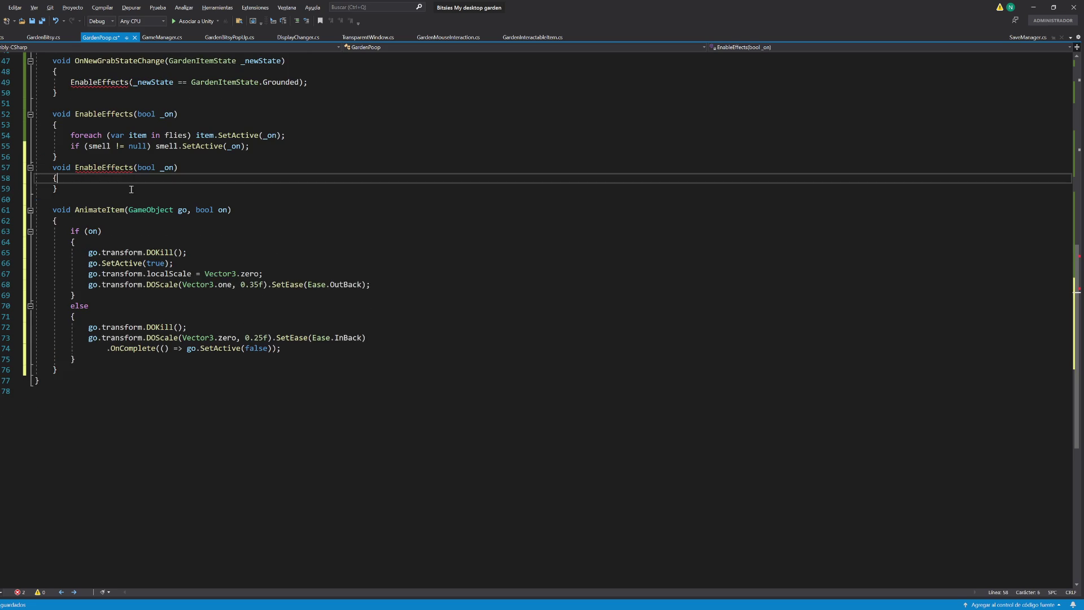
{"action": "key", "text": "Tab"}
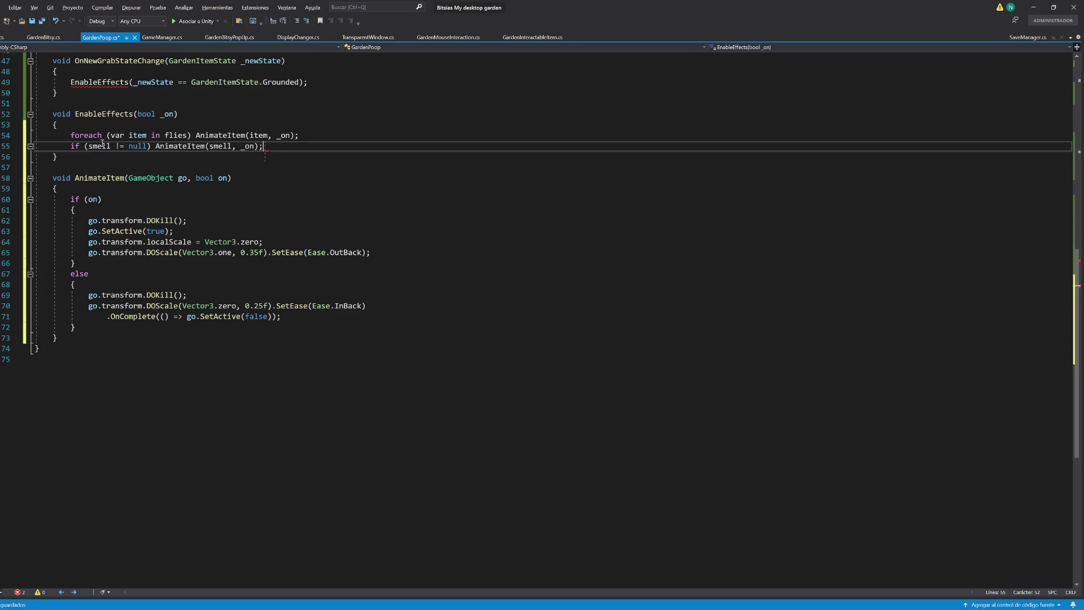
{"action": "left_click", "coordinate": [303, 183]}
Step: Rename AnimateItem to EnableAnimation everywhere and save the script
{"action": "key", "text": "ctrl+Left"}
{"action": "key", "text": "ctrl+Left"}
{"action": "key", "text": "ctrl+Left"}
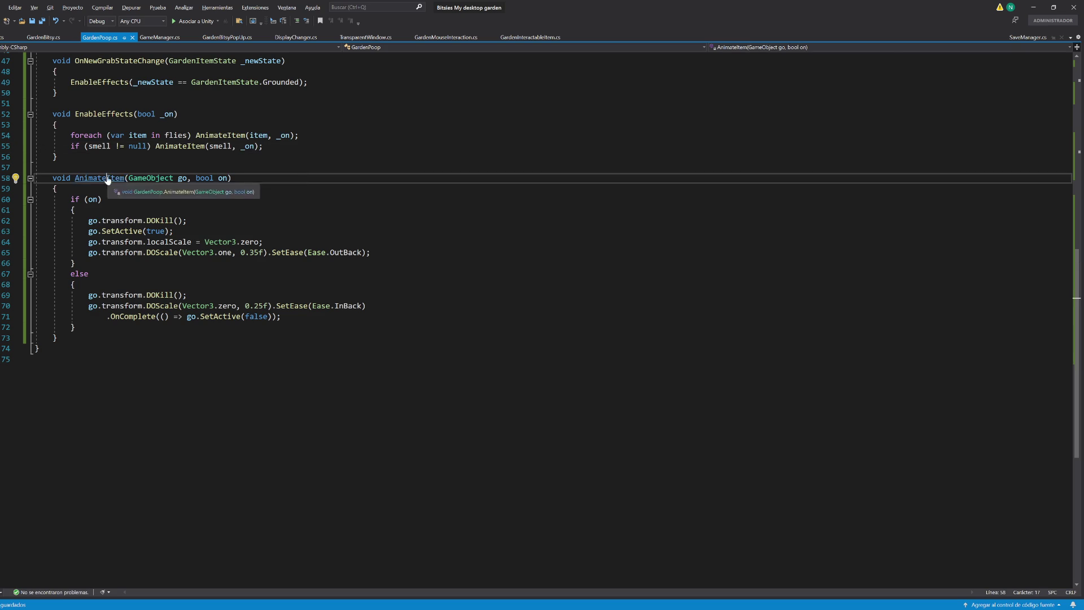
{"action": "key", "text": "ctrl+r"}
{"action": "key", "text": "ctrl+r"}
{"action": "type", "text": "Enable"}
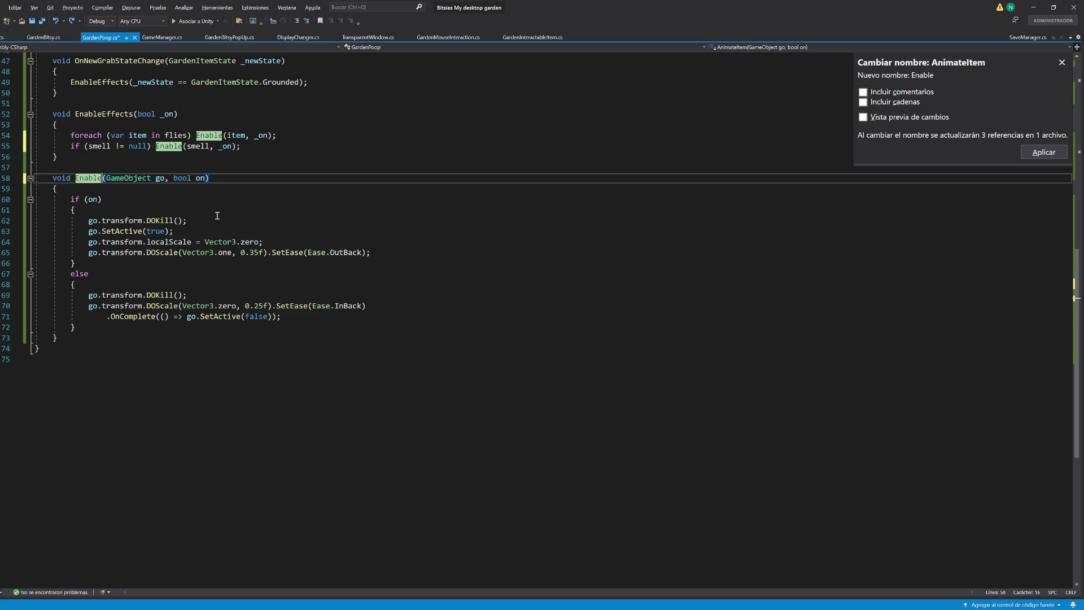
{"action": "type", "text": "Animation"}
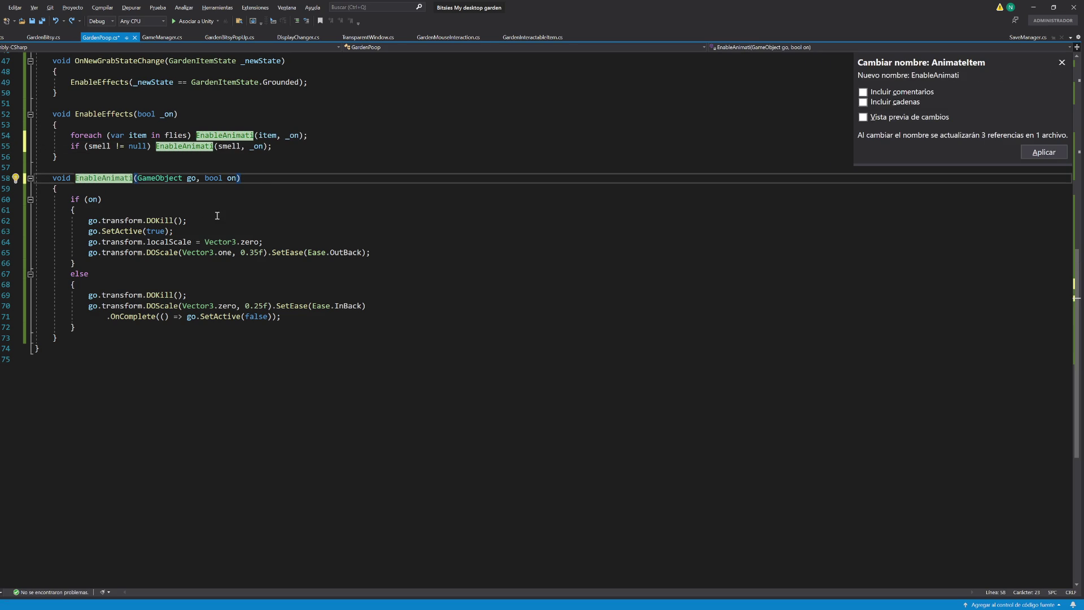
{"action": "key", "text": "Return"}
{"action": "key", "text": "ctrl+s"}
Step: Start a new line after the smell Destroy line in Initialize
{"action": "double_click", "coordinate": [113, 120]}
{"action": "scroll", "coordinate": [230, 288], "scroll_direction": "up", "scroll_amount": 9}
{"action": "scroll", "coordinate": [231, 289], "scroll_direction": "up", "scroll_amount": 4}
{"action": "scroll", "coordinate": [231, 325], "scroll_direction": "down", "scroll_amount": 13}
{"action": "left_click", "coordinate": [230, 325]}
{"action": "scroll", "coordinate": [242, 356], "scroll_direction": "up", "scroll_amount": 12}
{"action": "left_click", "coordinate": [355, 162]}
{"action": "key", "text": "Return"}
Step: End Initialize with EnableEffects(true);, then briefly check Unity and return to the code
{"action": "type", "text": "EnableEffects"}
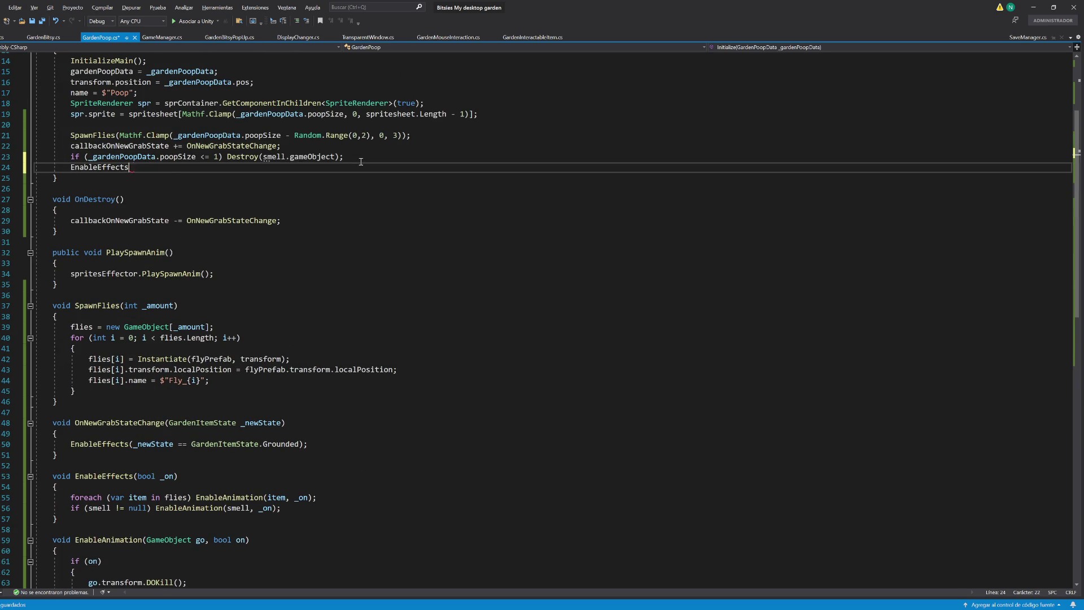
{"action": "type", "text": "/(true"}
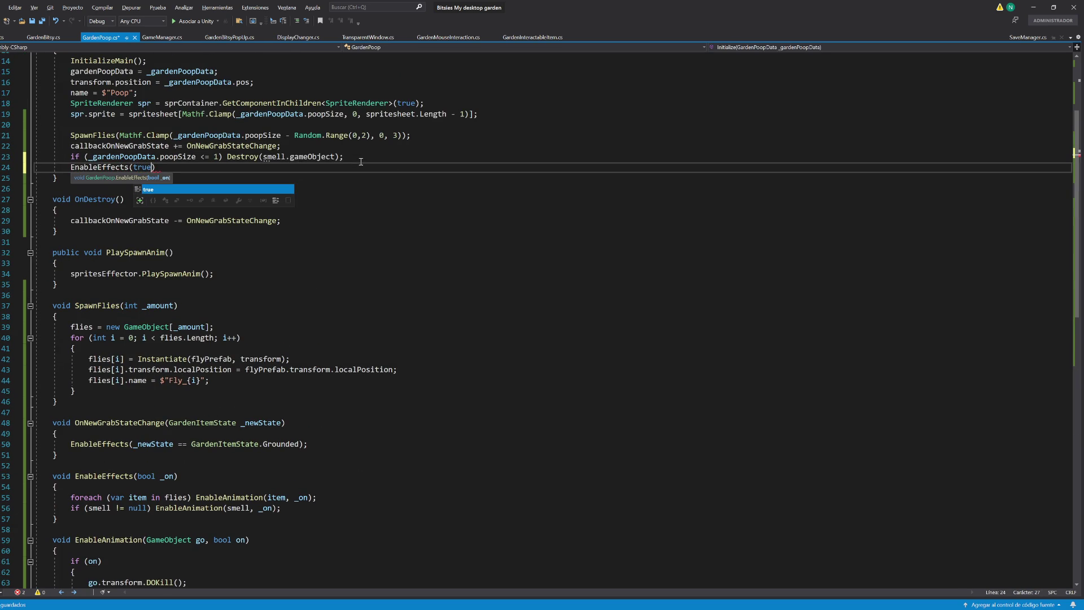
{"action": "type", "text": ");"}
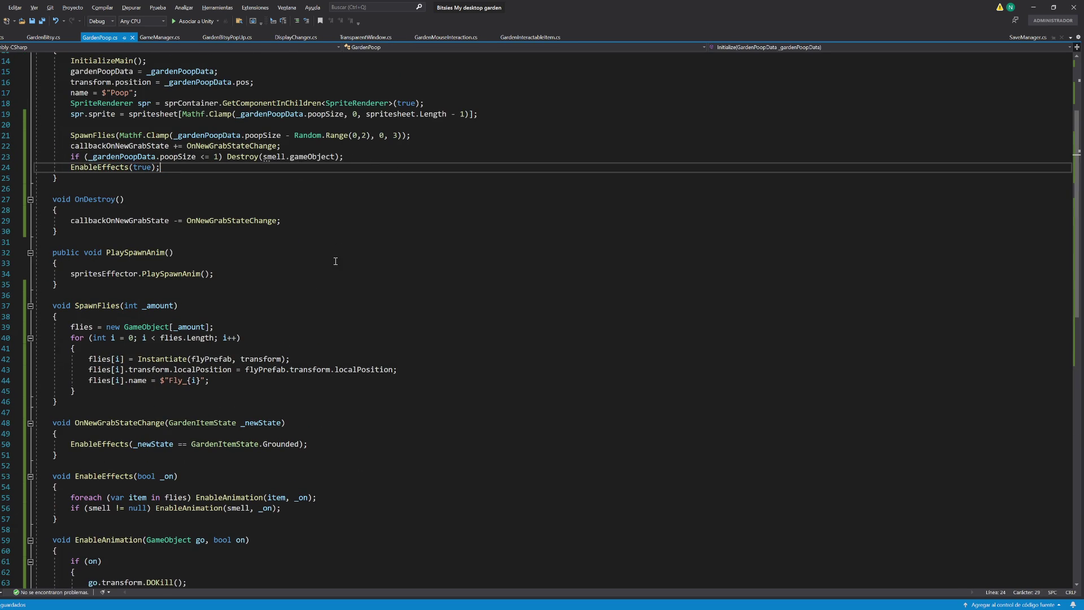
{"action": "left_click", "coordinate": [333, 254]}
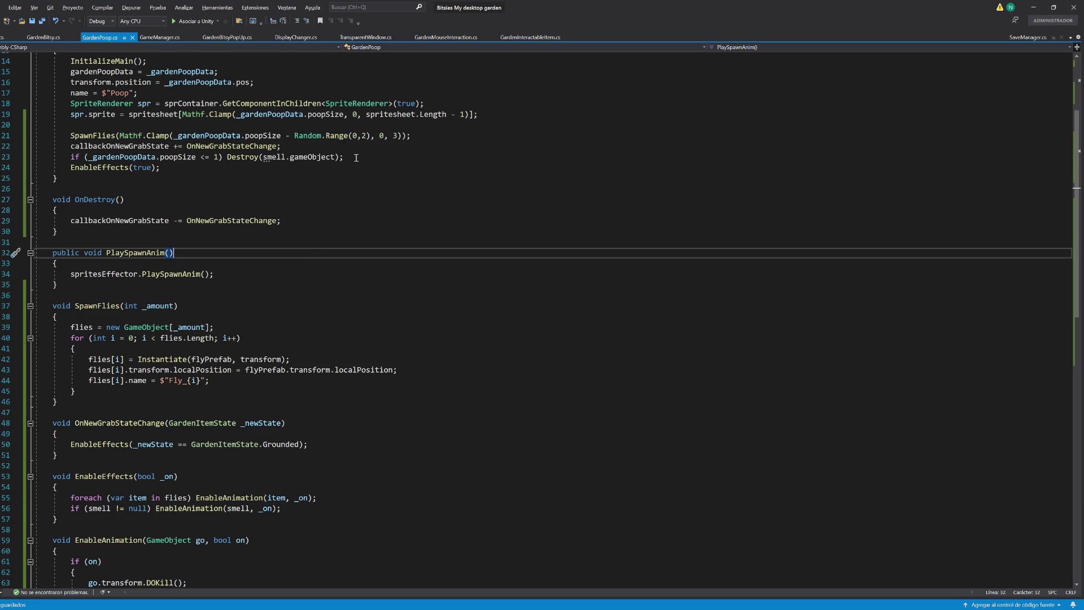
{"action": "scroll", "coordinate": [297, 334], "scroll_direction": "down", "scroll_amount": 4}
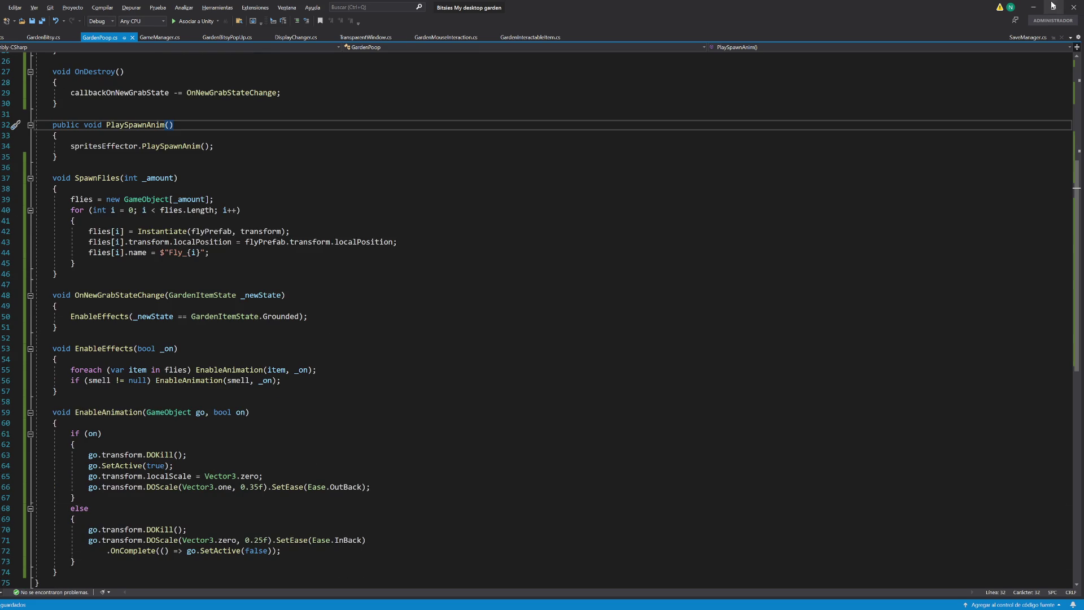
{"action": "left_click", "coordinate": [1034, 7]}
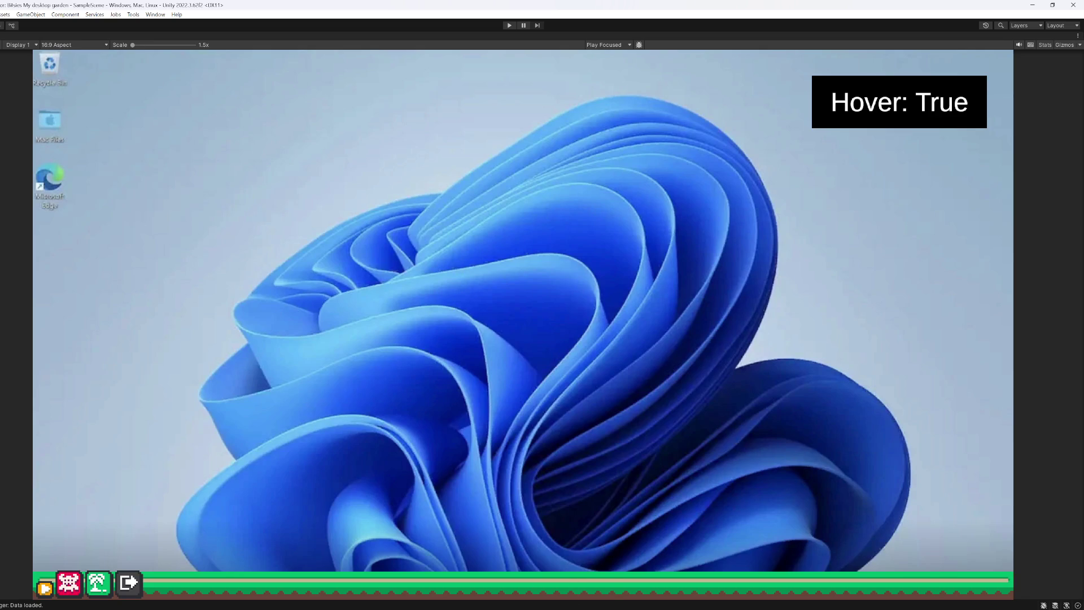
{"action": "mouse_move", "coordinate": [566, 604]}
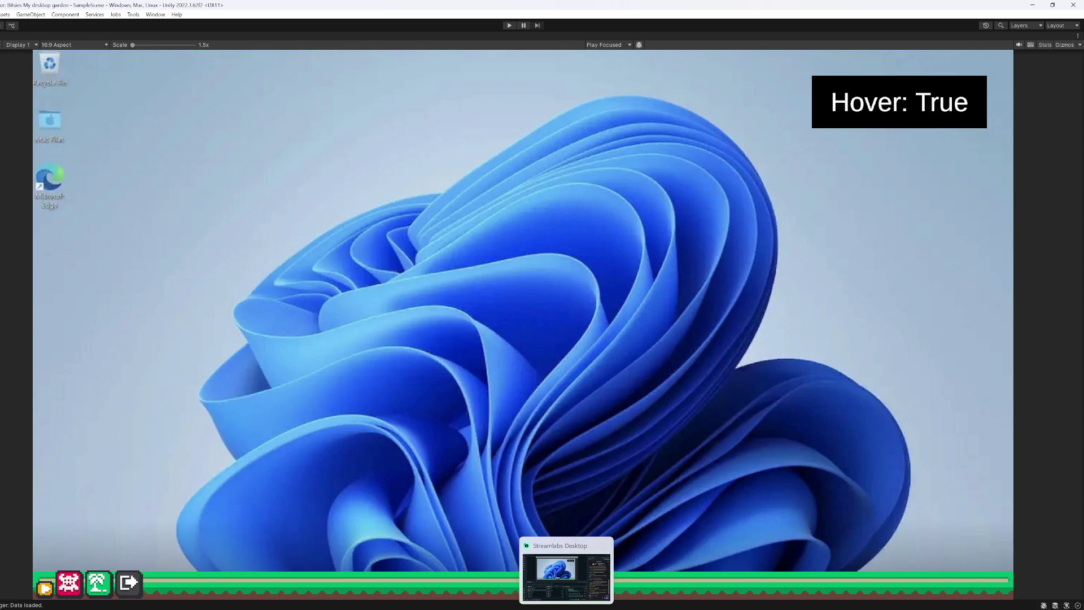
{"action": "left_click", "coordinate": [587, 604]}
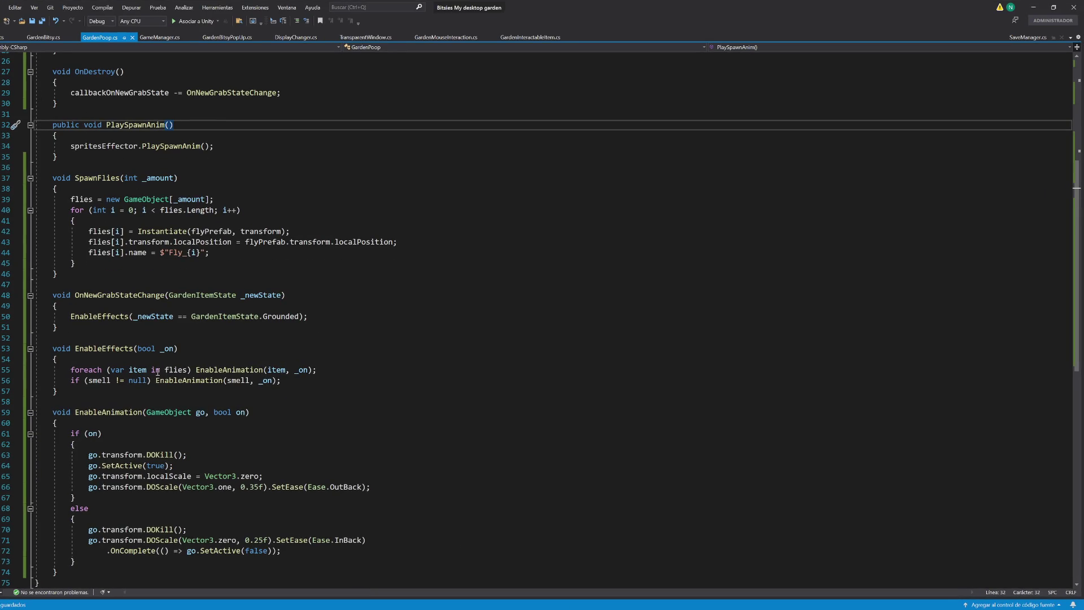
Step: Change EnableAnimation's starting scale from Vector3.zero to Vector3.one * 0.5f and save
{"action": "mouse_move", "coordinate": [124, 476]}
{"action": "left_mouse_down"}
{"action": "mouse_move", "coordinate": [237, 487]}
{"action": "mouse_move", "coordinate": [273, 476]}
{"action": "left_mouse_up"}
{"action": "double_click", "coordinate": [249, 476]}
{"action": "type", "text": "one"}
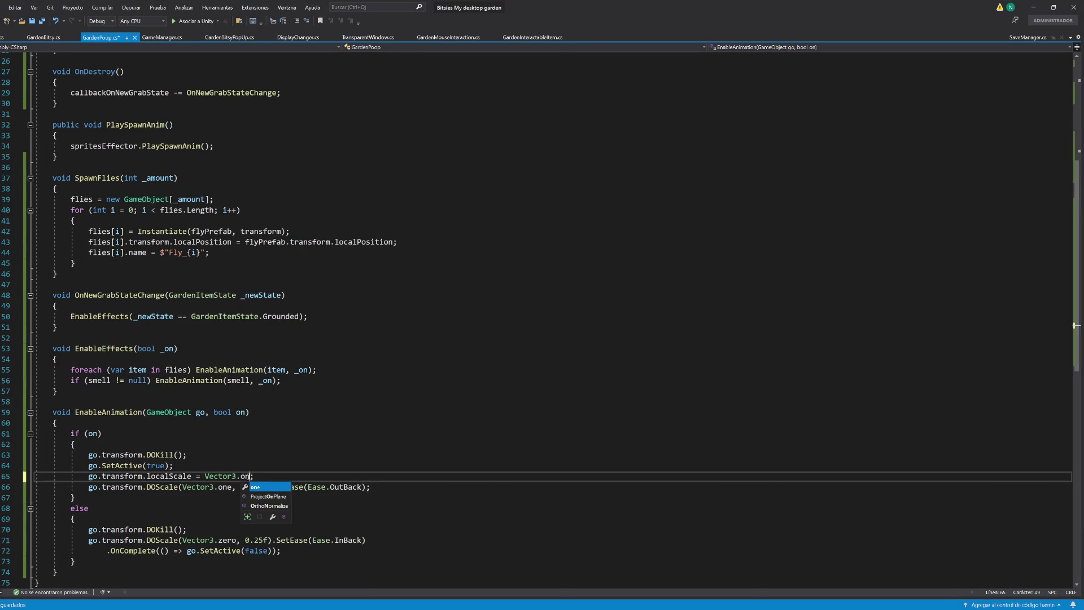
{"action": "type", "text": " * 0.5f"}
{"action": "key", "text": "ctrl+s"}
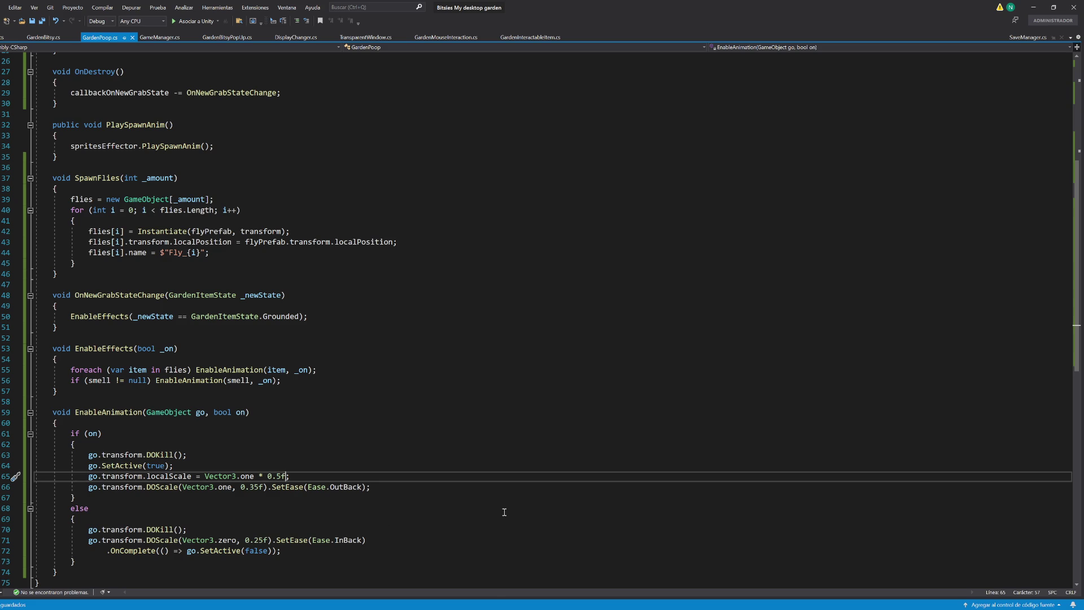
{"action": "left_click", "coordinate": [1034, 7]}
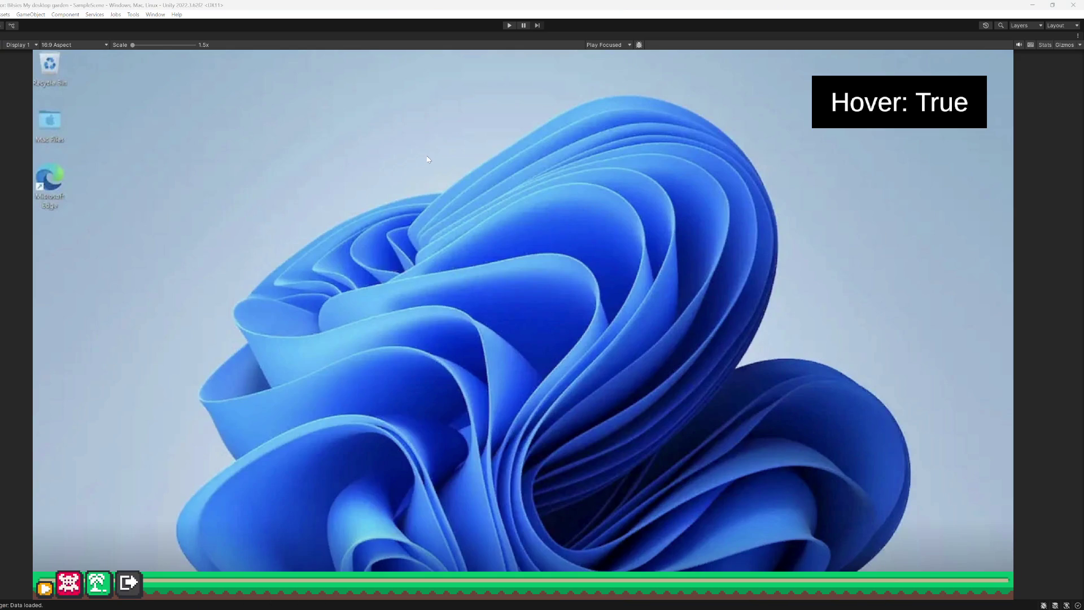
Step: Play-test the garden to see the poop mounds appear, then exit play mode
{"action": "left_click", "coordinate": [508, 26]}
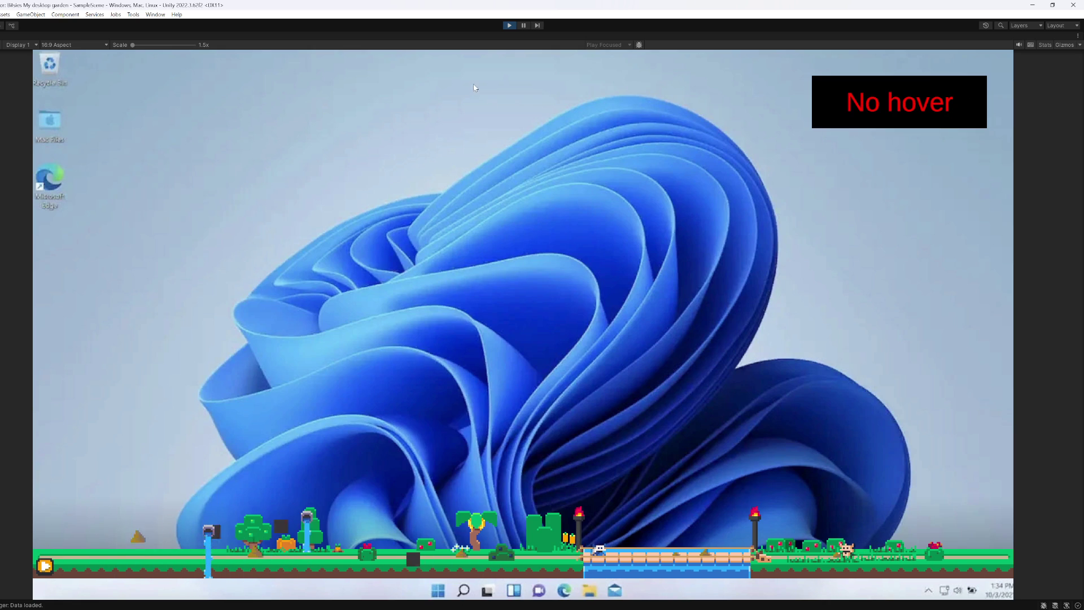
{"action": "key", "text": "ctrl+p"}
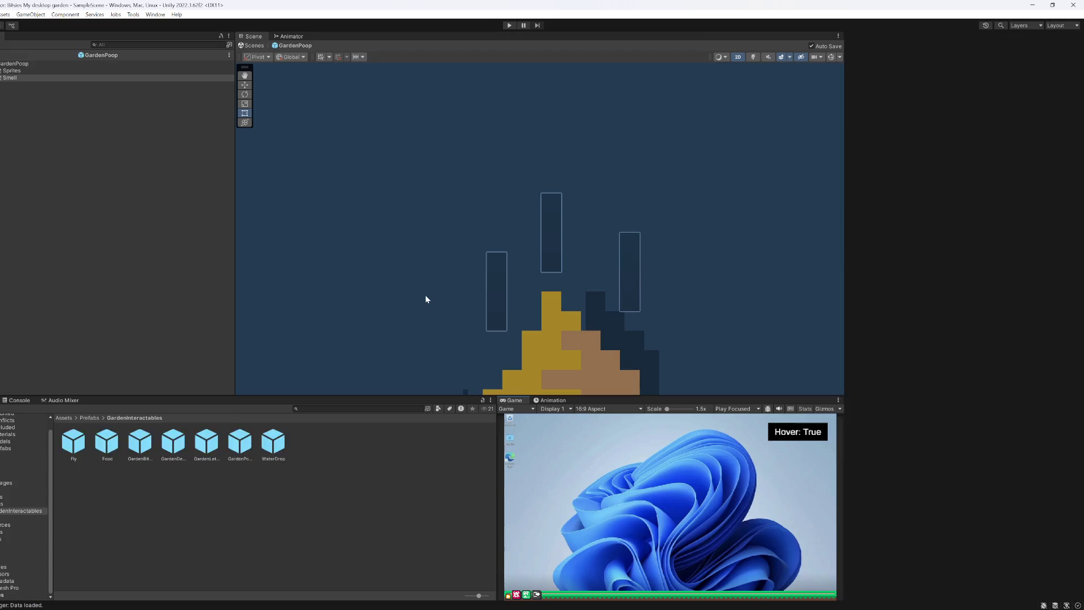
Step: Open the Fly prefab and reset its root scale to 1, 1, 1
{"action": "left_click", "coordinate": [49, 72]}
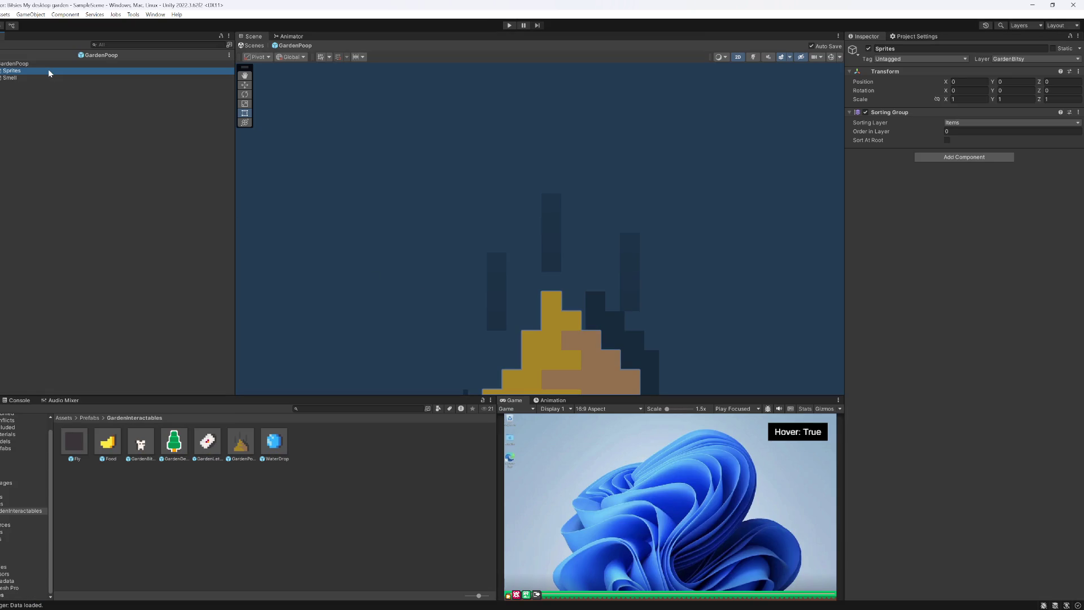
{"action": "double_click", "coordinate": [78, 449]}
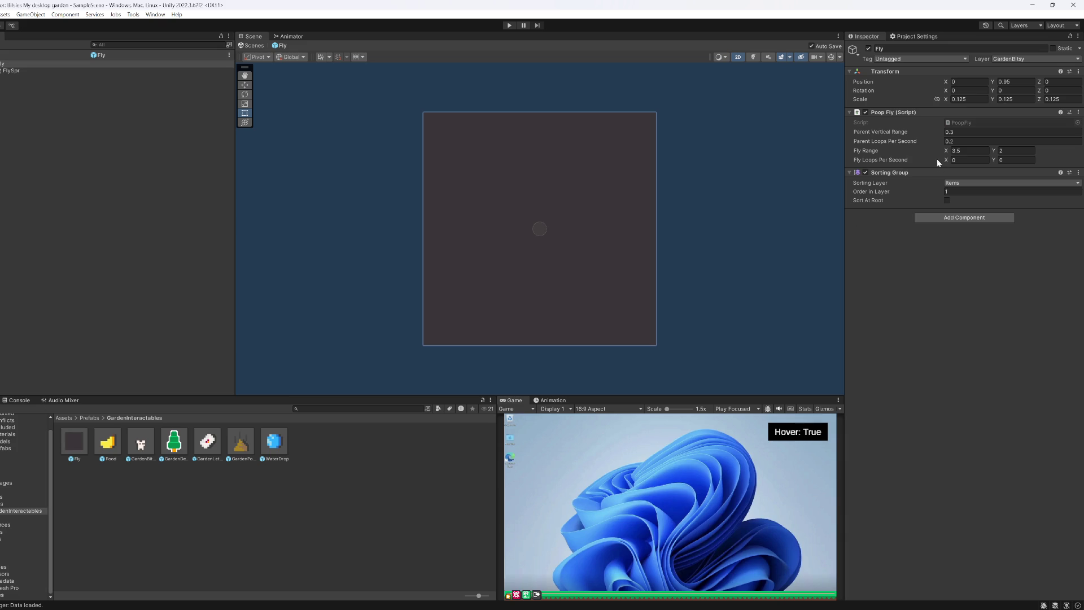
{"action": "left_click", "coordinate": [967, 99]}
{"action": "type", "text": "1"}
{"action": "key", "text": "Tab"}
{"action": "type", "text": "1"}
{"action": "key", "text": "Tab"}
{"action": "type", "text": "1"}
Step: Give the FlySpr child a scale of 0.125 on X, Y and Z
{"action": "left_click", "coordinate": [17, 70]}
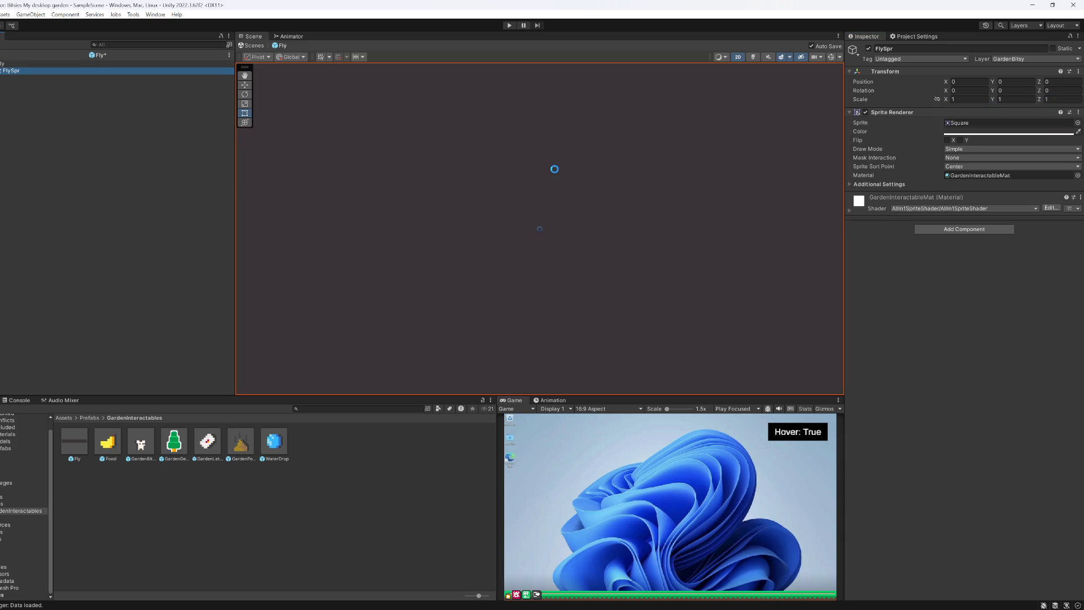
{"action": "left_click", "coordinate": [968, 99]}
{"action": "type", "text": ".125"}
{"action": "key", "text": "Tab"}
{"action": "type", "text": ".125"}
{"action": "key", "text": "Tab"}
{"action": "type", "text": ".125"}
{"action": "key", "text": "Return"}
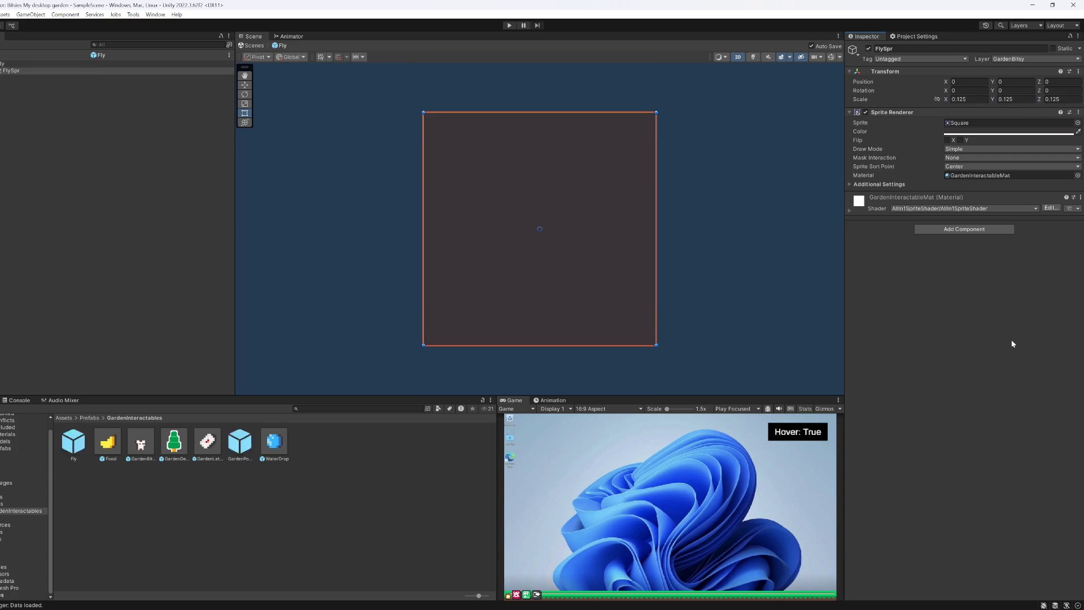
Step: Set the Fly root's Fly Range to 0.5, 0.25 and open its PoopFly script
{"action": "scroll", "coordinate": [550, 235], "scroll_direction": "down", "scroll_amount": 2}
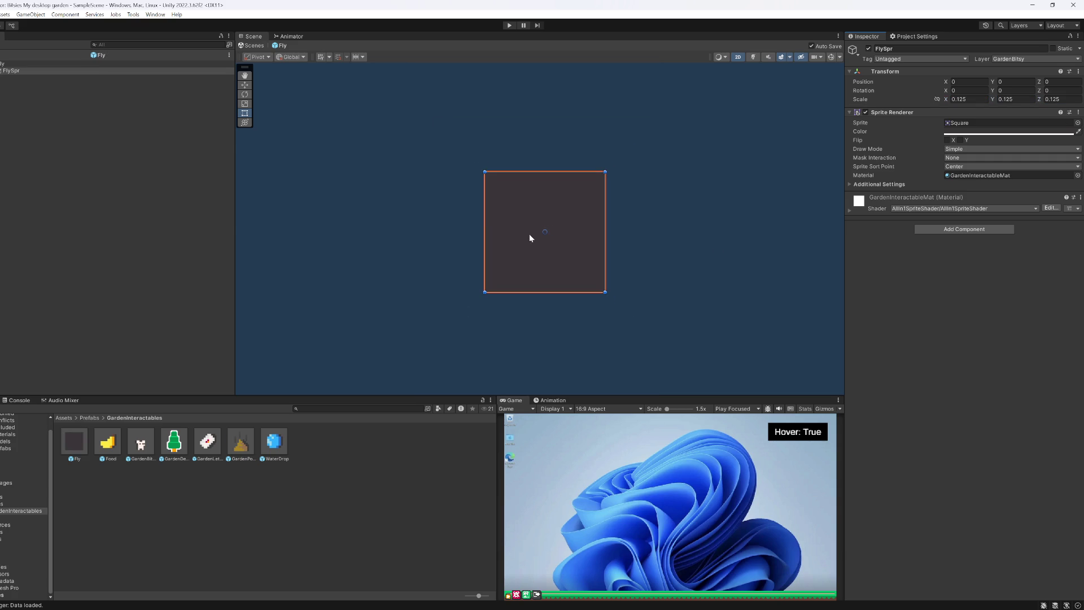
{"action": "left_click", "coordinate": [19, 64]}
{"action": "left_click", "coordinate": [19, 72]}
{"action": "key", "text": "Up"}
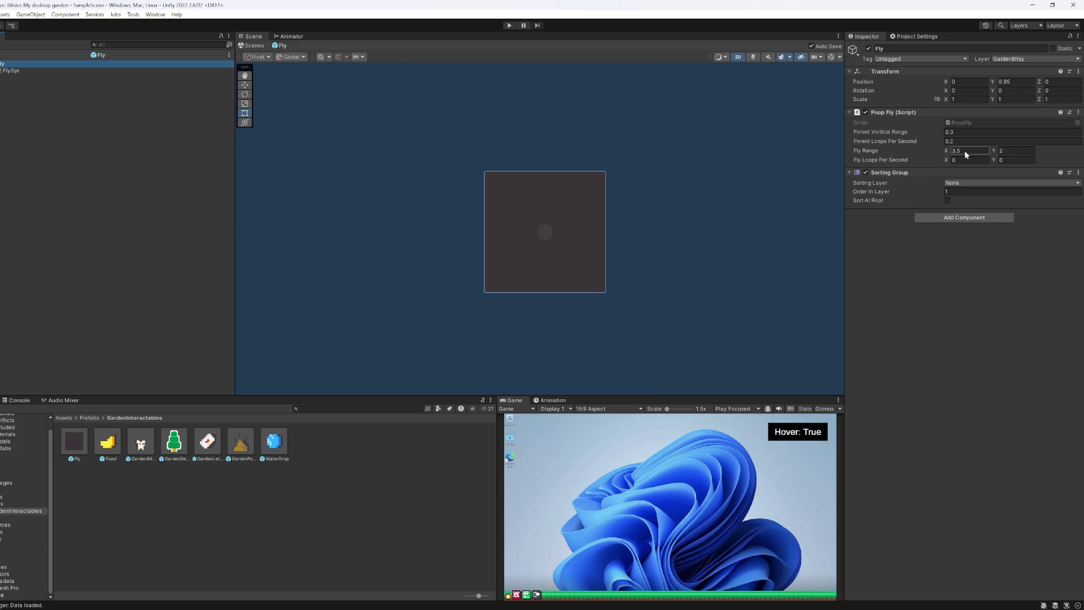
{"action": "left_click", "coordinate": [963, 151]}
{"action": "type", "text": "5"}
{"action": "left_click", "coordinate": [1009, 151]}
{"action": "type", "text": ".125"}
{"action": "key", "text": "Return"}
{"action": "left_click", "coordinate": [963, 151]}
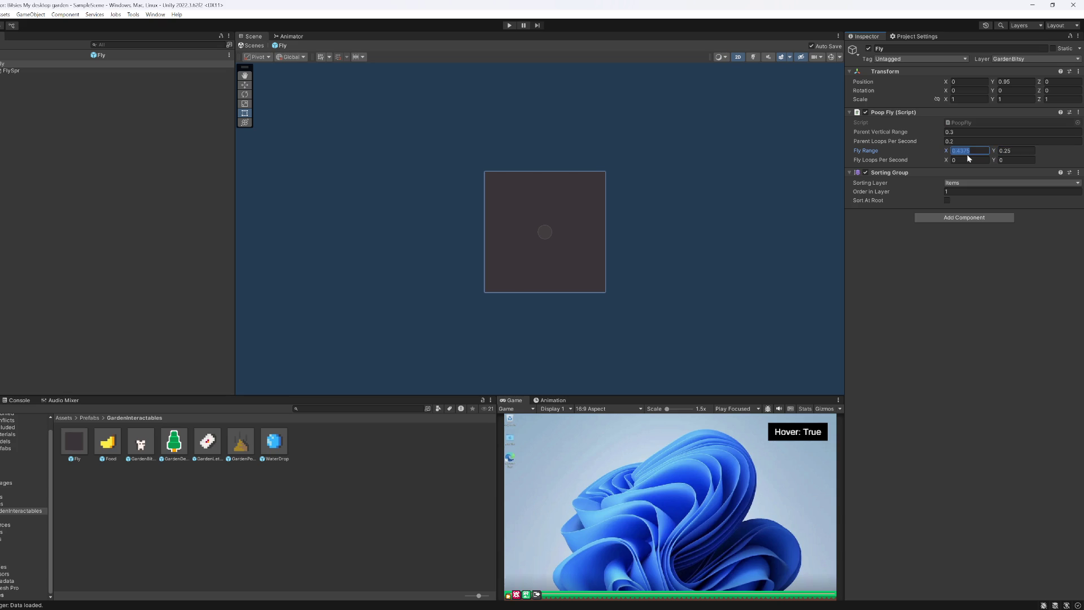
{"action": "type", "text": "0"}
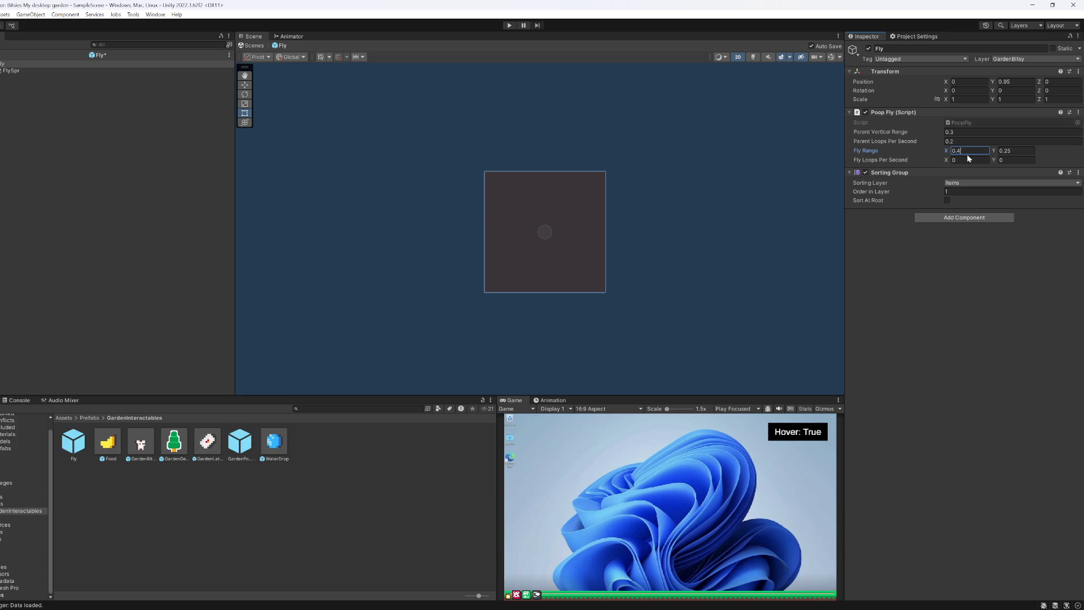
{"action": "type", "text": "75"}
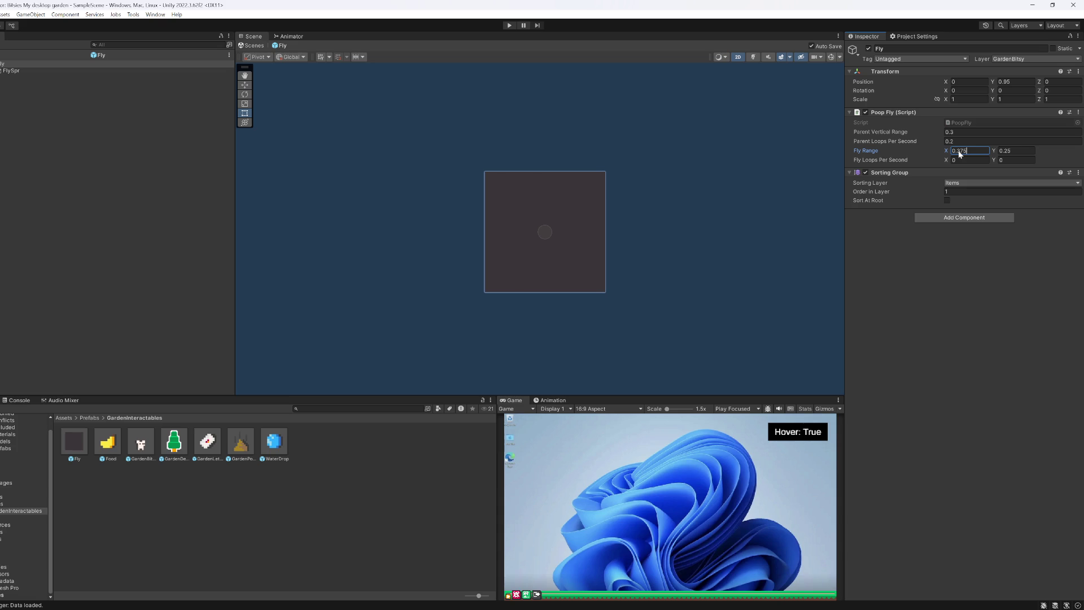
{"action": "type", "text": "0.5"}
{"action": "left_click", "coordinate": [974, 304]}
{"action": "double_click", "coordinate": [980, 123]}
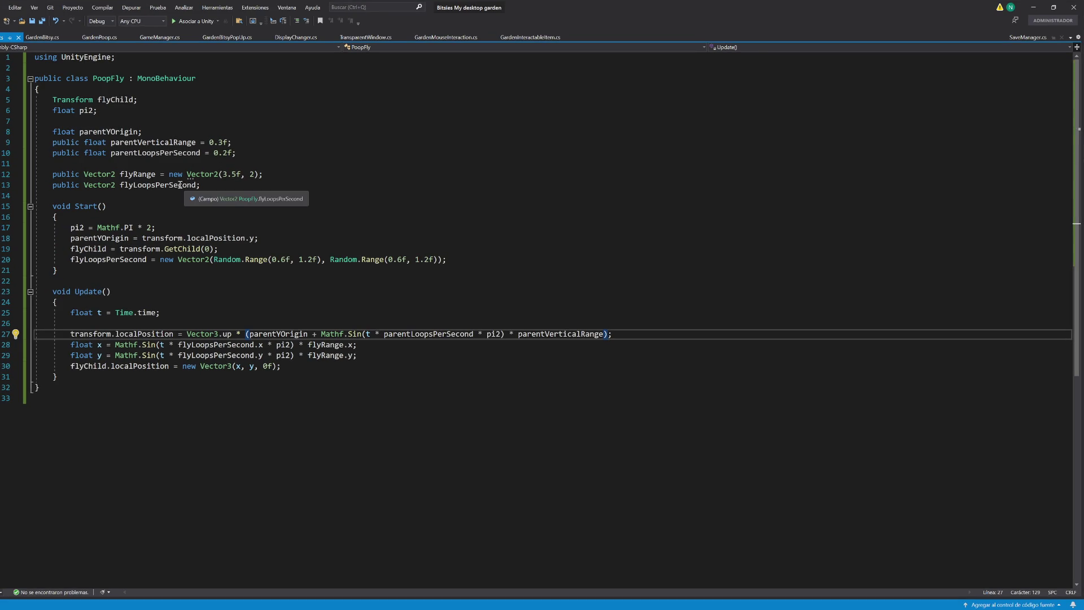
Step: Remove the public keyword from the four PoopFly field declarations
{"action": "left_click", "coordinate": [180, 185]}
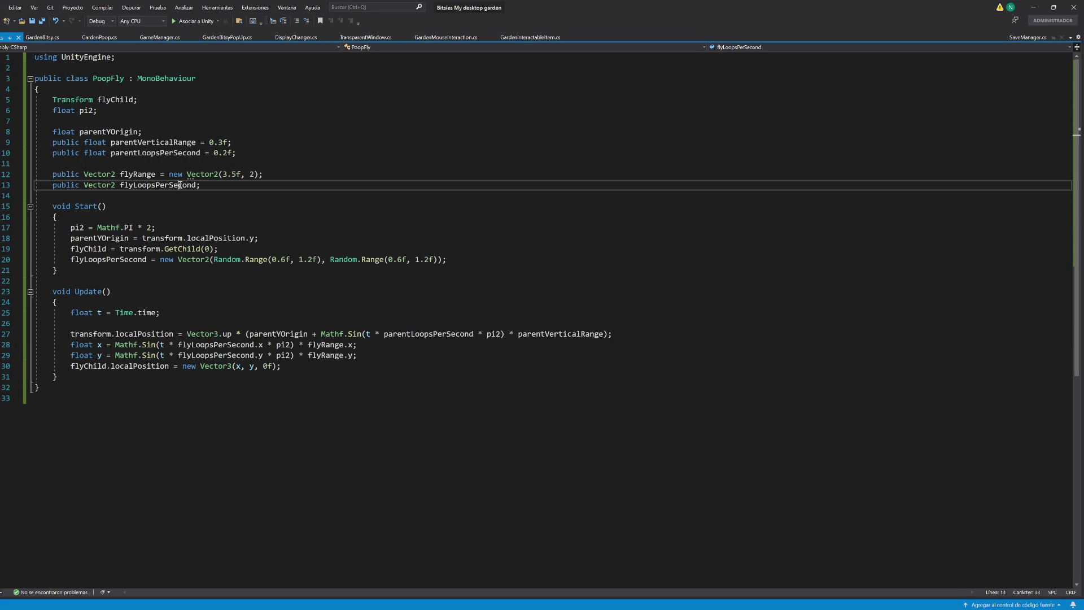
{"action": "key", "text": "ctrl+f"}
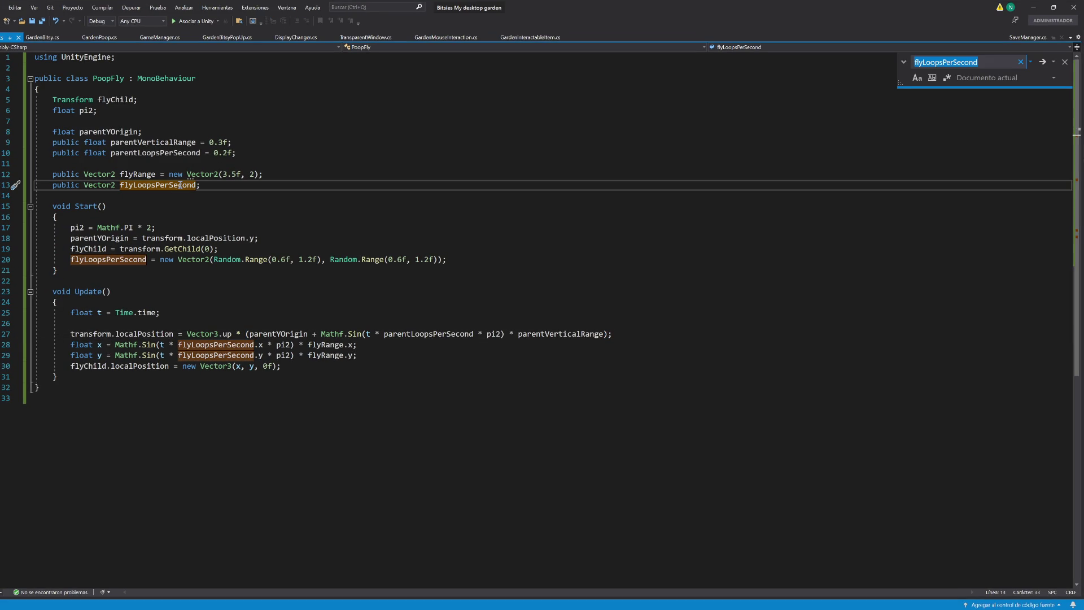
{"action": "mouse_move", "coordinate": [53, 186]}
{"action": "left_mouse_down"}
{"action": "mouse_move", "coordinate": [84, 185]}
{"action": "mouse_move", "coordinate": [84, 174]}
{"action": "left_mouse_up"}
{"action": "key", "text": "BackSpace"}
{"action": "left_click", "coordinate": [71, 174]}
{"action": "key", "text": "BackSpace"}
{"action": "left_click", "coordinate": [53, 142]}
{"action": "left_click", "coordinate": [54, 153], "text": "alt+shift"}
{"action": "key", "text": "ctrl+Delete"}
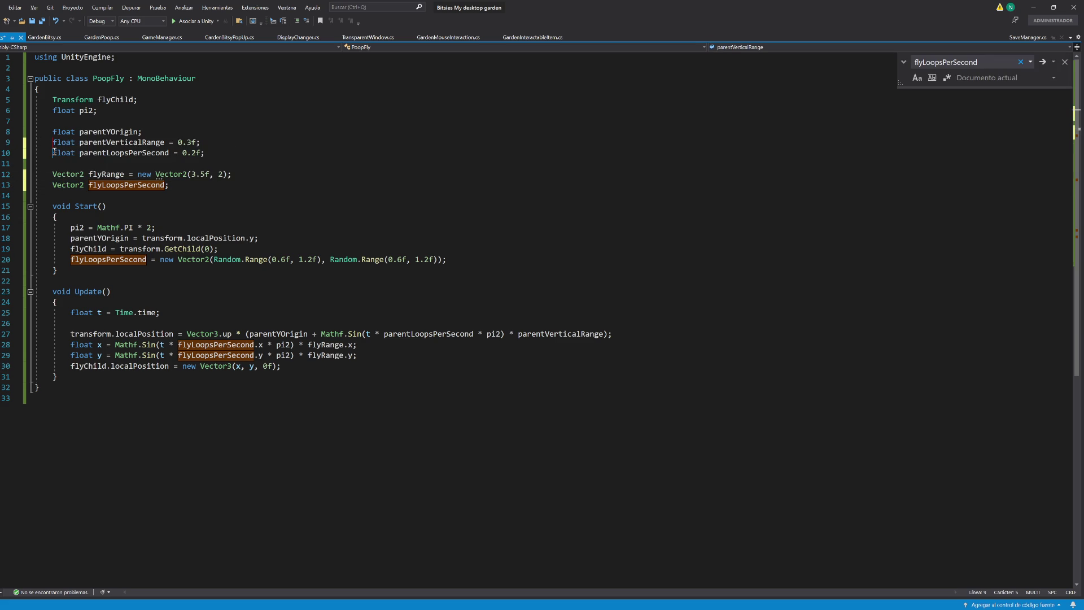
Step: Change the flyRange default to new Vector2(0.5f, 0.25f), save, and return to Unity
{"action": "key", "text": "alt+Tab"}
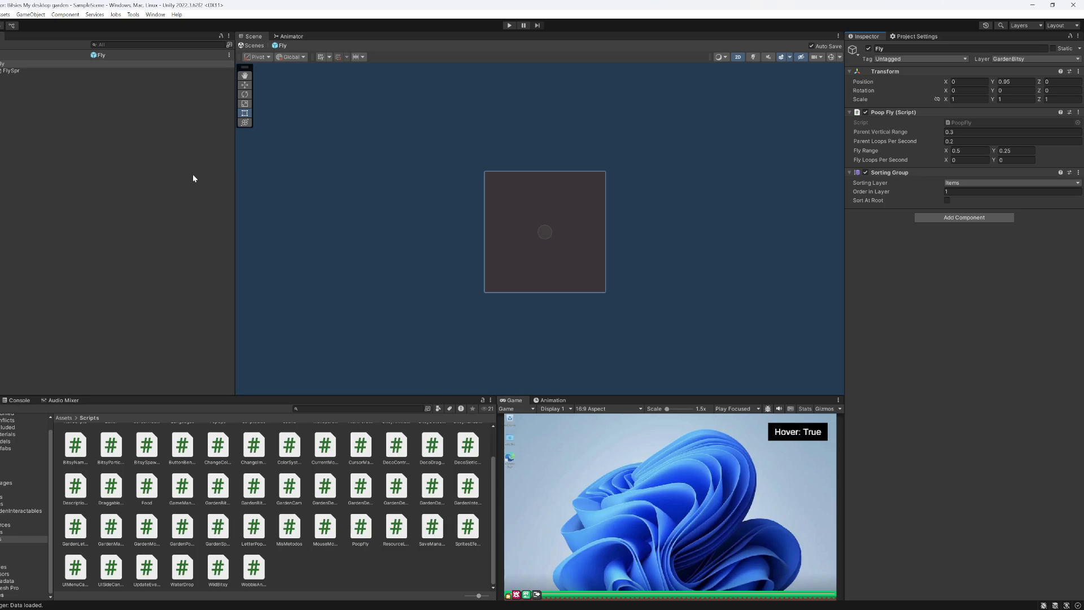
{"action": "key", "text": "alt+Tab"}
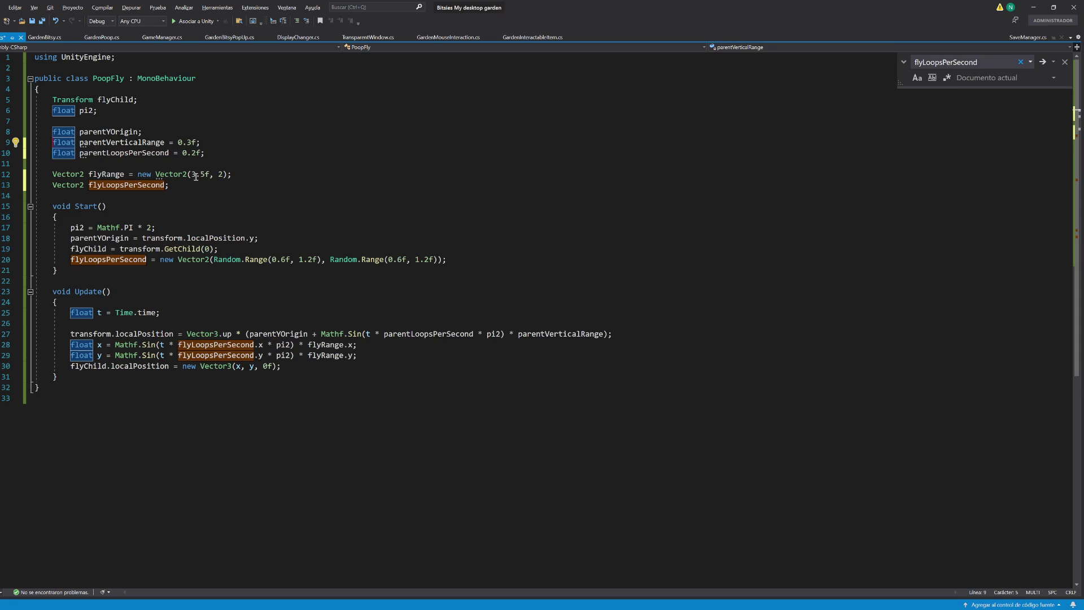
{"action": "left_click", "coordinate": [214, 175]}
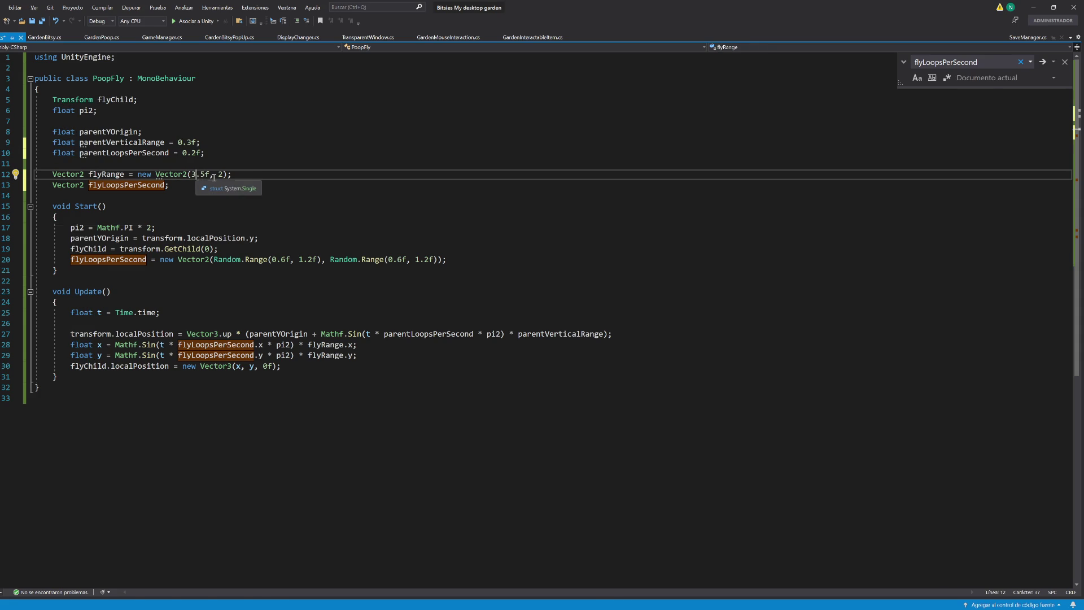
{"action": "key", "text": "alt+Tab"}
{"action": "key", "text": "alt+Tab"}
{"action": "key", "text": "BackSpace"}
{"action": "type", "text": "0"}
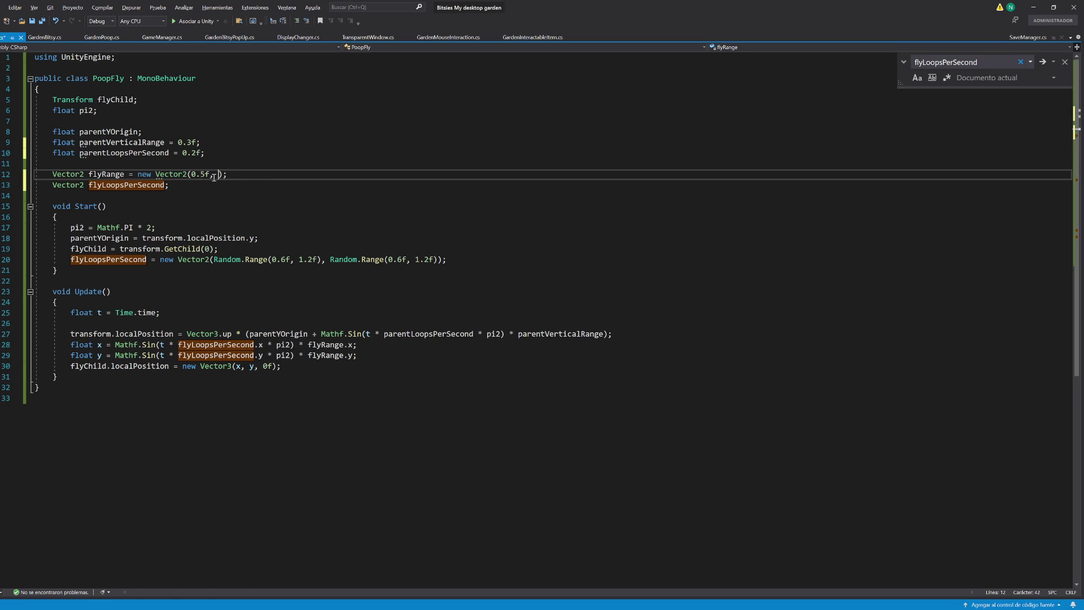
{"action": "key", "text": "alt+Tab"}
{"action": "key", "text": "alt+Tab"}
{"action": "type", "text": "0.25f"}
{"action": "key", "text": "ctrl+s"}
{"action": "key", "text": "Down"}
{"action": "key", "text": "Down"}
{"action": "key", "text": "Down"}
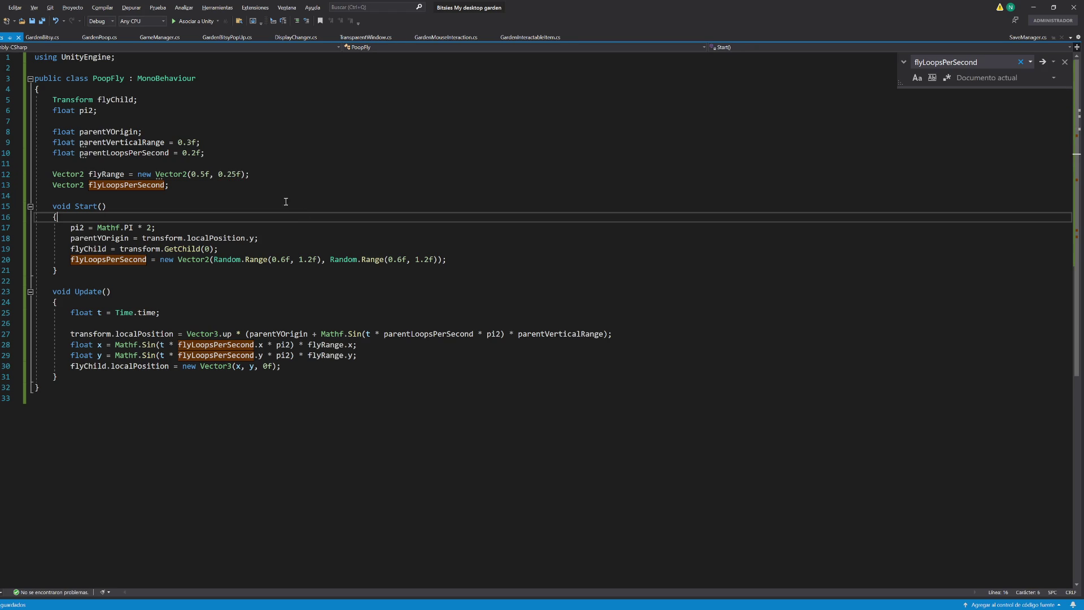
{"action": "key", "text": "Down"}
{"action": "key", "text": "Down"}
{"action": "key", "text": "Down"}
{"action": "left_click", "coordinate": [590, 438]}
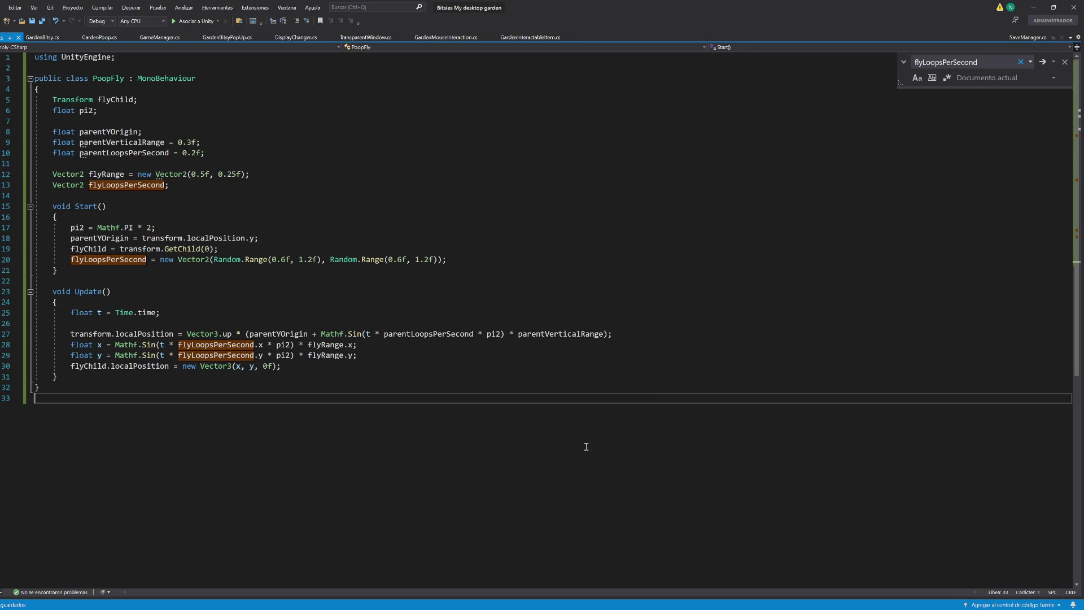
{"action": "key", "text": "Escape"}
{"action": "left_click", "coordinate": [1034, 7]}
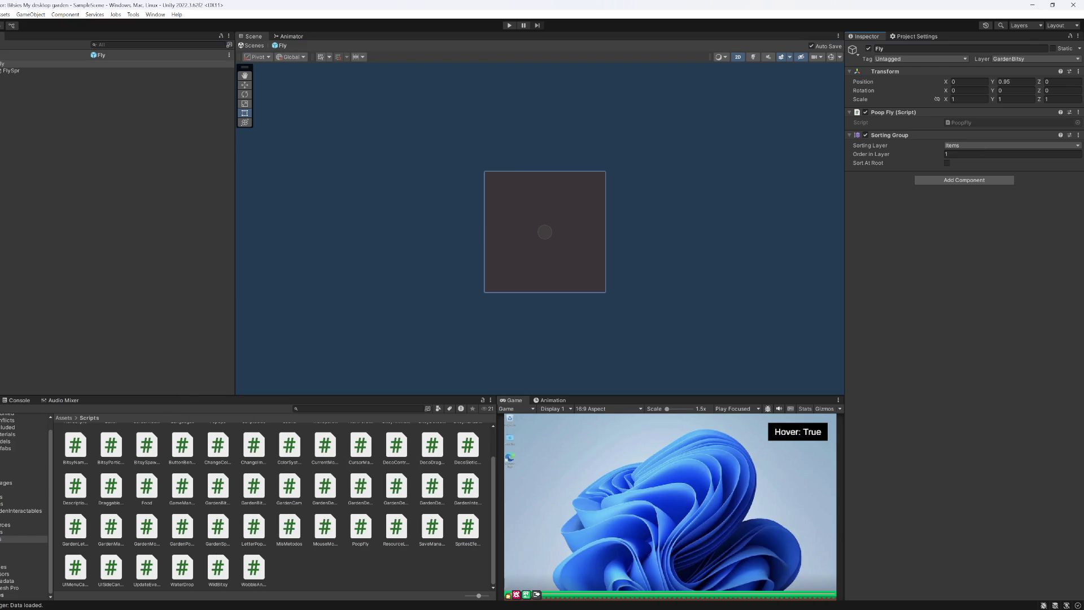
Step: Run play mode and lift and drop the poop pile to watch the flies
{"action": "left_click", "coordinate": [509, 25]}
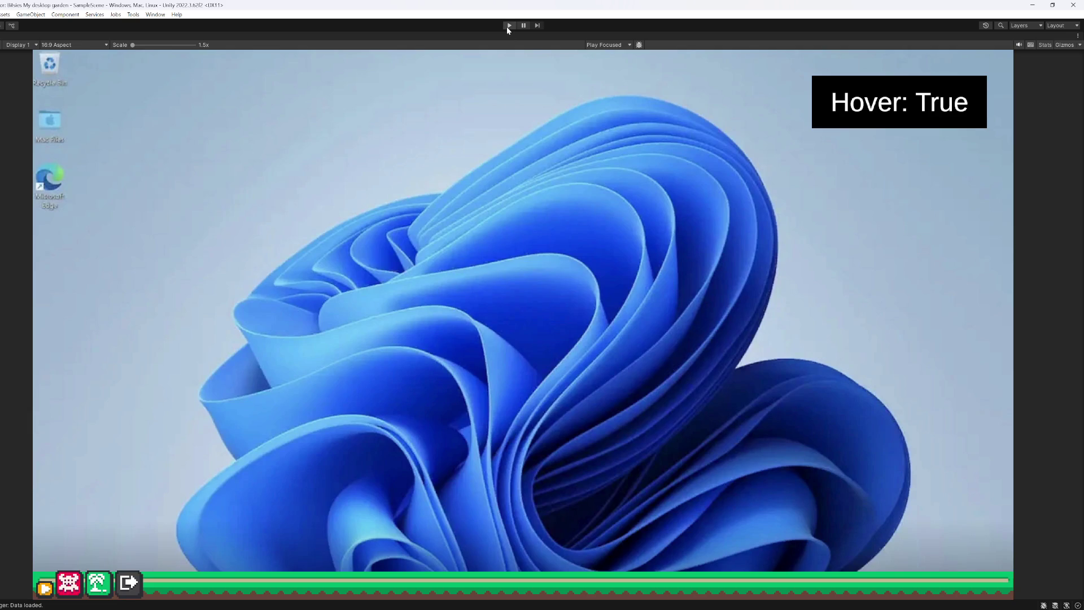
{"action": "left_click", "coordinate": [507, 26]}
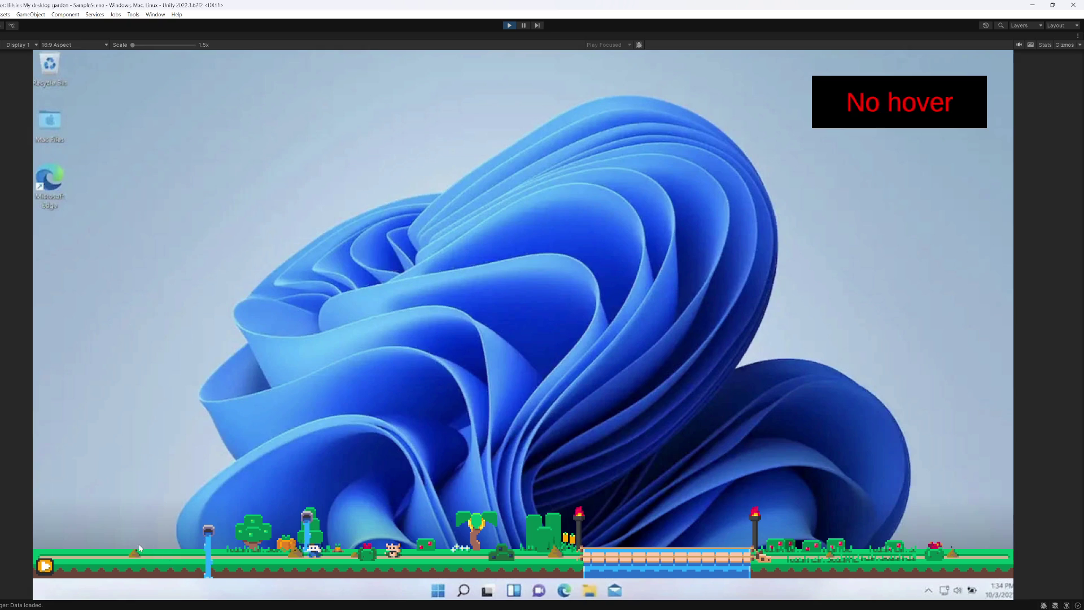
{"action": "mouse_move", "coordinate": [139, 548]}
{"action": "left_mouse_down"}
{"action": "mouse_move", "coordinate": [136, 505]}
{"action": "mouse_move", "coordinate": [143, 478]}
{"action": "mouse_move", "coordinate": [139, 540]}
{"action": "mouse_move", "coordinate": [150, 468]}
{"action": "mouse_move", "coordinate": [294, 543]}
{"action": "mouse_move", "coordinate": [109, 481]}
{"action": "mouse_move", "coordinate": [94, 500]}
{"action": "mouse_move", "coordinate": [93, 536]}
{"action": "mouse_move", "coordinate": [91, 501]}
{"action": "mouse_move", "coordinate": [92, 539]}
{"action": "mouse_move", "coordinate": [114, 456]}
{"action": "mouse_move", "coordinate": [105, 541]}
{"action": "mouse_move", "coordinate": [104, 465]}
{"action": "mouse_move", "coordinate": [105, 485]}
{"action": "left_mouse_up"}
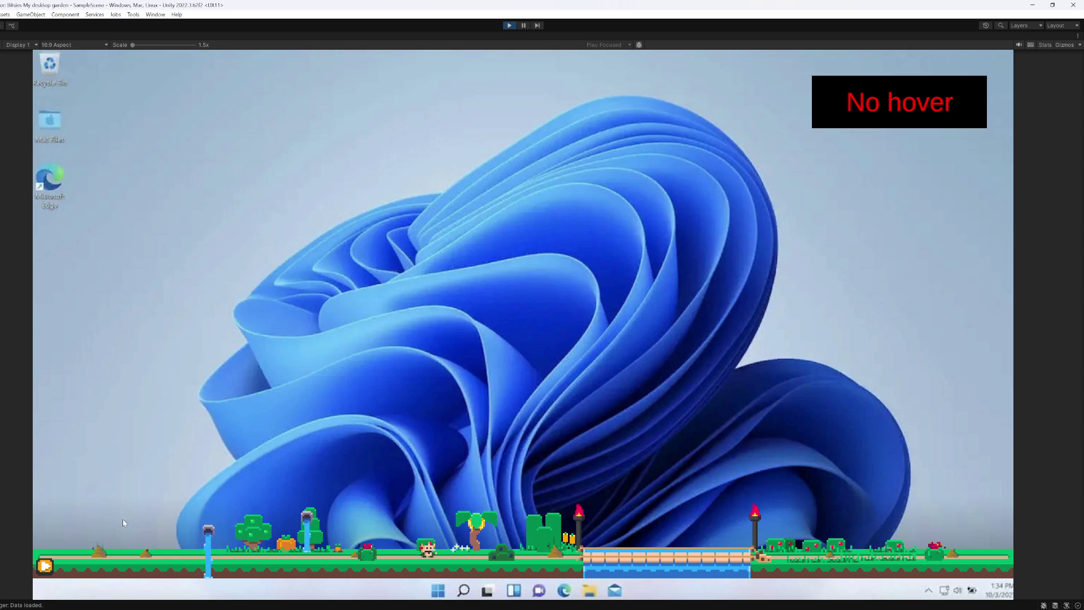
{"action": "left_click_drag", "start_coordinate": [99, 545], "coordinate": [93, 500]}
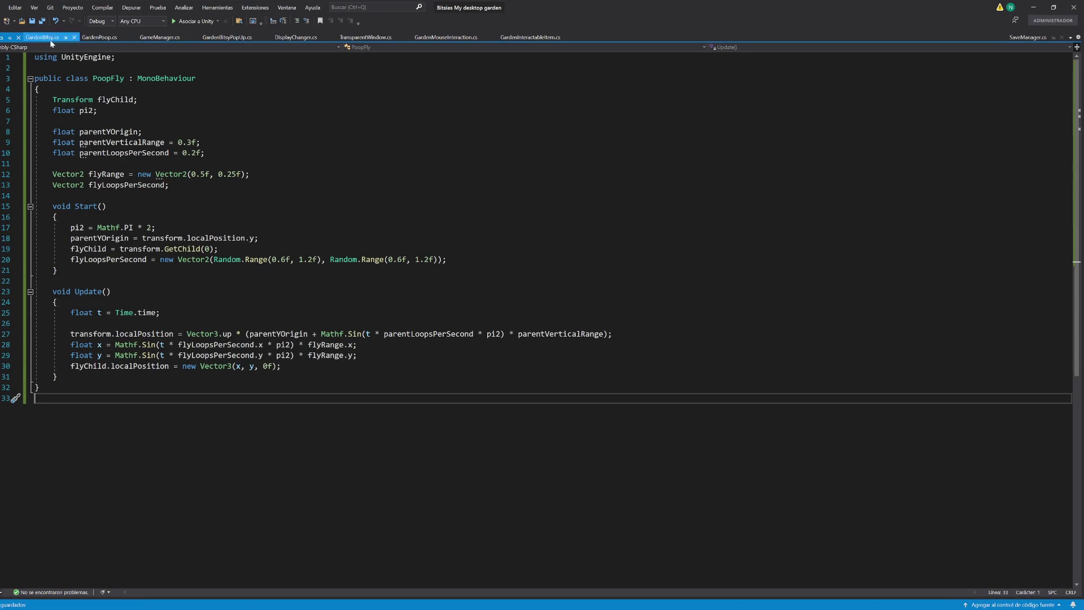
Step: In GardenPoop.cs, add a _speedMult parameter to EnableAnimation, passing 1 for flies and 2 for smell, and save
{"action": "left_click", "coordinate": [42, 39]}
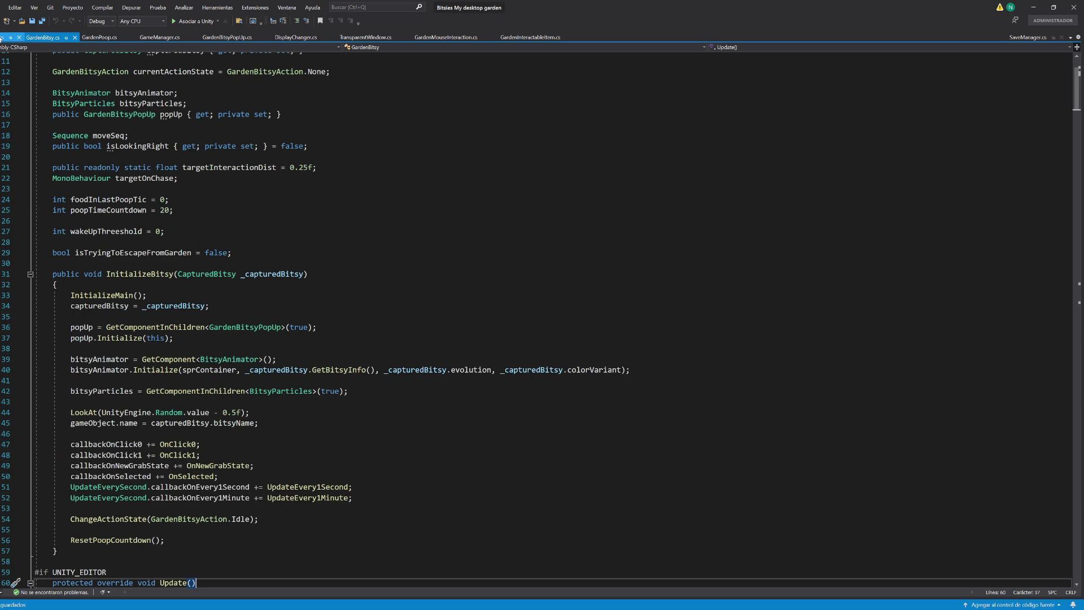
{"action": "left_click", "coordinate": [3, 38]}
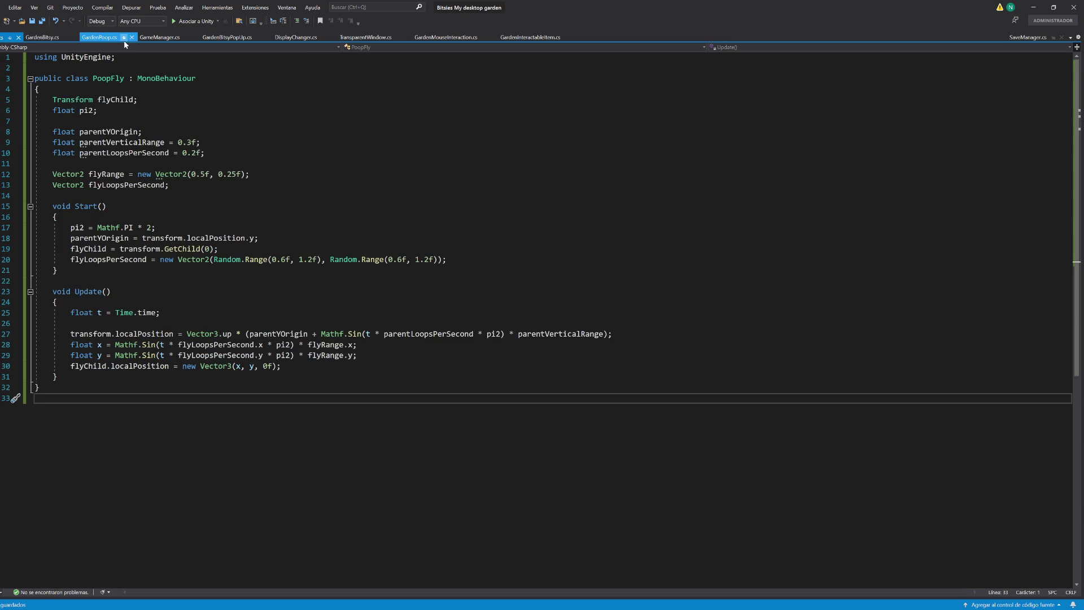
{"action": "left_click", "coordinate": [97, 37]}
{"action": "scroll", "coordinate": [199, 433], "scroll_direction": "down", "scroll_amount": 1}
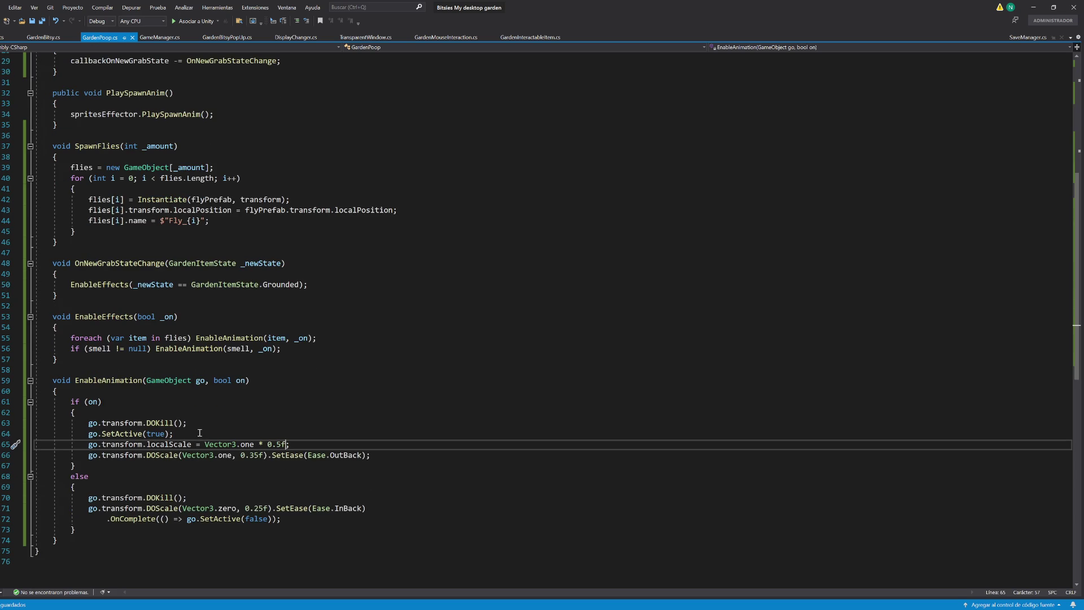
{"action": "left_click", "coordinate": [247, 381]}
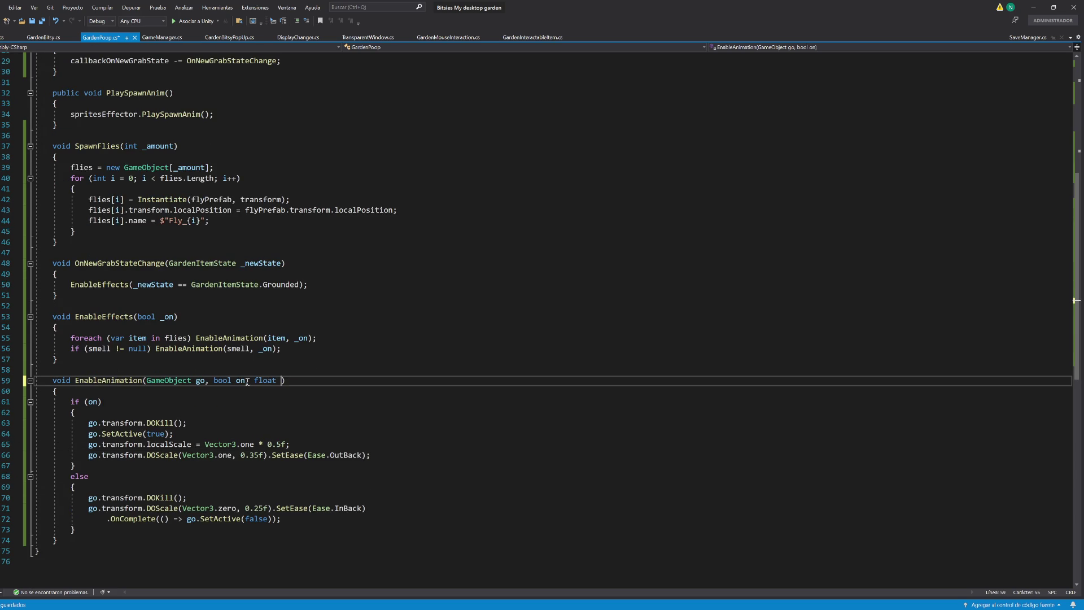
{"action": "type", "text": "_"}
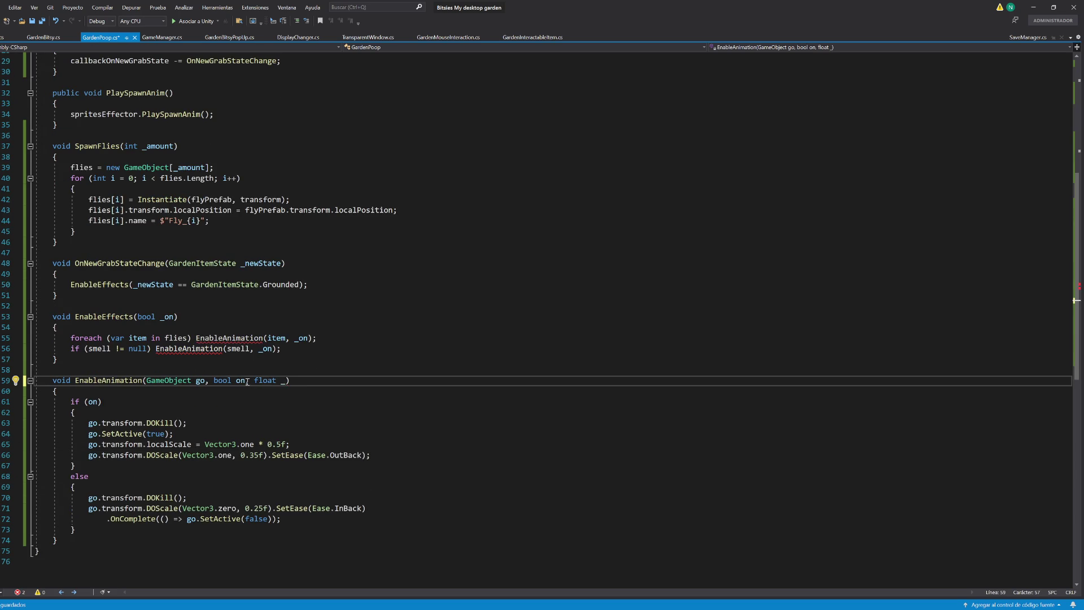
{"action": "type", "text": "speedMult"}
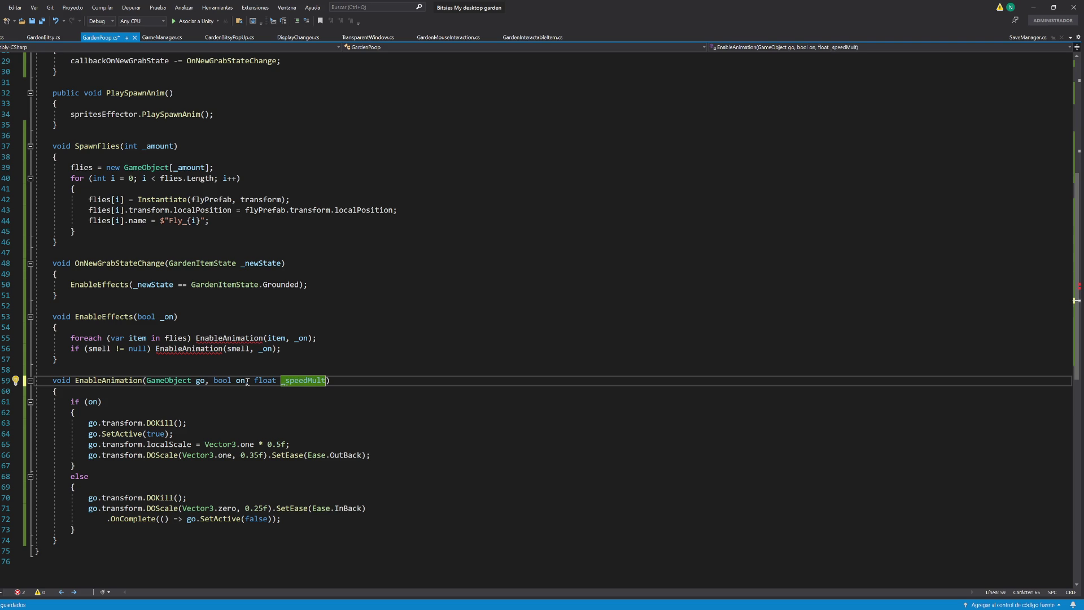
{"action": "left_click", "coordinate": [310, 340]}
{"action": "type", "text": ", 1"}
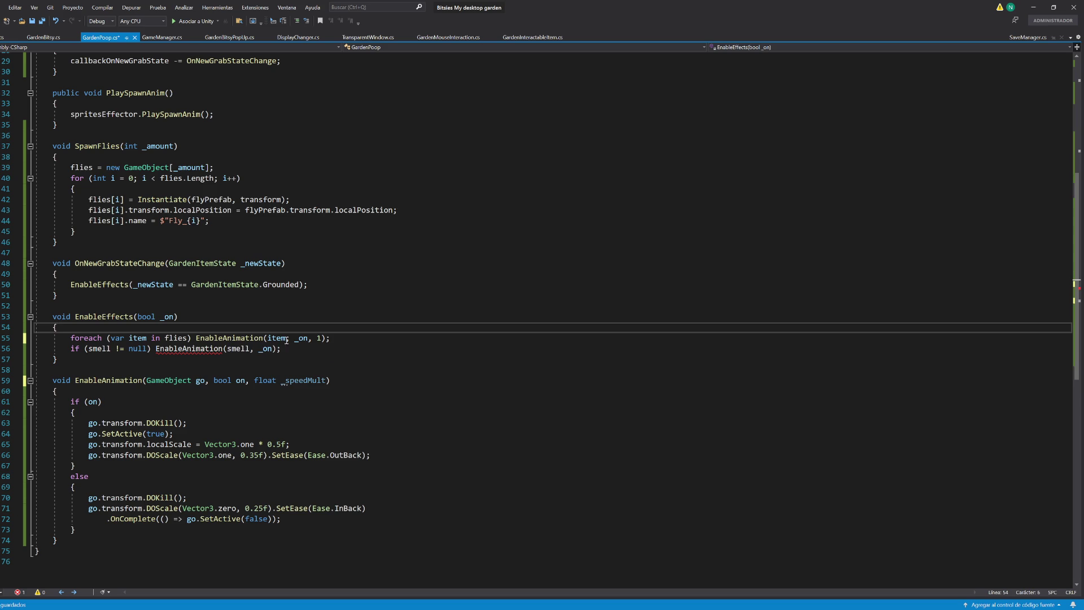
{"action": "left_click", "coordinate": [273, 348]}
{"action": "type", "text": ", 2"}
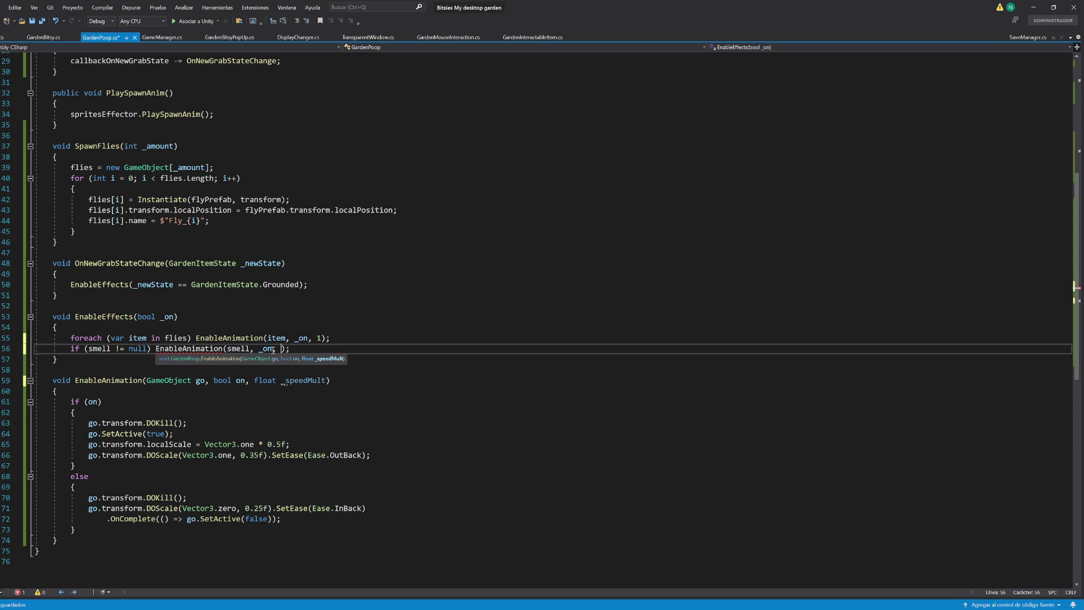
{"action": "key", "text": "ctrl+s"}
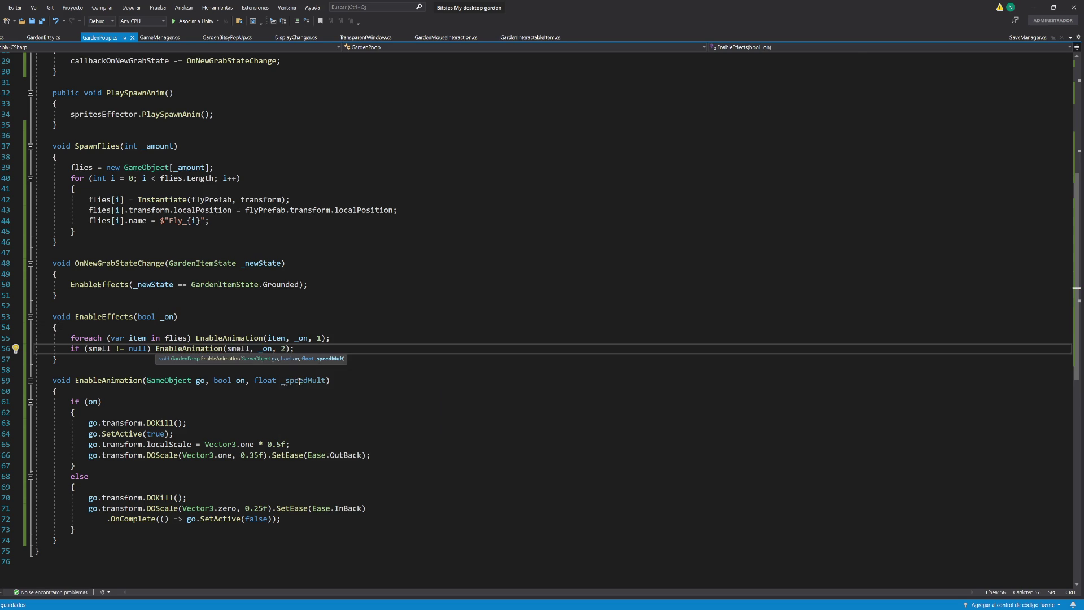
Step: Undo the _speedMult edits and save GardenPoop.cs again
{"action": "double_click", "coordinate": [300, 381]}
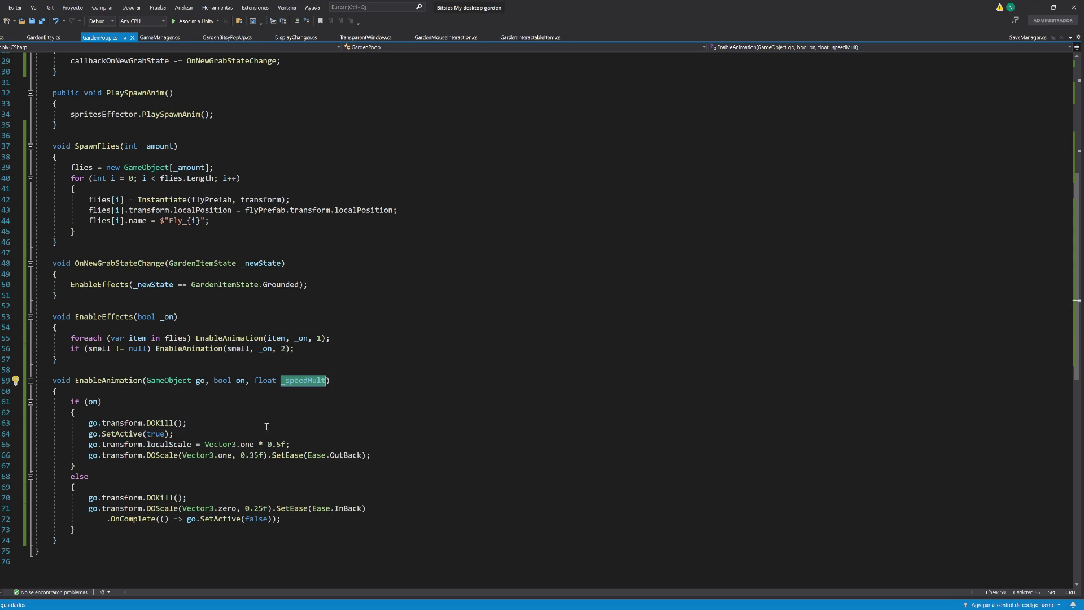
{"action": "key", "text": "ctrl+z"}
{"action": "key", "text": "ctrl+z"}
{"action": "key", "text": "ctrl+z"}
{"action": "key", "text": "ctrl+z"}
{"action": "key", "text": "ctrl+s"}
Step: Change the DOScale grow duration in EnableAnimation from 0.35f to 0.5f
{"action": "left_click", "coordinate": [264, 457]}
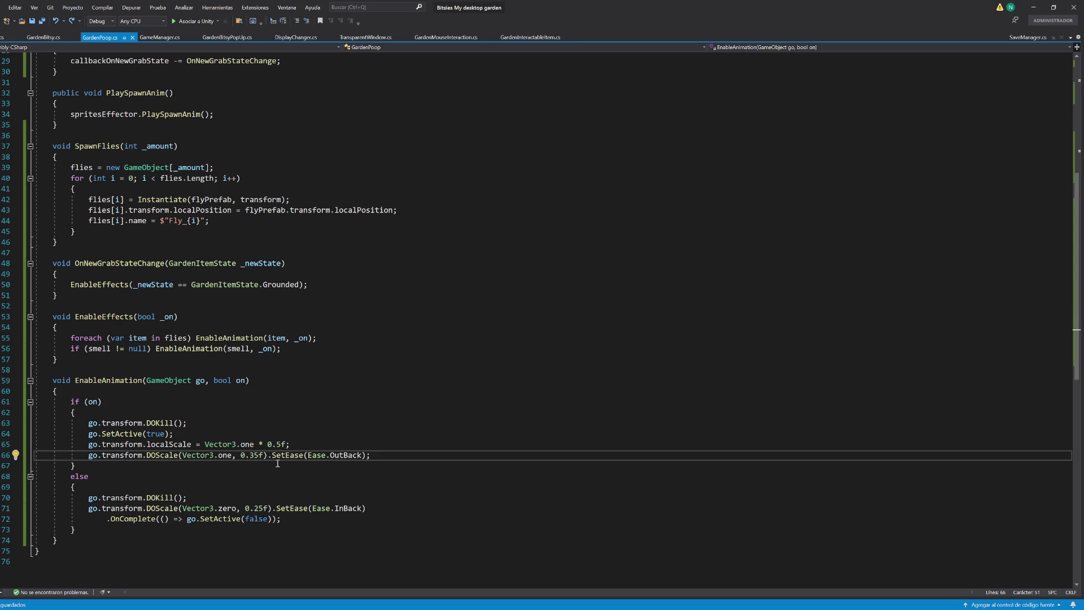
{"action": "key", "text": "BackSpace"}
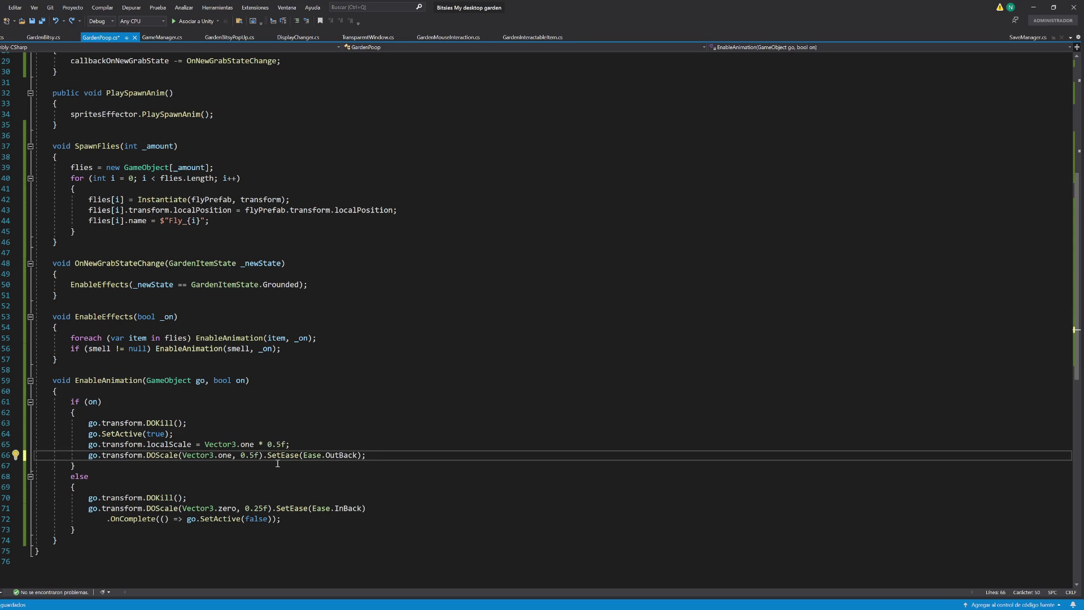
{"action": "double_click", "coordinate": [262, 510]}
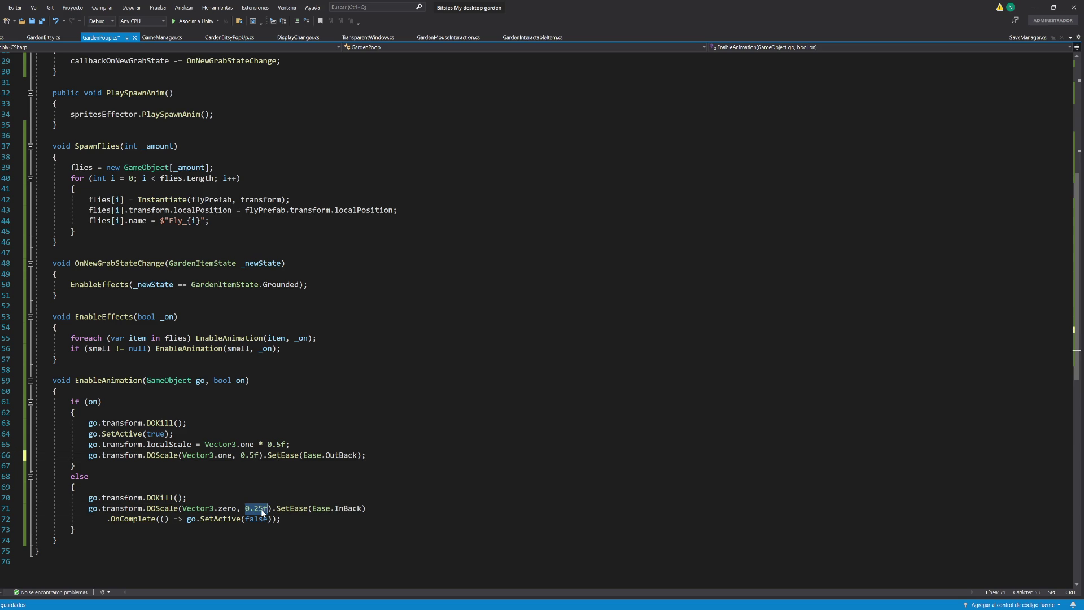
{"action": "key", "text": "alt+Tab"}
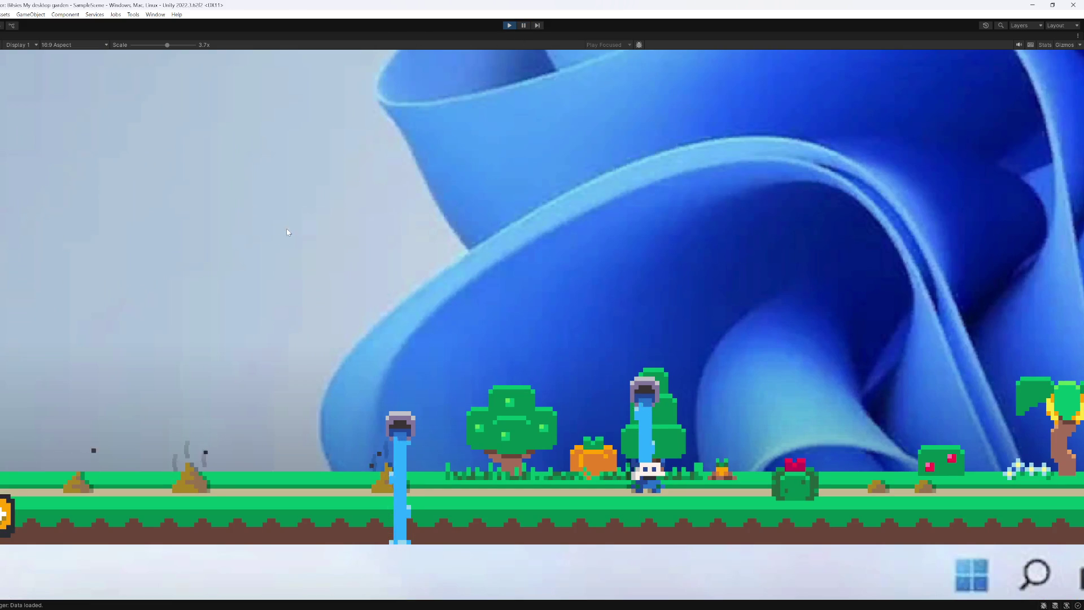
Step: Drag the poop piles around the Game view, tossing and dropping them
{"action": "mouse_move", "coordinate": [212, 469]}
{"action": "left_mouse_down"}
{"action": "mouse_move", "coordinate": [225, 429]}
{"action": "mouse_move", "coordinate": [229, 466]}
{"action": "mouse_move", "coordinate": [238, 378]}
{"action": "mouse_move", "coordinate": [242, 465]}
{"action": "mouse_move", "coordinate": [223, 351]}
{"action": "mouse_move", "coordinate": [226, 479]}
{"action": "left_mouse_up"}
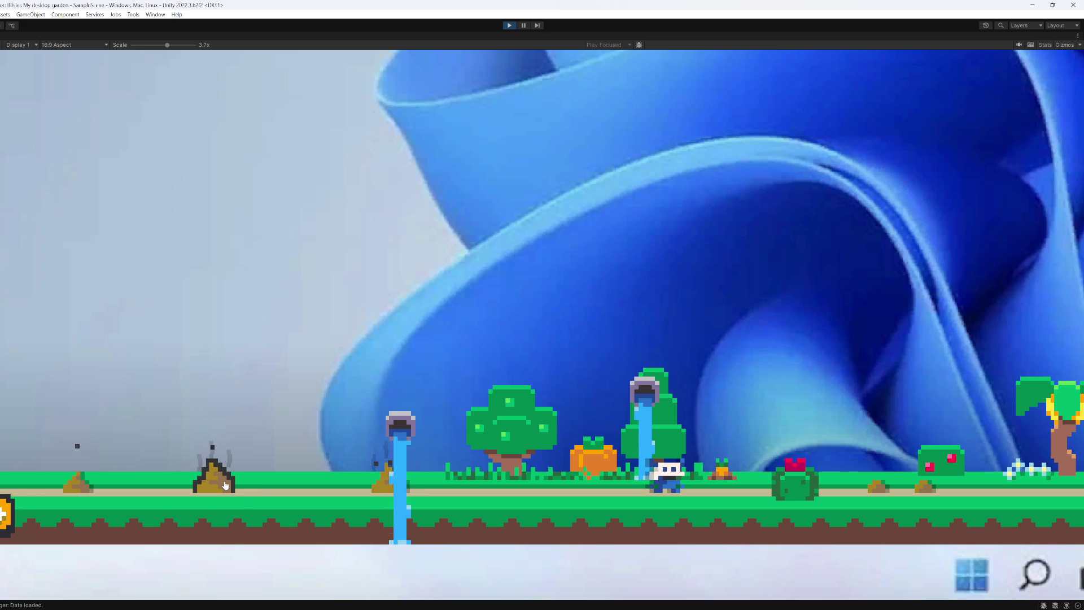
{"action": "mouse_move", "coordinate": [205, 479]}
{"action": "left_mouse_down"}
{"action": "mouse_move", "coordinate": [201, 322]}
{"action": "mouse_move", "coordinate": [217, 466]}
{"action": "left_mouse_up"}
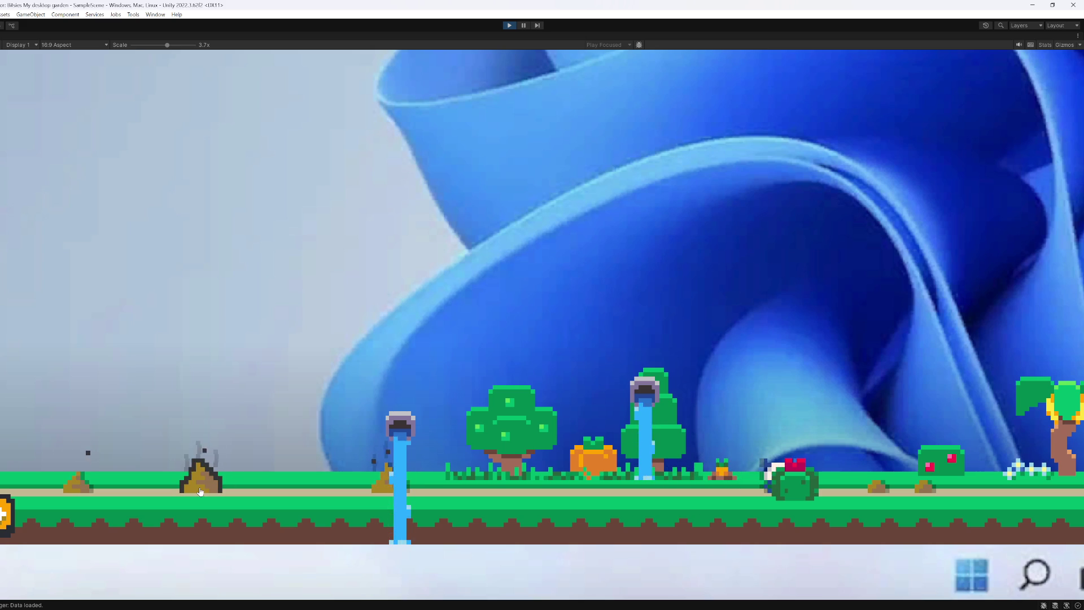
{"action": "mouse_move", "coordinate": [201, 491]}
{"action": "left_mouse_down"}
{"action": "mouse_move", "coordinate": [207, 356]}
{"action": "mouse_move", "coordinate": [210, 366]}
{"action": "left_mouse_up"}
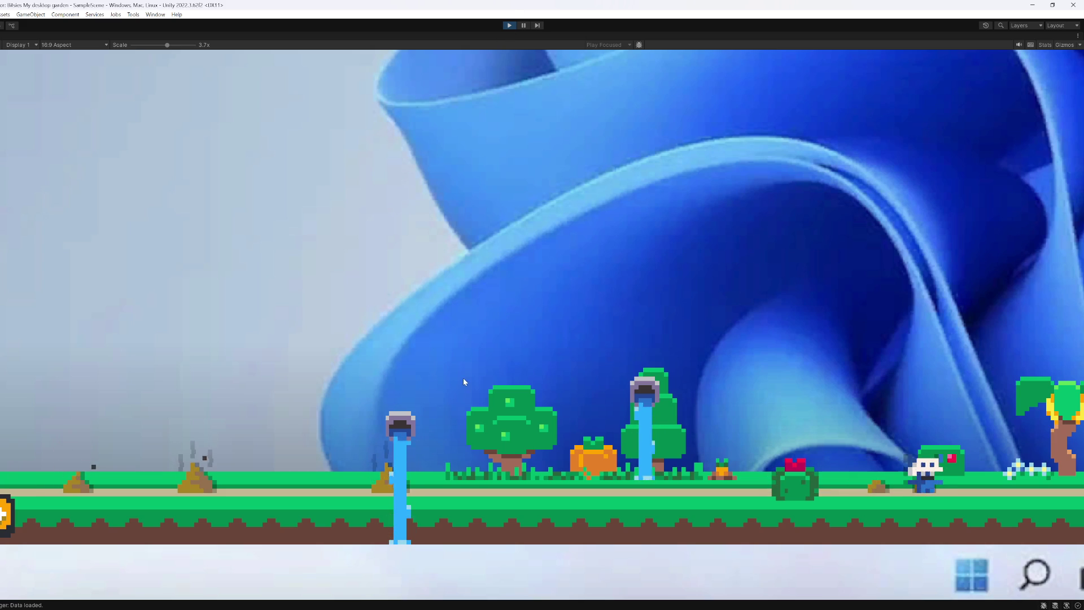
Step: Snip the watering can area, move the snip preview aside, and stop play mode
{"action": "key", "text": "super+shift+s"}
{"action": "left_click_drag", "start_coordinate": [463, 368], "coordinate": [371, 466]}
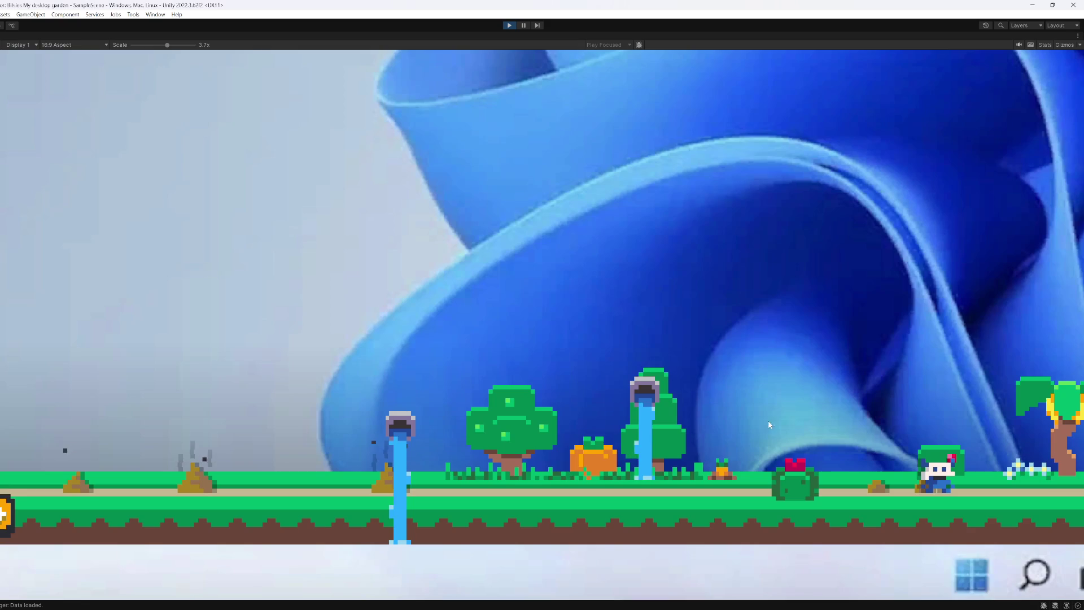
{"action": "left_click", "coordinate": [996, 514]}
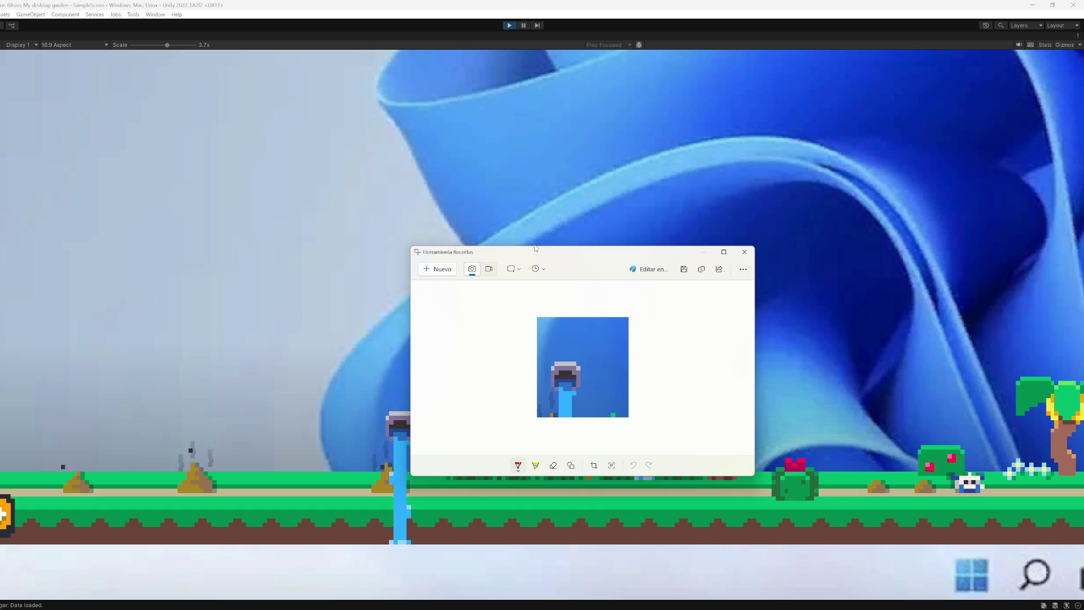
{"action": "left_click_drag", "start_coordinate": [565, 252], "coordinate": [9, 277]}
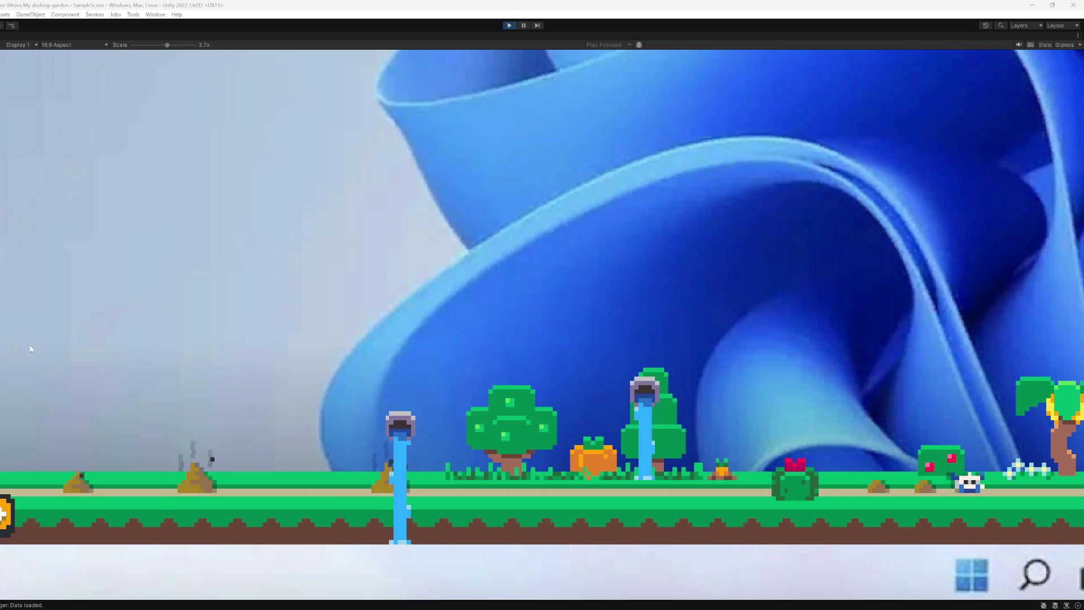
{"action": "left_click", "coordinate": [509, 26]}
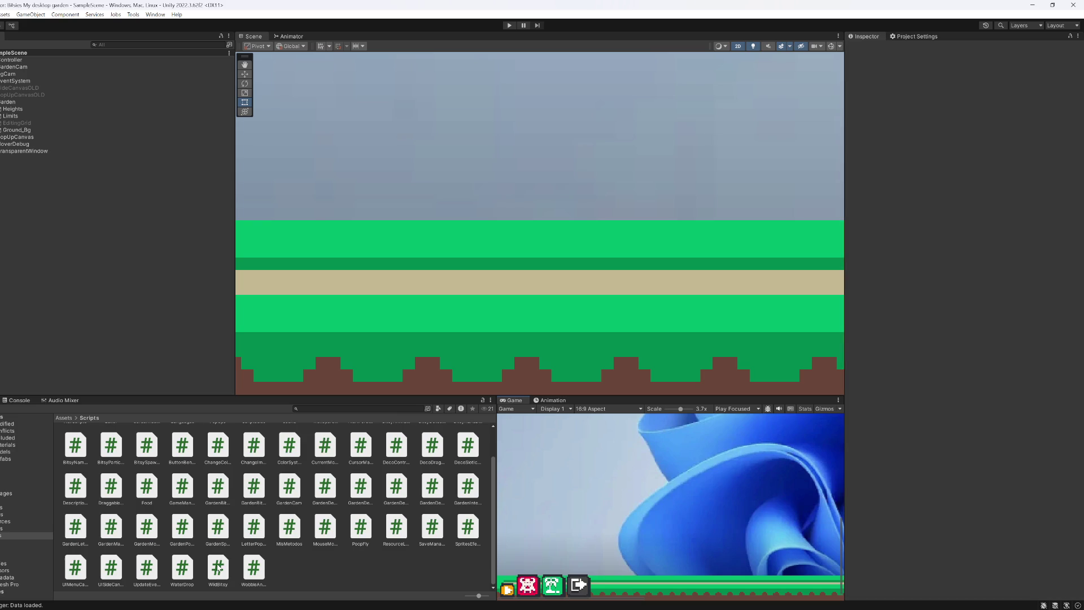
Step: Open the Fly prefab from Prefabs > GardenInteractables and select its FlySpr sprite
{"action": "mouse_move", "coordinate": [542, 322]}
{"action": "left_mouse_down"}
{"action": "mouse_move", "coordinate": [551, 283]}
{"action": "mouse_move", "coordinate": [1057, 175]}
{"action": "mouse_move", "coordinate": [460, 225]}
{"action": "mouse_move", "coordinate": [99, 432]}
{"action": "mouse_move", "coordinate": [623, 262]}
{"action": "left_mouse_up"}
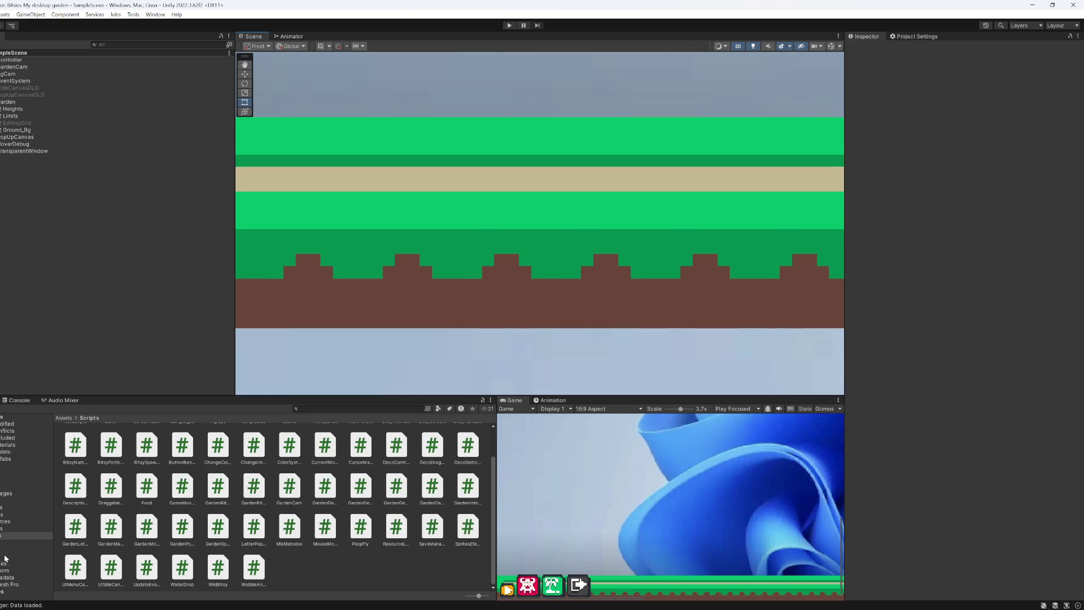
{"action": "left_click", "coordinate": [6, 516]}
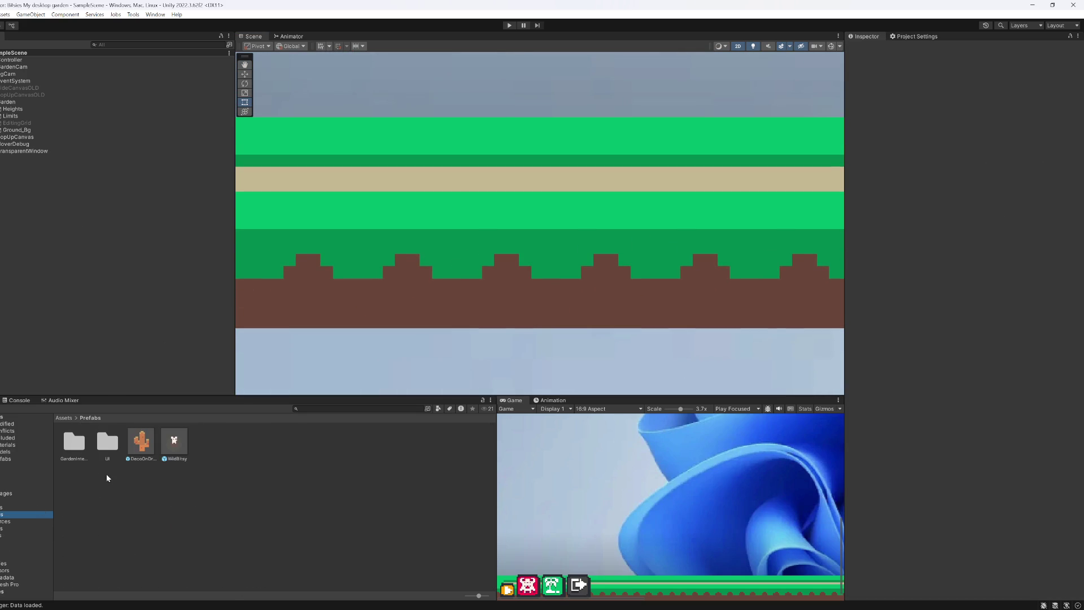
{"action": "double_click", "coordinate": [67, 442]}
{"action": "left_click", "coordinate": [81, 441]}
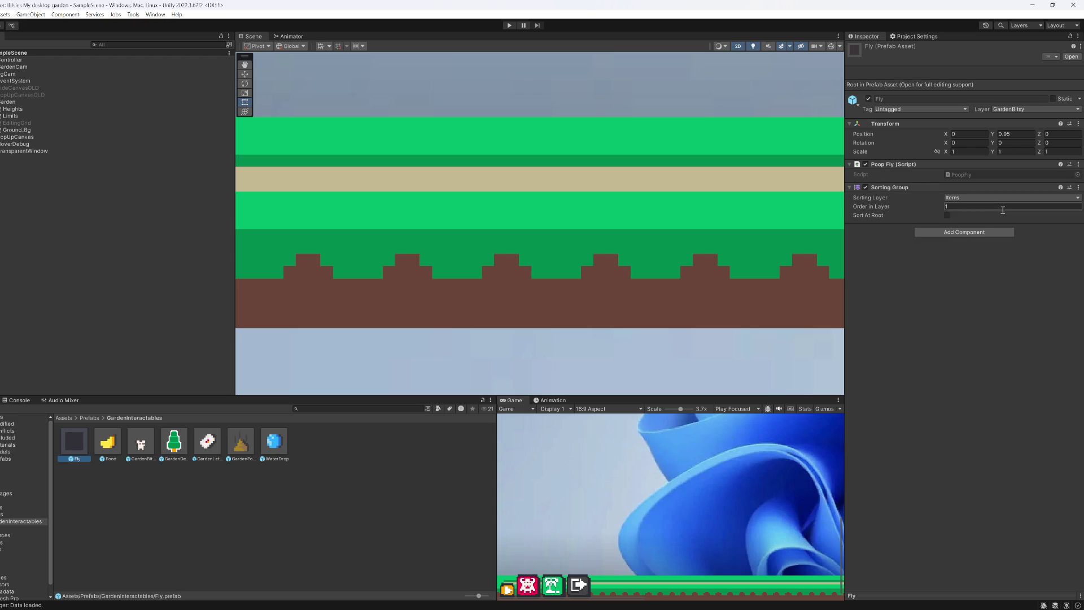
{"action": "double_click", "coordinate": [77, 443]}
{"action": "left_click", "coordinate": [26, 70]}
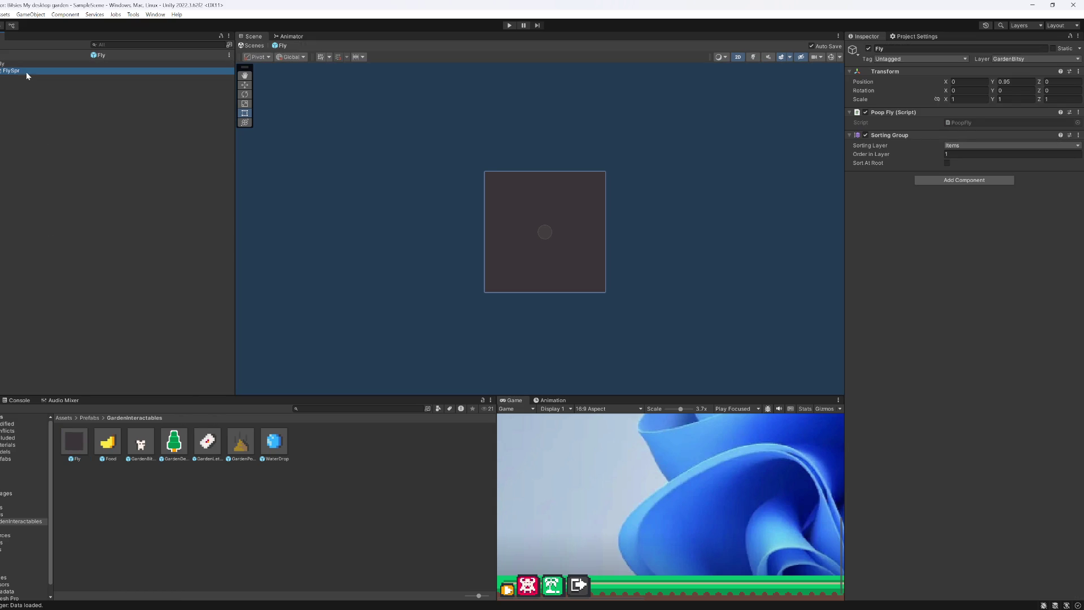
Step: Frame the fly in the scene and maximize the Game view with Shift+Space
{"action": "left_click", "coordinate": [1078, 131]}
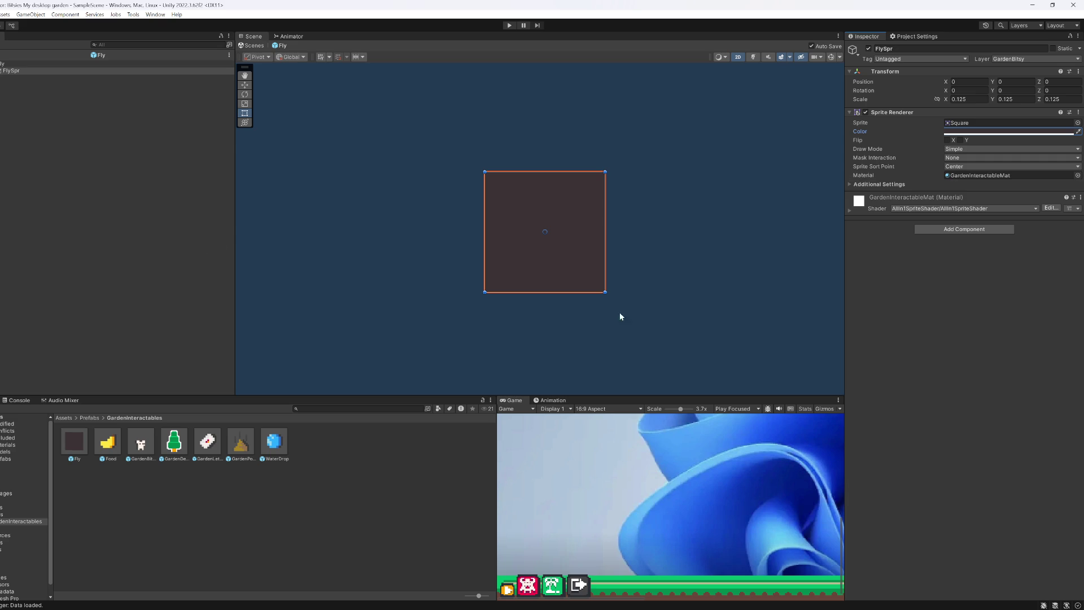
{"action": "left_click_drag", "start_coordinate": [554, 289], "coordinate": [615, 319]}
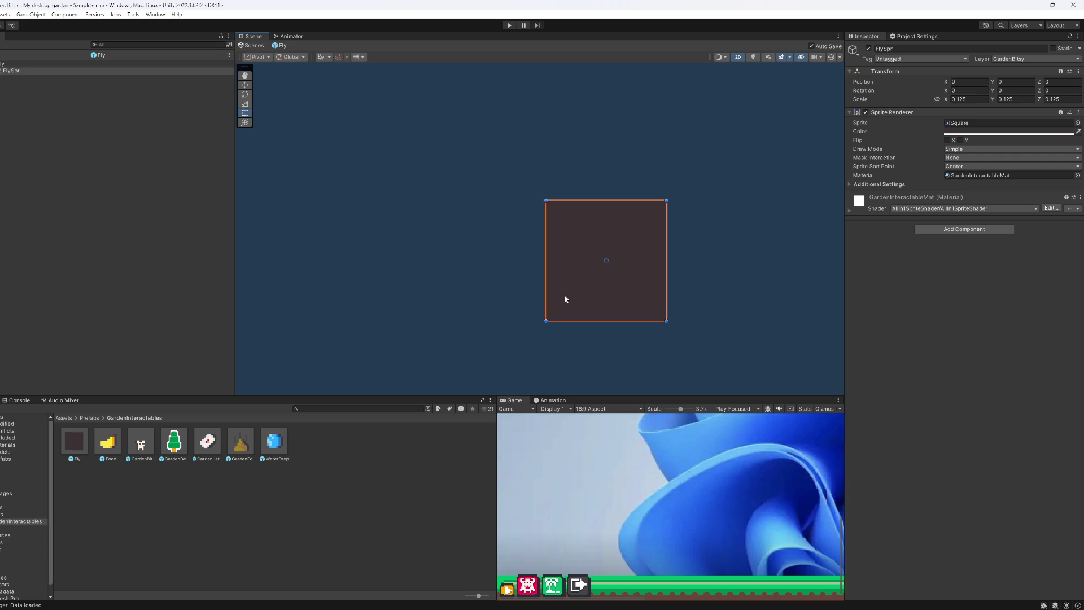
{"action": "scroll", "coordinate": [615, 288], "scroll_direction": "down", "scroll_amount": 2}
{"action": "scroll", "coordinate": [584, 472], "scroll_direction": "down", "scroll_amount": 2}
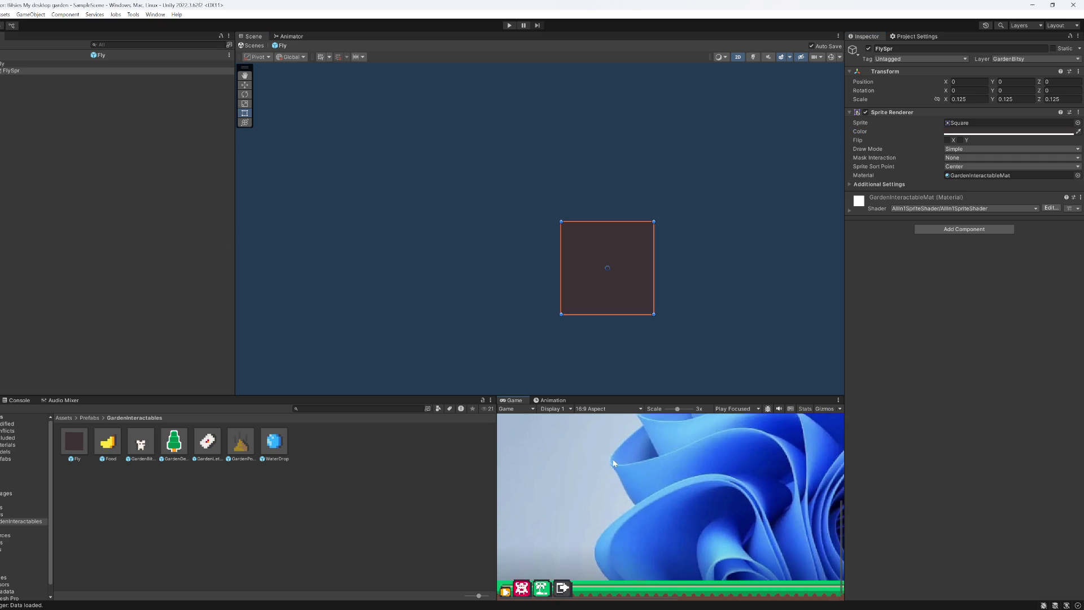
{"action": "key", "text": "shift+space"}
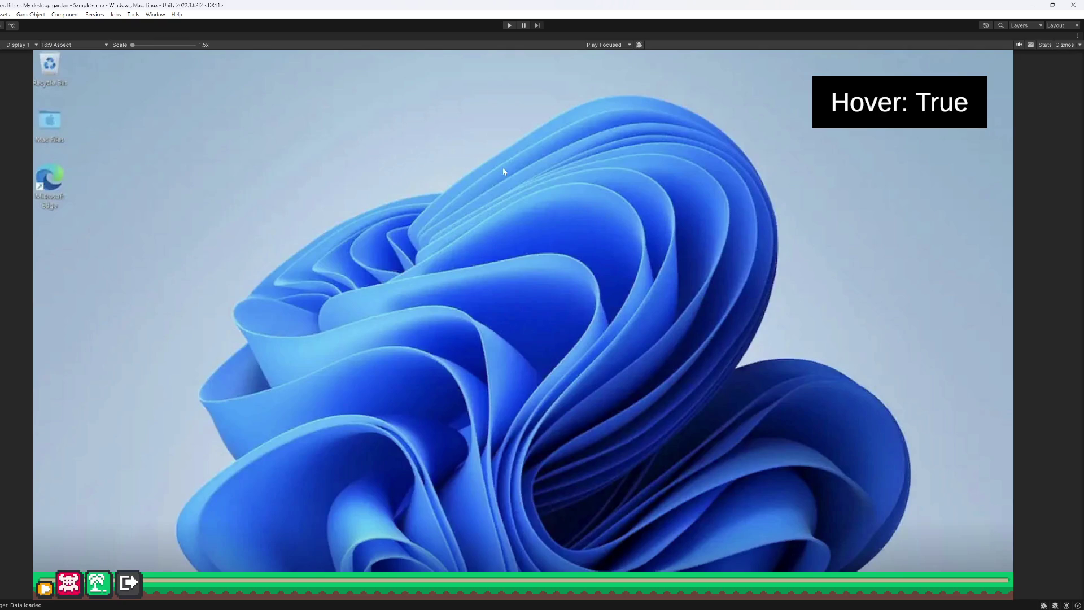
Step: Start play mode and hover Skullbit's stat icons to show the Hidratación and Amor tooltips
{"action": "left_click", "coordinate": [508, 25]}
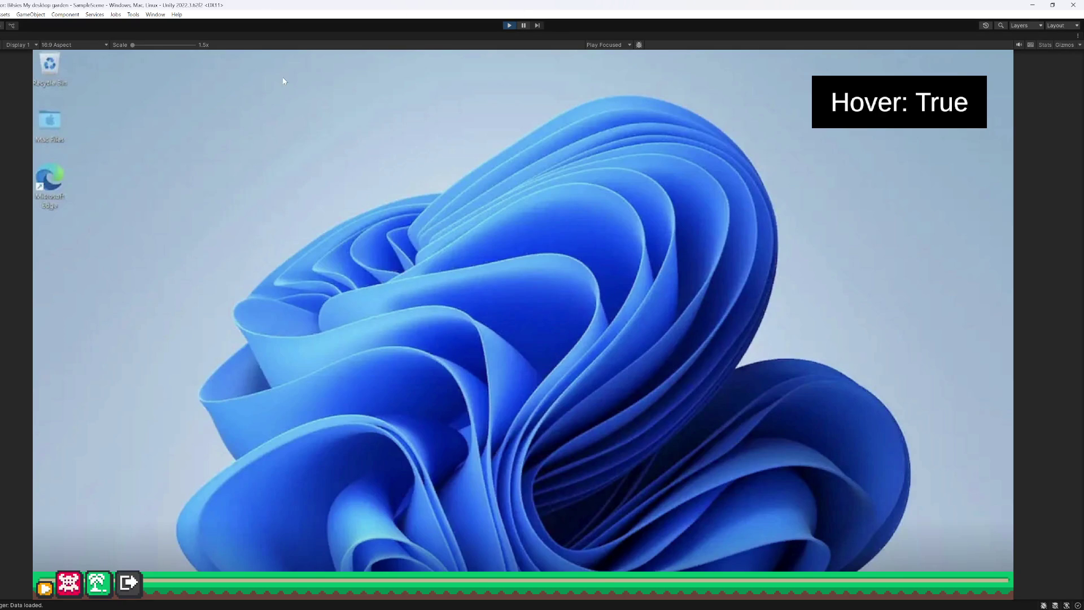
{"action": "mouse_move", "coordinate": [220, 547]}
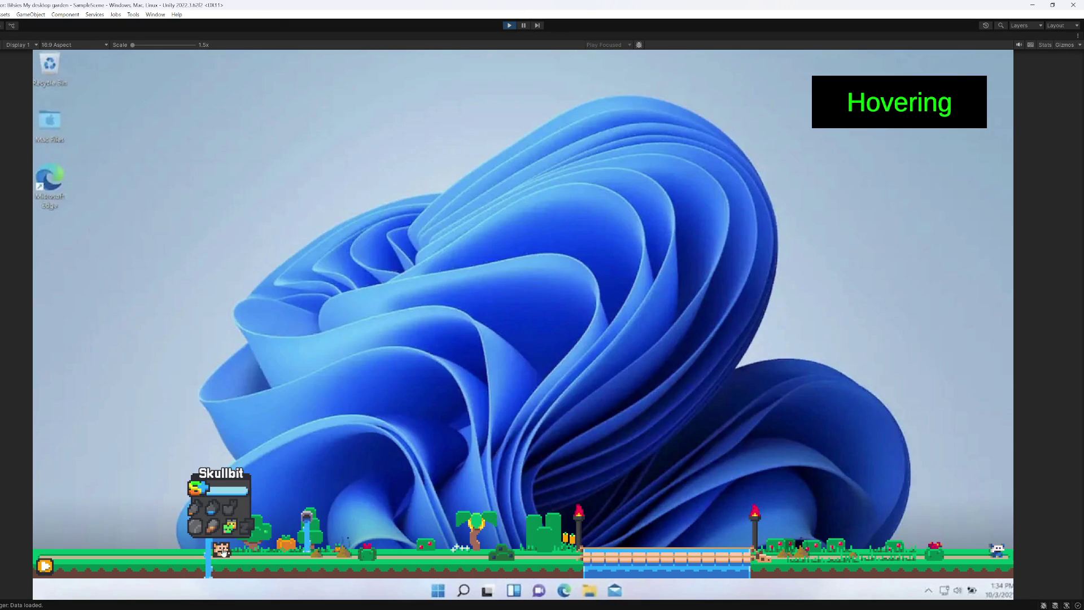
{"action": "mouse_move", "coordinate": [212, 514]}
{"action": "mouse_move", "coordinate": [263, 513]}
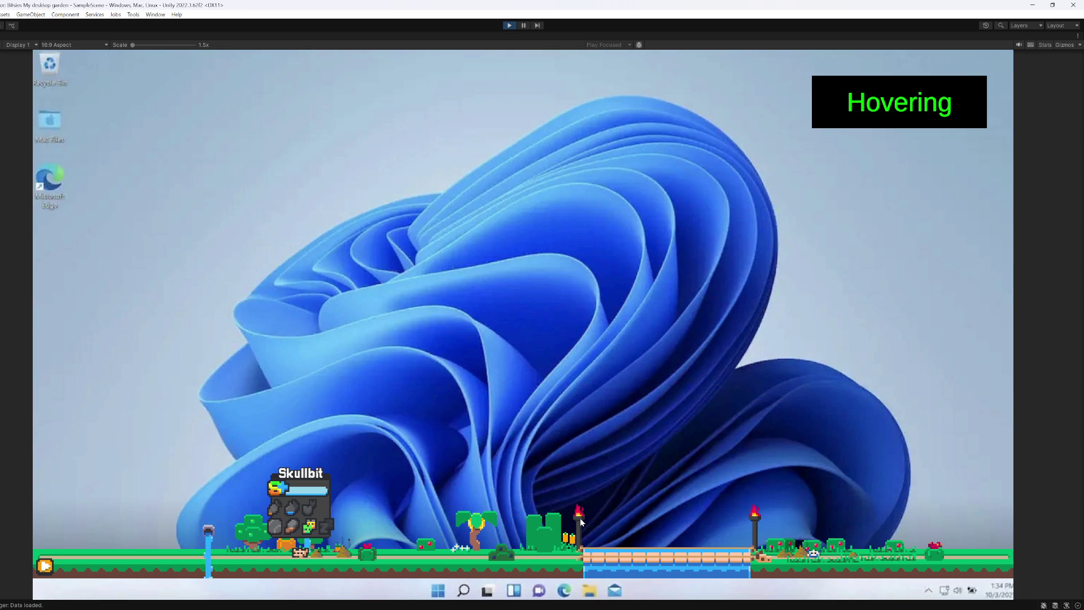
Step: Open Mis biomas from the garden menu, apply the plain dirt biome, then close the panel
{"action": "left_click", "coordinate": [45, 565]}
{"action": "left_click", "coordinate": [68, 559]}
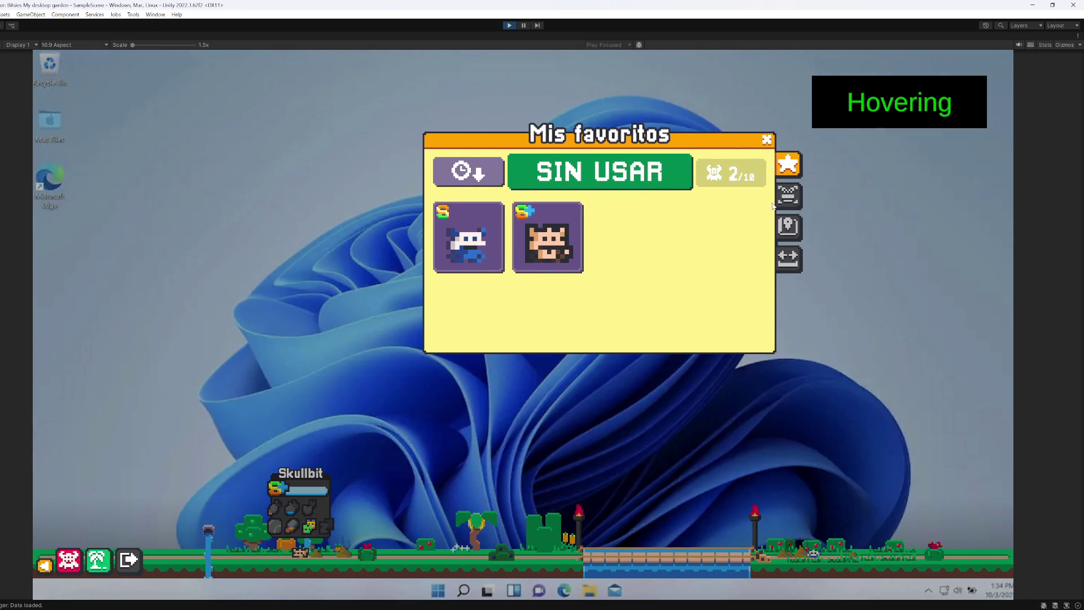
{"action": "left_click", "coordinate": [788, 227]}
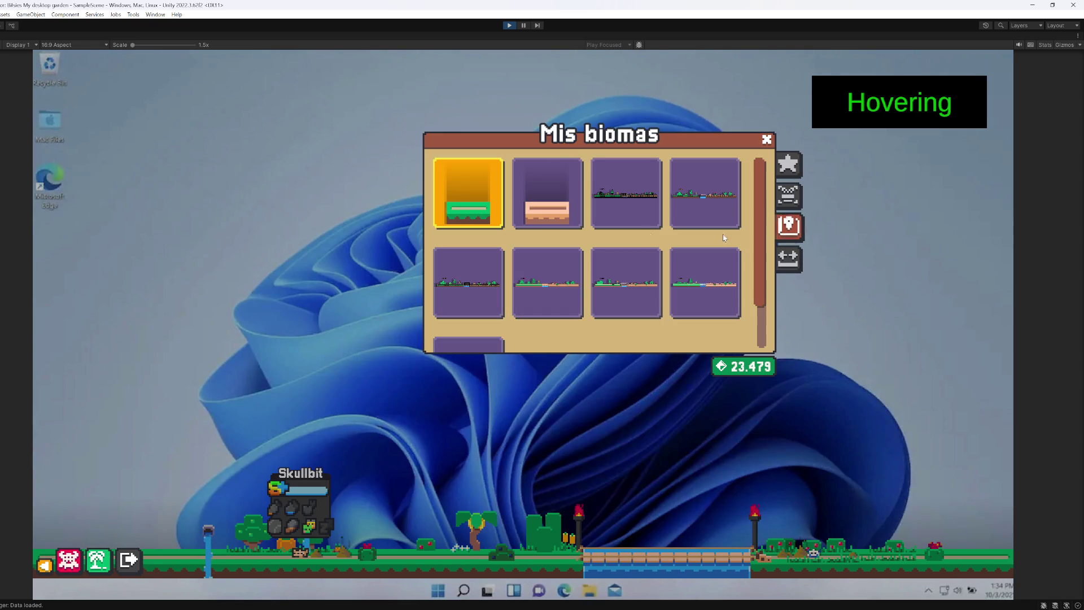
{"action": "left_click", "coordinate": [551, 212]}
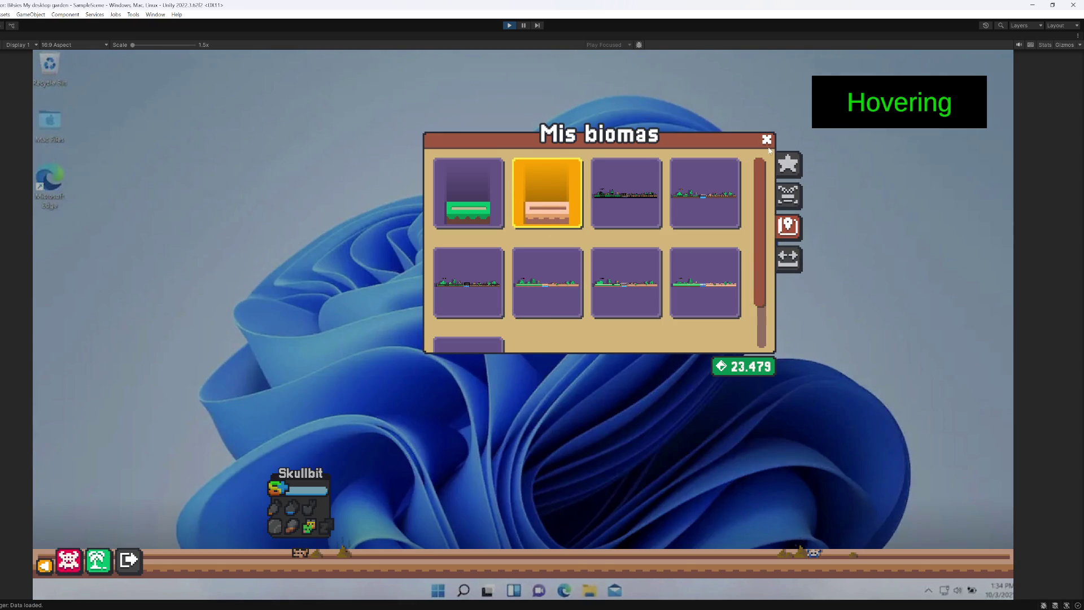
{"action": "left_click", "coordinate": [767, 140]}
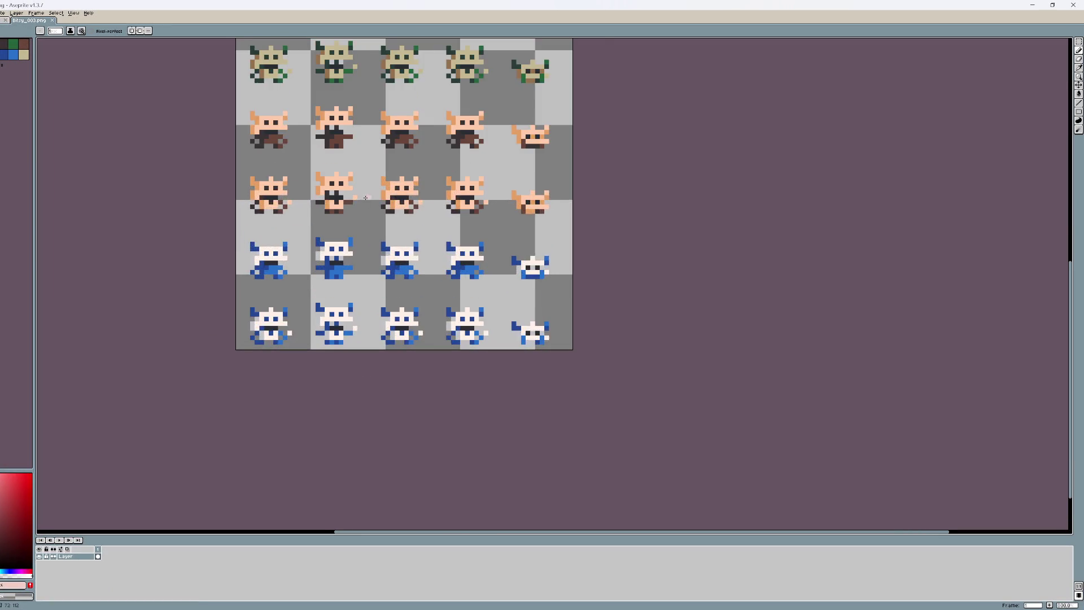
Step: Cover the top-right sprite's eyes with the sampled skin colour using the pencil
{"action": "scroll", "coordinate": [525, 299], "scroll_direction": "up", "scroll_amount": 5}
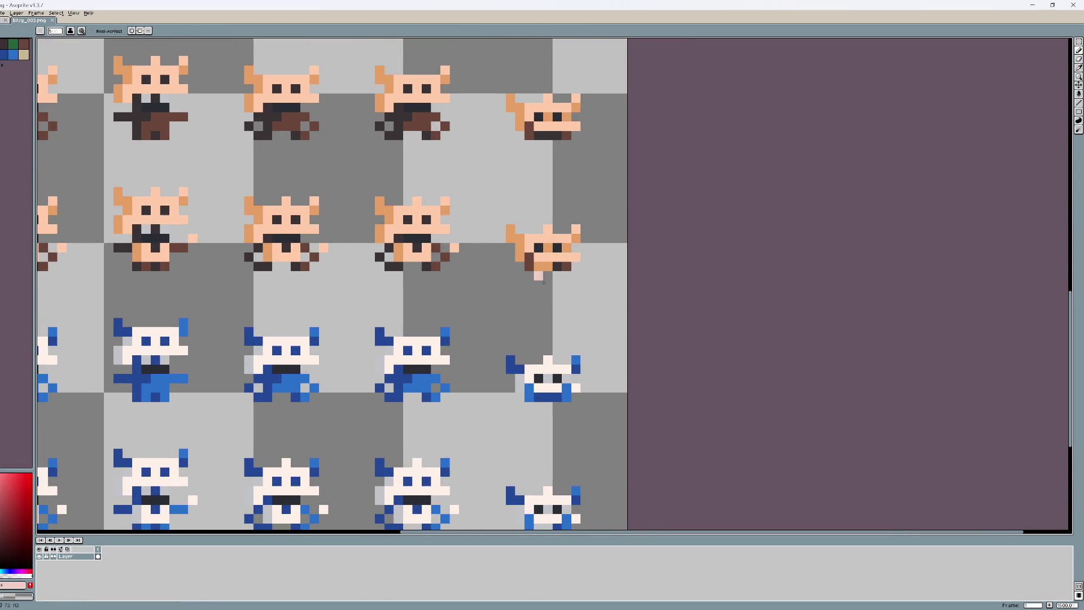
{"action": "key", "text": "alt"}
{"action": "left_click", "coordinate": [551, 246], "text": "alt"}
{"action": "left_click", "coordinate": [539, 248]}
{"action": "left_click", "coordinate": [557, 247]}
{"action": "left_click_drag", "start_coordinate": [612, 245], "coordinate": [620, 279]}
{"action": "left_click", "coordinate": [545, 150]}
{"action": "left_click", "coordinate": [564, 151]}
{"action": "scroll", "coordinate": [593, 233], "scroll_direction": "down", "scroll_amount": 3}
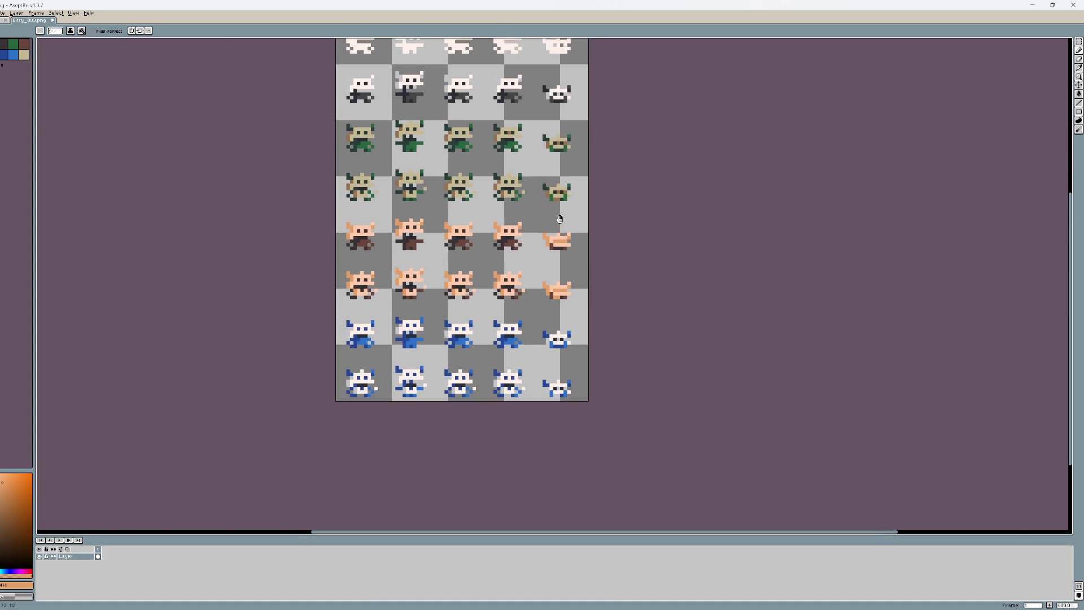
{"action": "scroll", "coordinate": [609, 164], "scroll_direction": "up", "scroll_amount": 2}
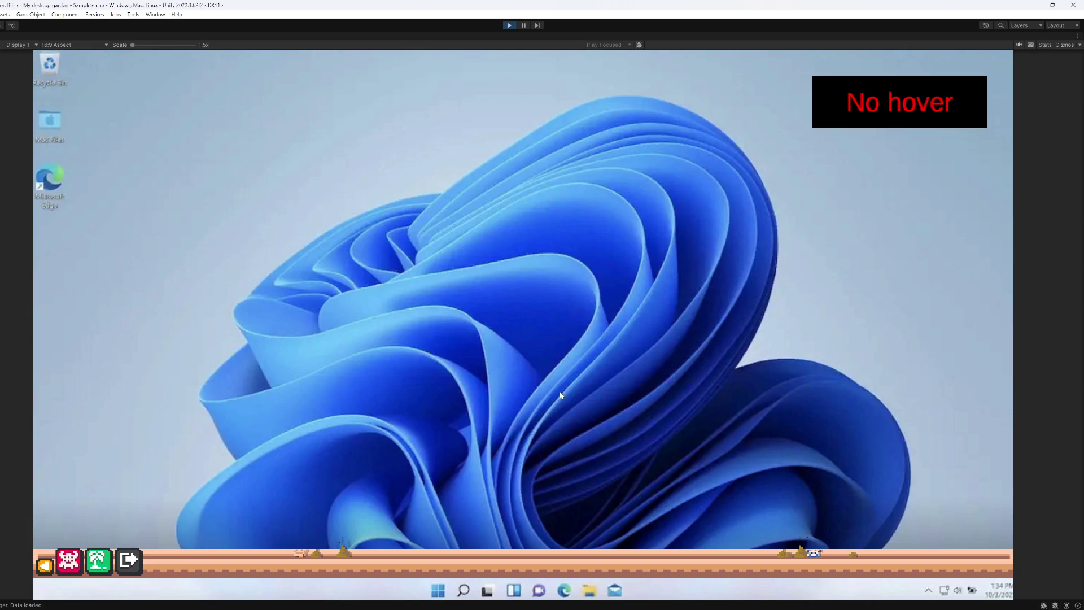
Step: Touch up a pixel on the sprite and compare it against the running Unity game
{"action": "key", "text": "alt+Tab"}
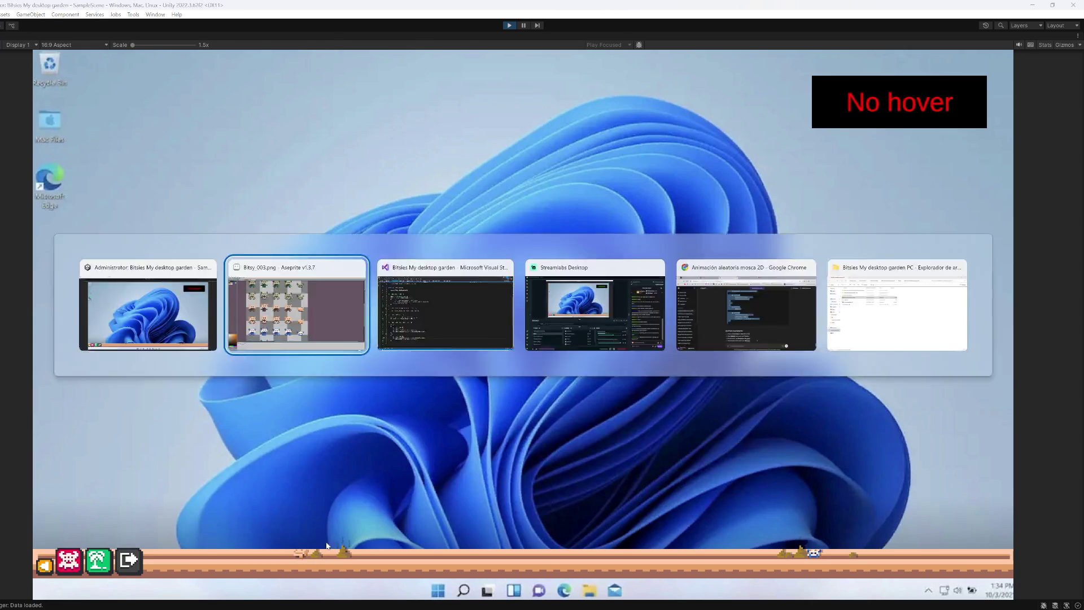
{"action": "left_click", "coordinate": [552, 272]}
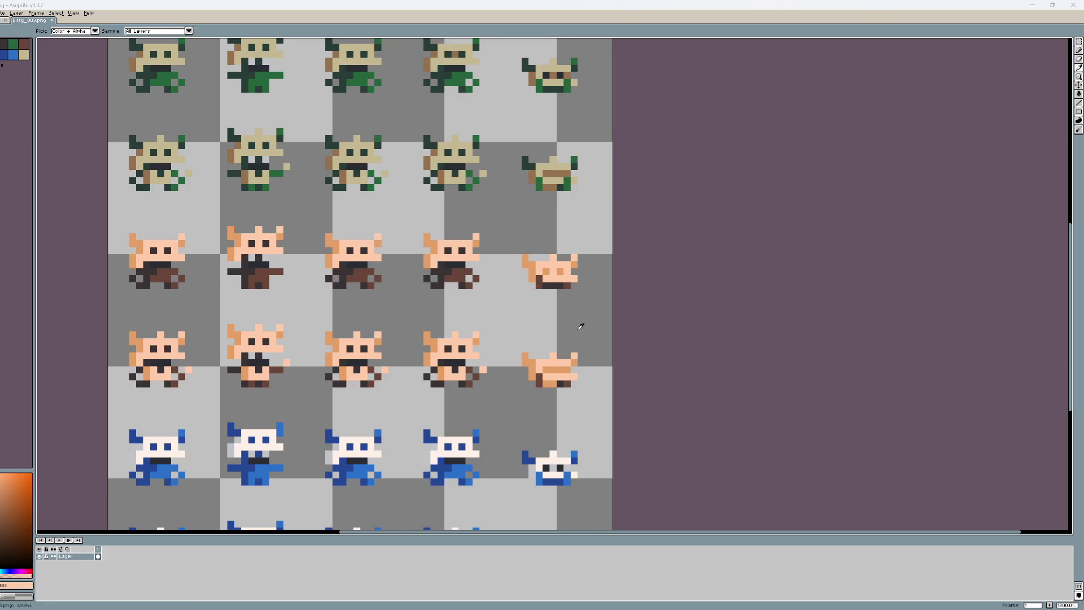
{"action": "key", "text": "alt+Tab"}
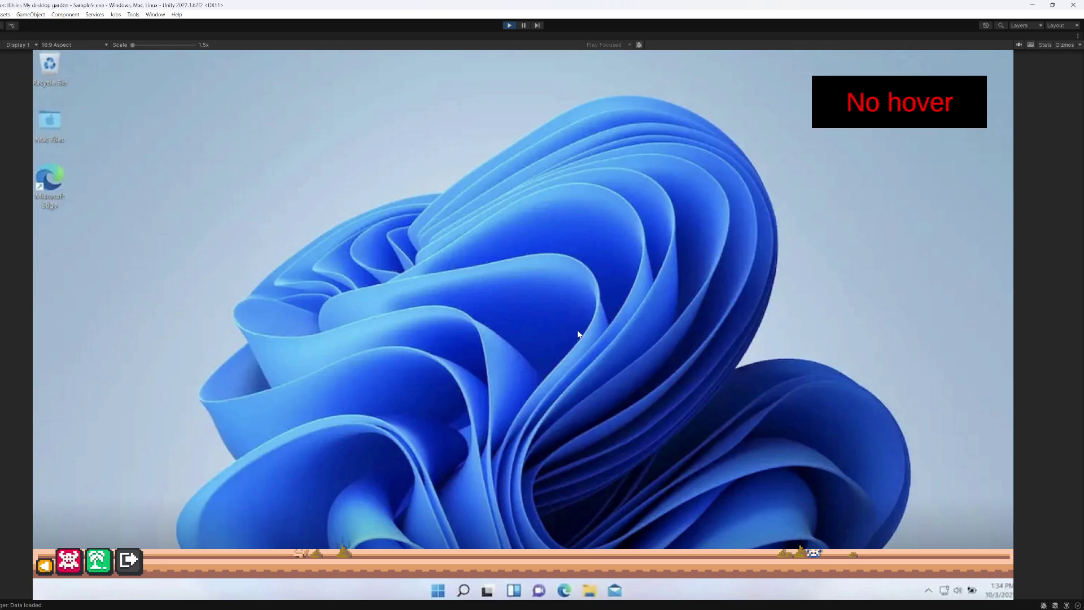
{"action": "key", "text": "alt+Tab"}
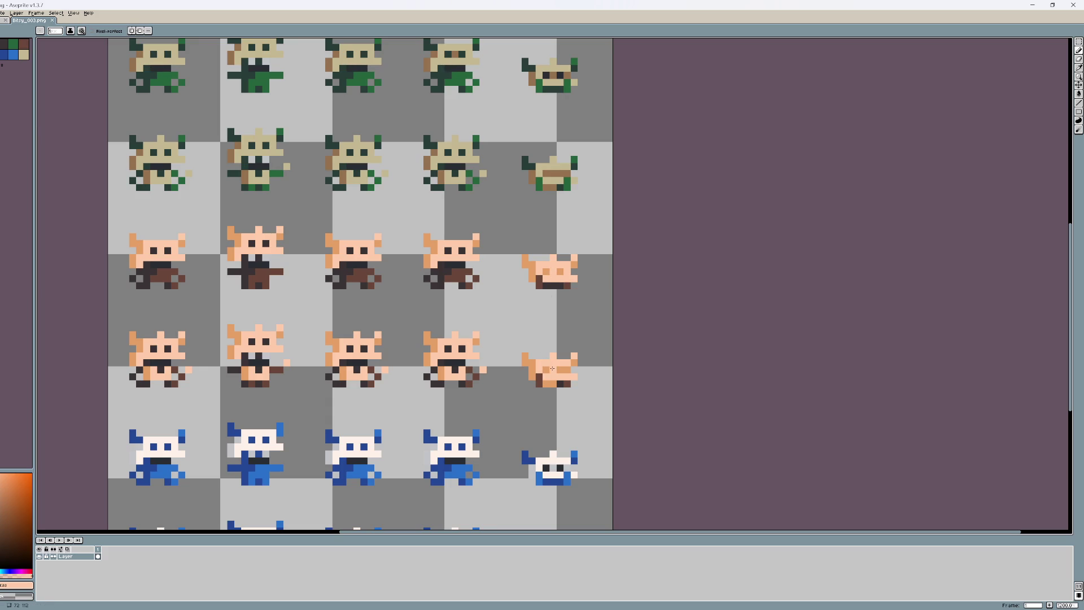
{"action": "key", "text": "alt+Tab"}
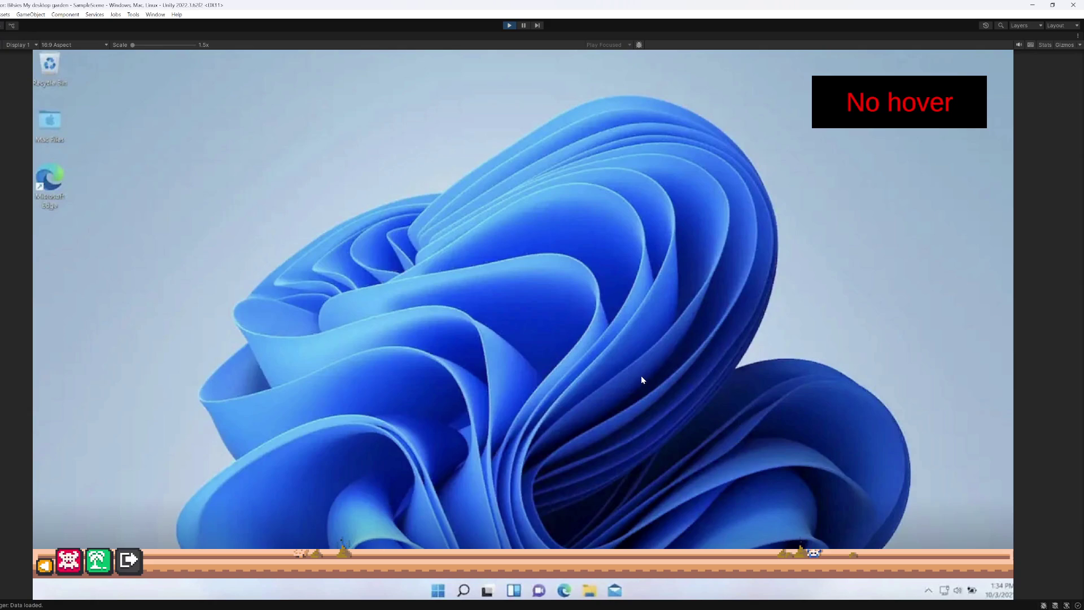
{"action": "key", "text": "alt+Tab"}
Step: Move the fourth-row peach sprite's eye row onto the sprite above it
{"action": "key", "text": "m"}
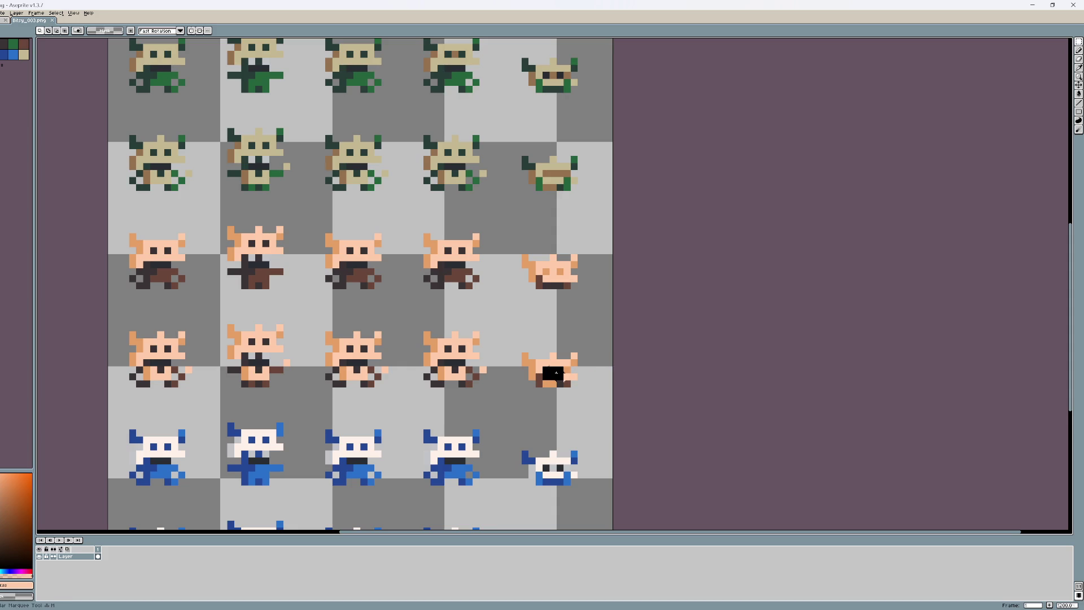
{"action": "left_click_drag", "start_coordinate": [540, 365], "coordinate": [573, 375]}
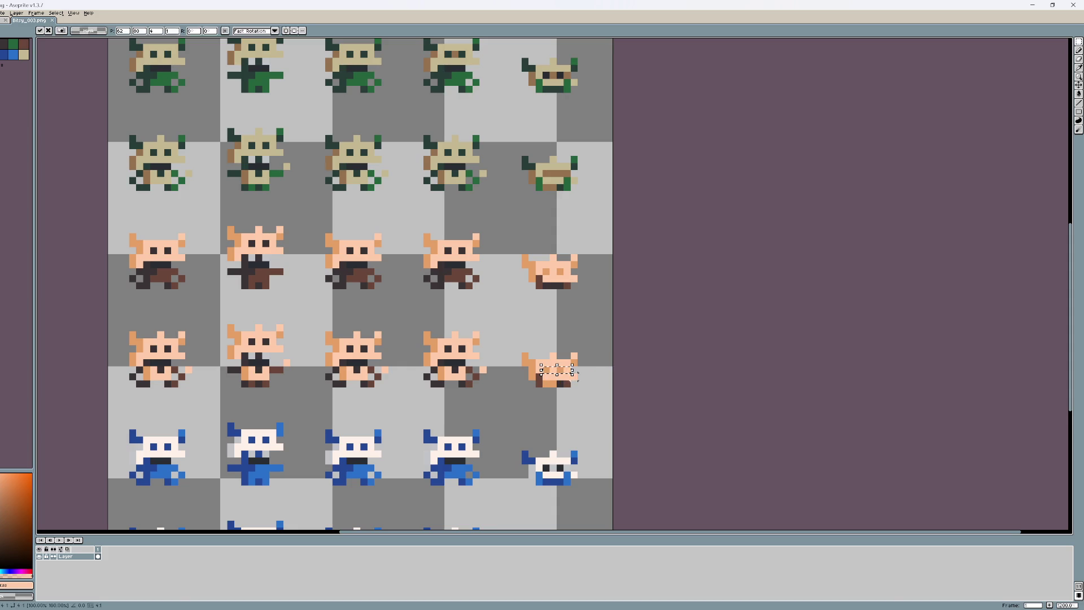
{"action": "key", "text": "alt+Tab"}
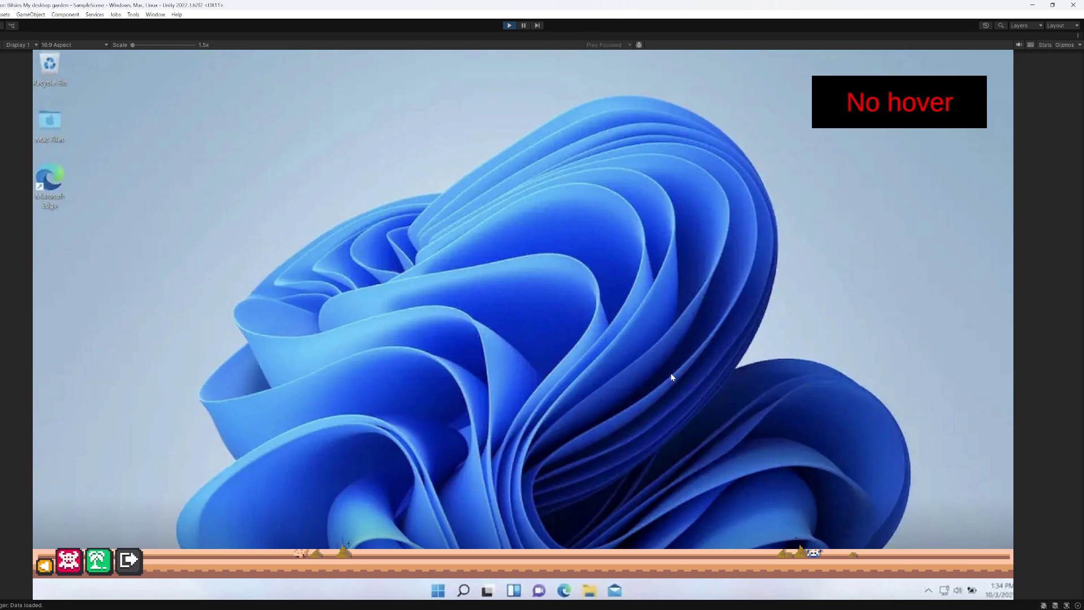
{"action": "key", "text": "alt+Tab"}
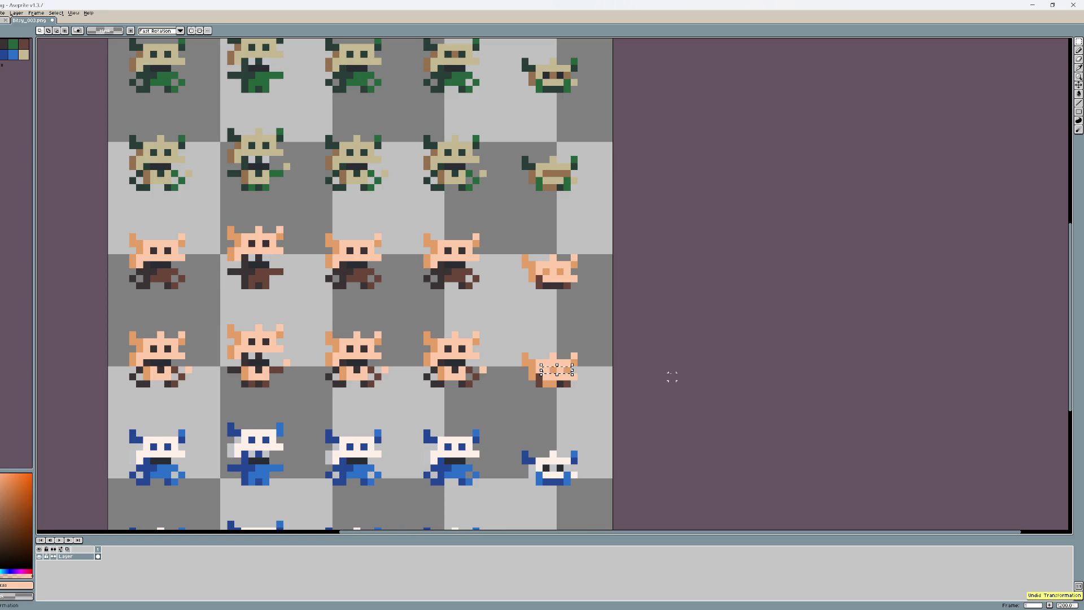
{"action": "key", "text": "alt+Tab"}
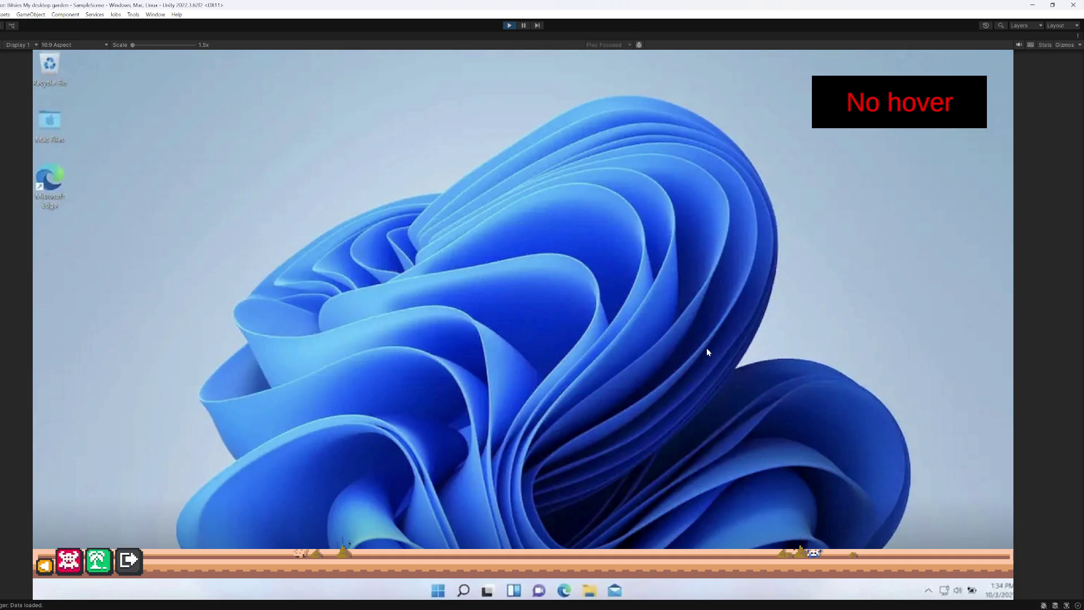
{"action": "key", "text": "alt+Tab"}
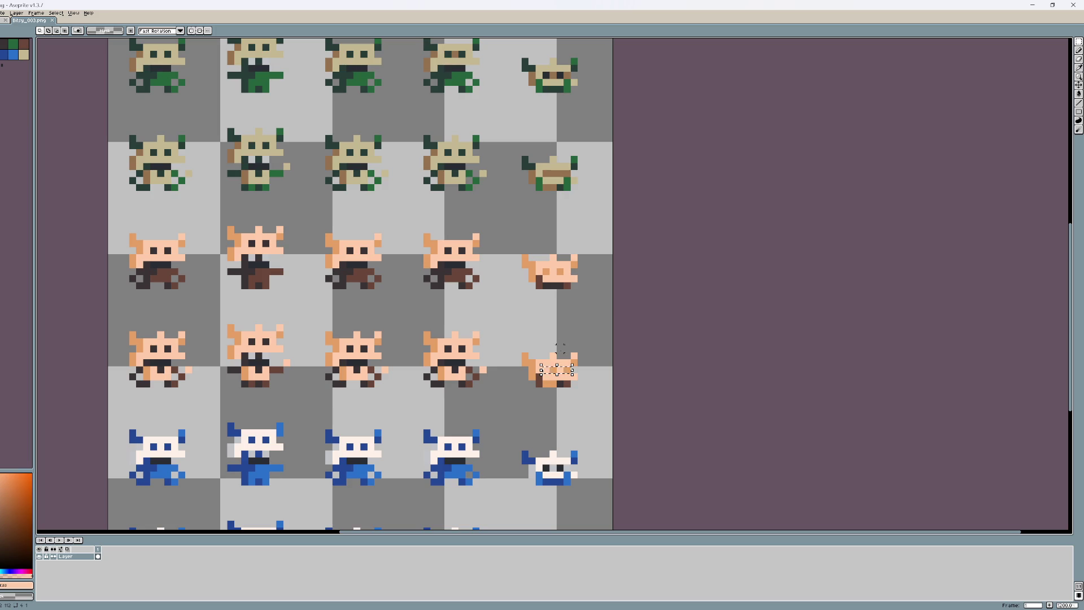
{"action": "left_click_drag", "start_coordinate": [556, 370], "coordinate": [556, 271]}
{"action": "key", "text": "Return"}
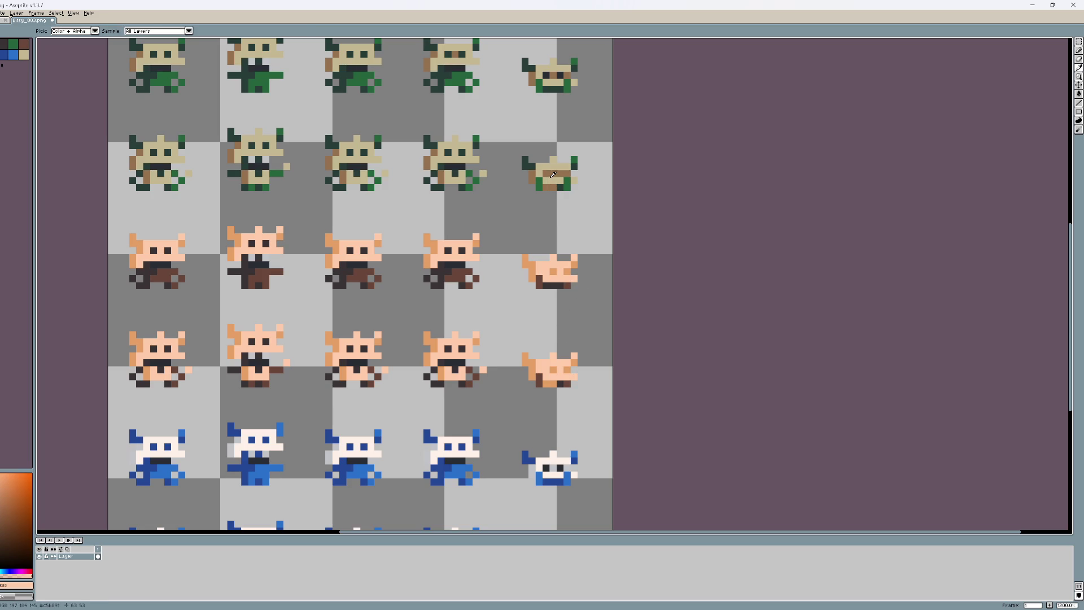
Step: Select the green sprite's eyes and repaint the blue sprite's dark eye row in light colours
{"action": "left_click", "coordinate": [548, 174], "text": "alt"}
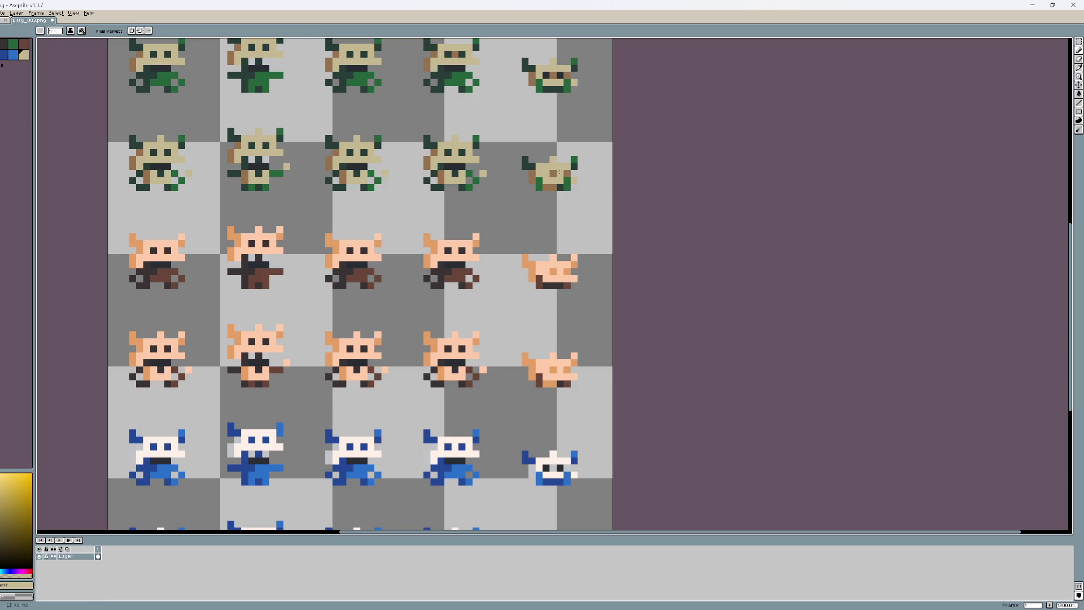
{"action": "key", "text": "m"}
{"action": "mouse_move", "coordinate": [543, 170]}
{"action": "left_mouse_down"}
{"action": "mouse_move", "coordinate": [569, 171]}
{"action": "mouse_move", "coordinate": [559, 174]}
{"action": "mouse_move", "coordinate": [562, 77]}
{"action": "mouse_move", "coordinate": [558, 473]}
{"action": "left_mouse_up"}
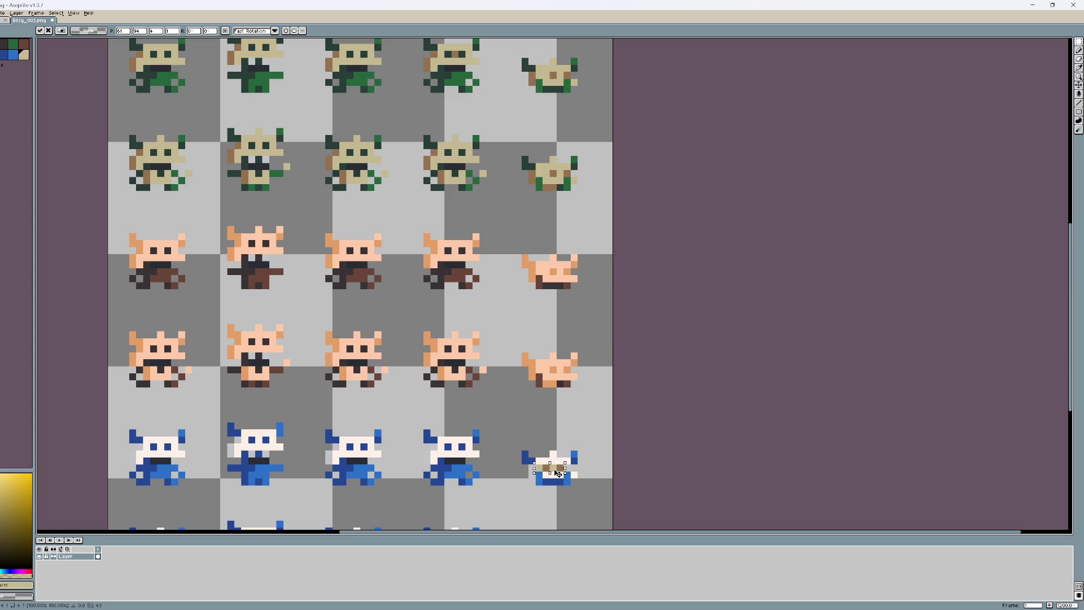
{"action": "key", "text": "i"}
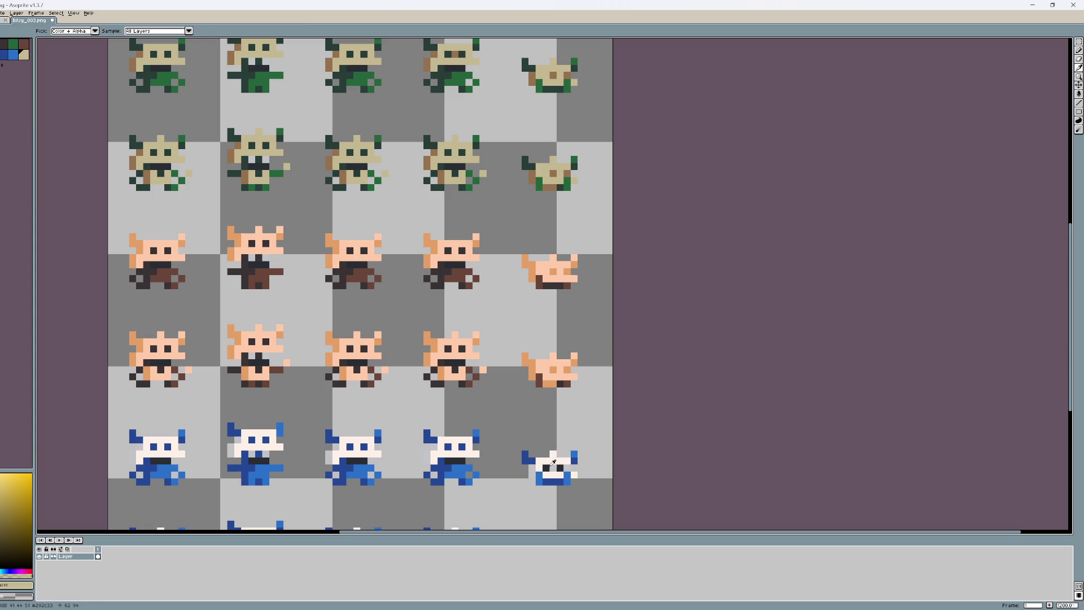
{"action": "left_click", "coordinate": [554, 464]}
{"action": "key", "text": "b"}
{"action": "left_click_drag", "start_coordinate": [545, 468], "coordinate": [560, 467]}
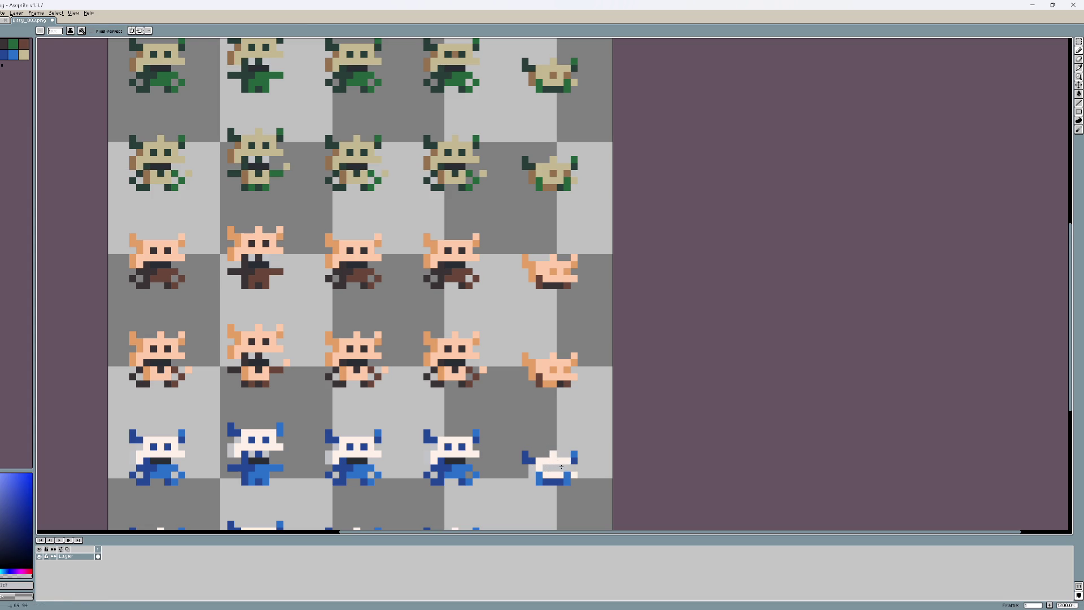
{"action": "left_click", "coordinate": [554, 467], "text": "alt"}
{"action": "left_click", "coordinate": [569, 466]}
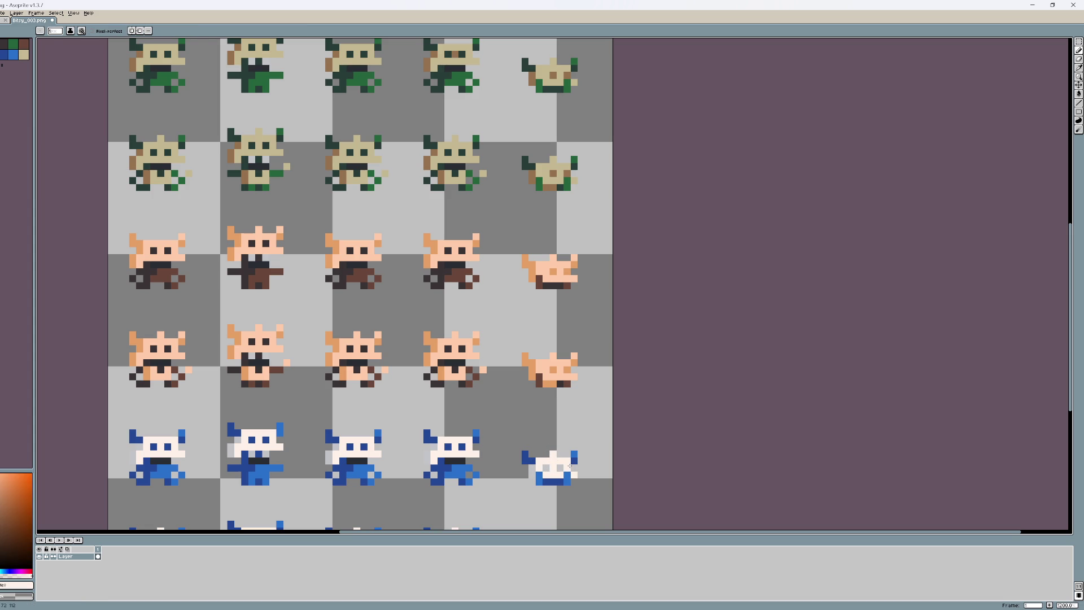
Step: Move the blue sprite's eye row onto the bottom sprite and save the sheet
{"action": "key", "text": "m"}
{"action": "left_click_drag", "start_coordinate": [542, 464], "coordinate": [577, 472]}
{"action": "key", "text": "ctrl+t"}
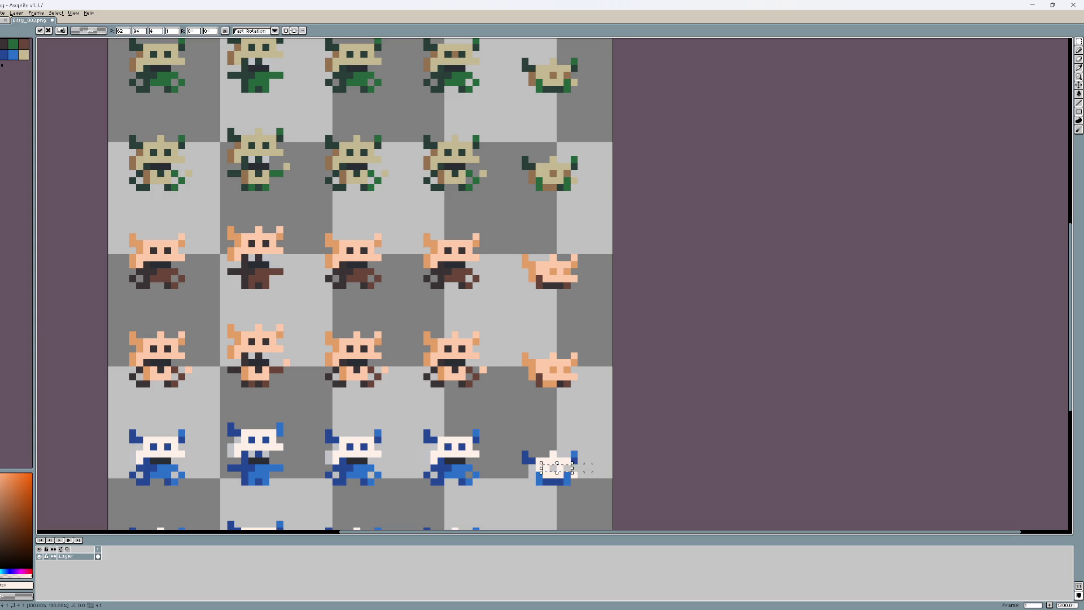
{"action": "scroll", "coordinate": [575, 354], "scroll_direction": "up", "scroll_amount": 1}
{"action": "left_click_drag", "start_coordinate": [574, 354], "coordinate": [573, 483]}
{"action": "key", "text": "ctrl+s"}
{"action": "scroll", "coordinate": [571, 289], "scroll_direction": "up", "scroll_amount": 10}
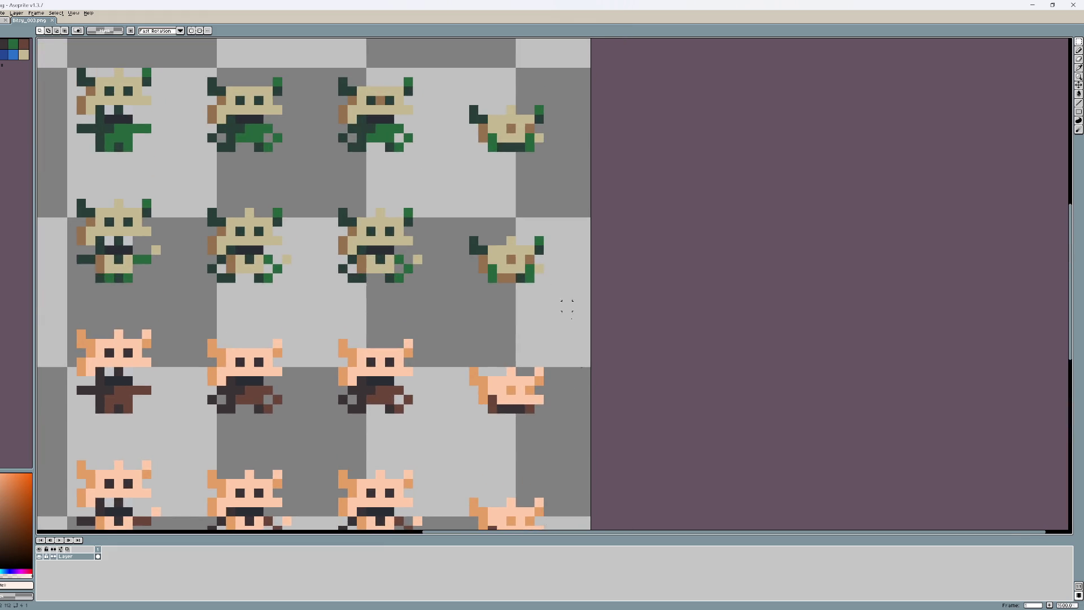
Step: Repaint the pale right-column sprite's eye-row pixels with the pencil
{"action": "scroll", "coordinate": [529, 350], "scroll_direction": "up", "scroll_amount": 1}
{"action": "key", "text": "b"}
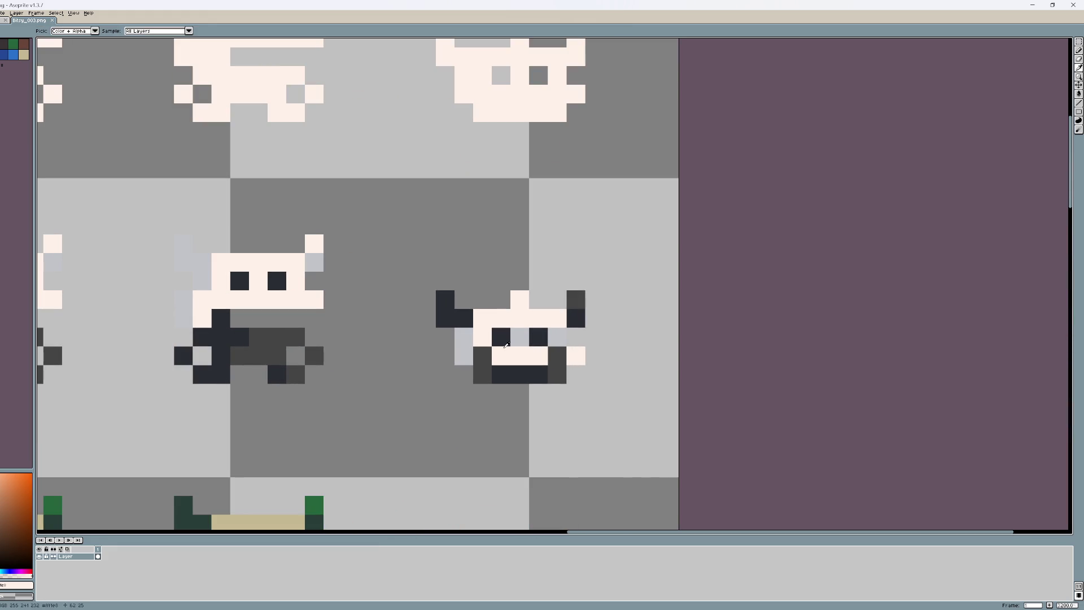
{"action": "left_click", "coordinate": [529, 338]}
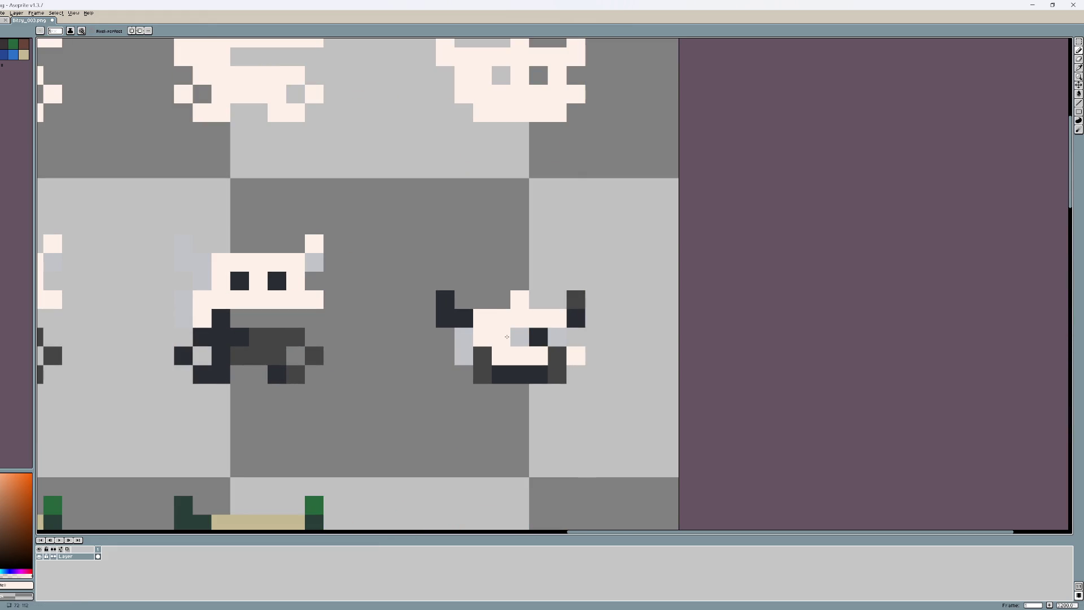
{"action": "left_click_drag", "start_coordinate": [553, 253], "coordinate": [560, 360]}
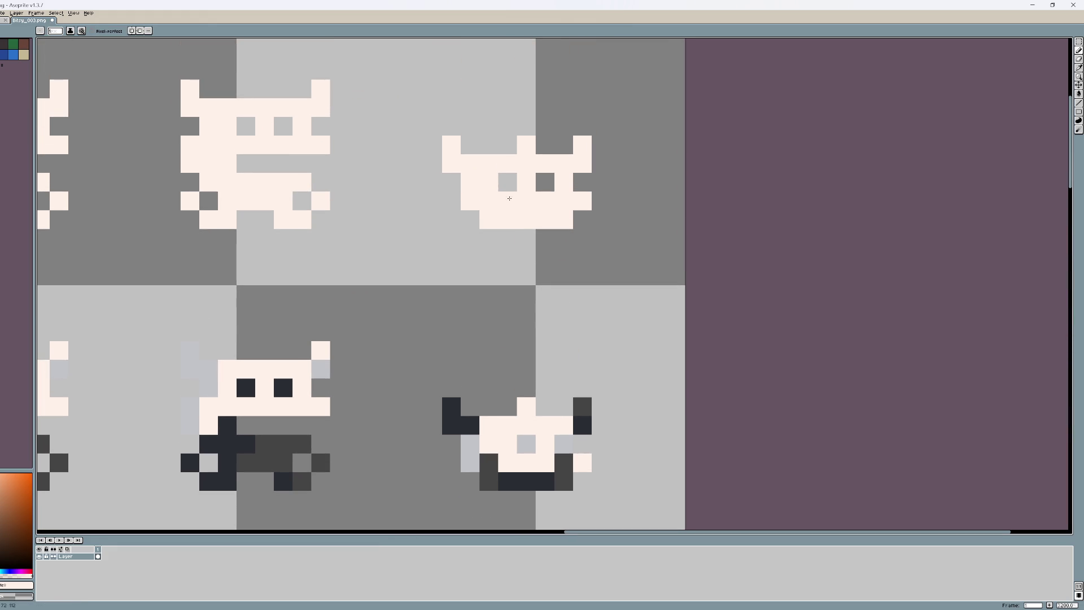
Step: Nudge the selected eye row one pixel right, commit, and save the sheet
{"action": "key", "text": "m"}
{"action": "left_click_drag", "start_coordinate": [497, 172], "coordinate": [575, 192]}
{"action": "key", "text": "Right"}
{"action": "key", "text": "Return"}
{"action": "key", "text": "ctrl+s"}
{"action": "scroll", "coordinate": [588, 282], "scroll_direction": "down", "scroll_amount": 4}
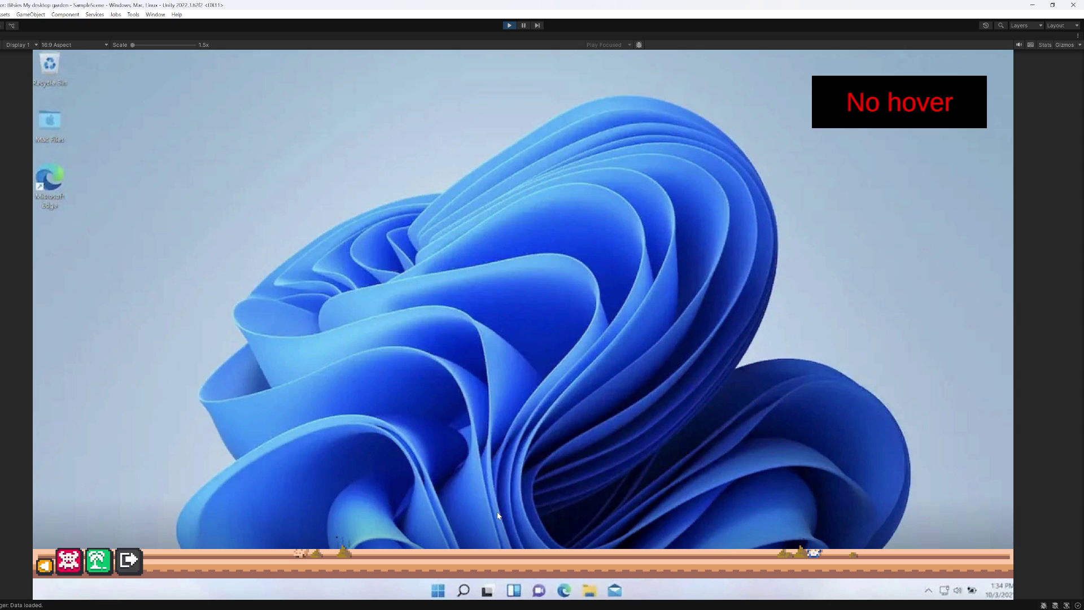
Step: Hover Skullbit's heart, food and toy slots, then drag the pet to show the ¡HASTA NUNCA! notice
{"action": "mouse_move", "coordinate": [297, 559]}
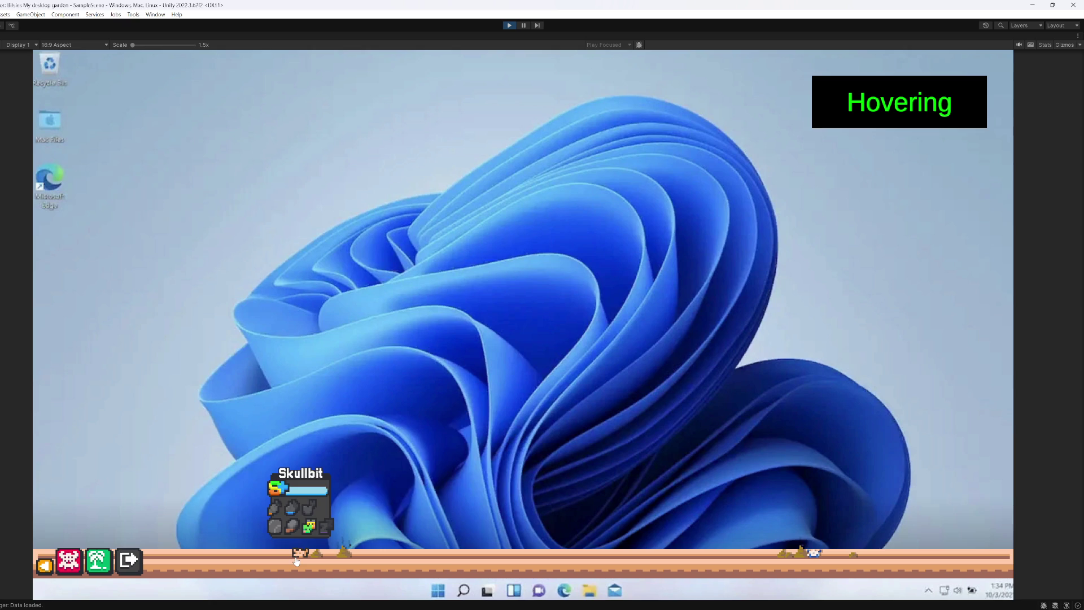
{"action": "mouse_move", "coordinate": [311, 516]}
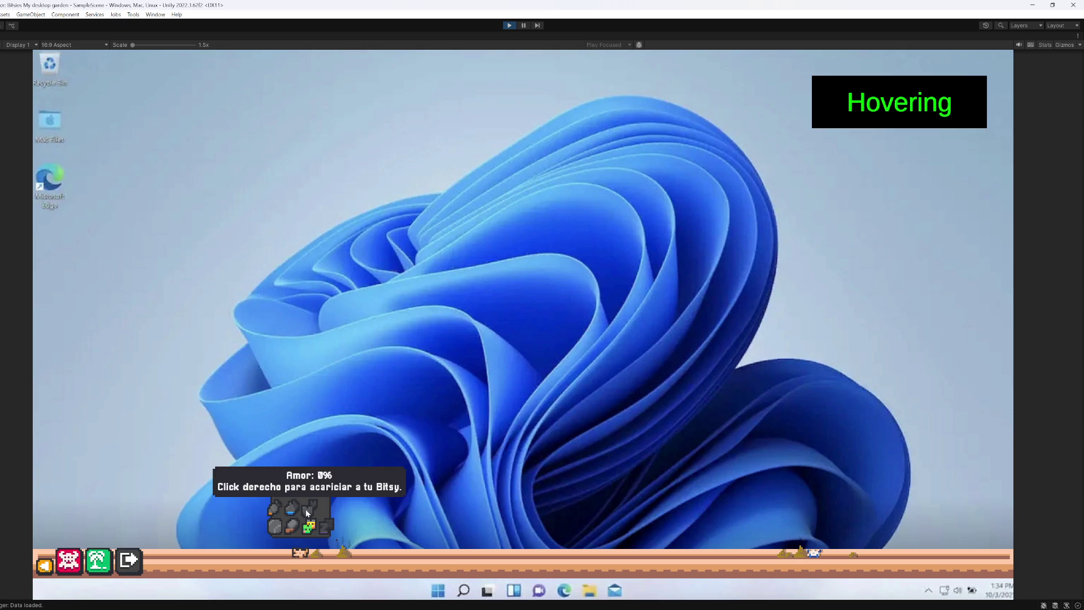
{"action": "mouse_move", "coordinate": [273, 510]}
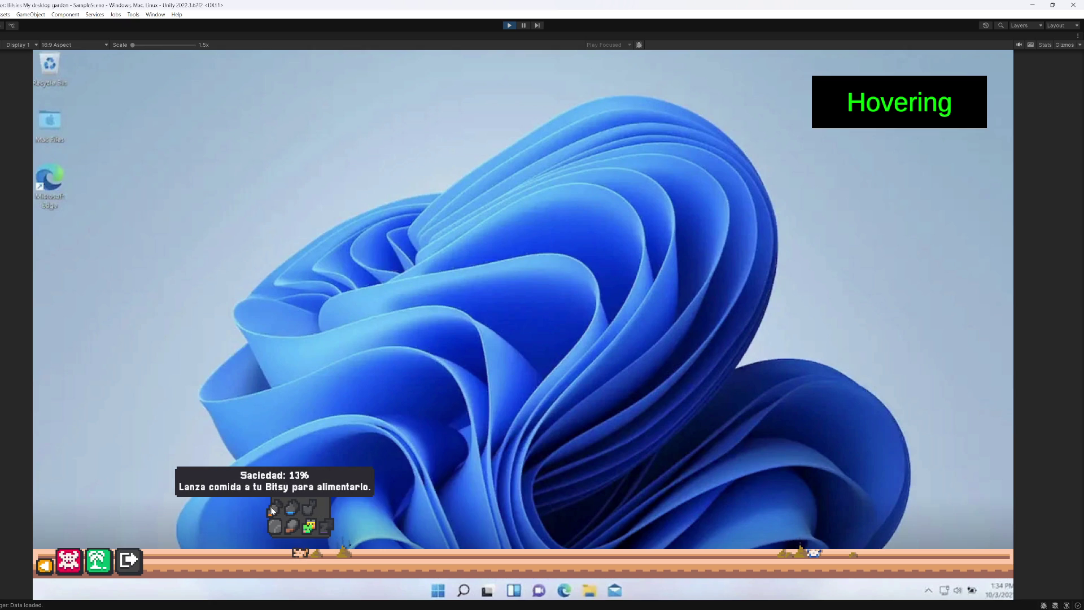
{"action": "mouse_move", "coordinate": [274, 530]}
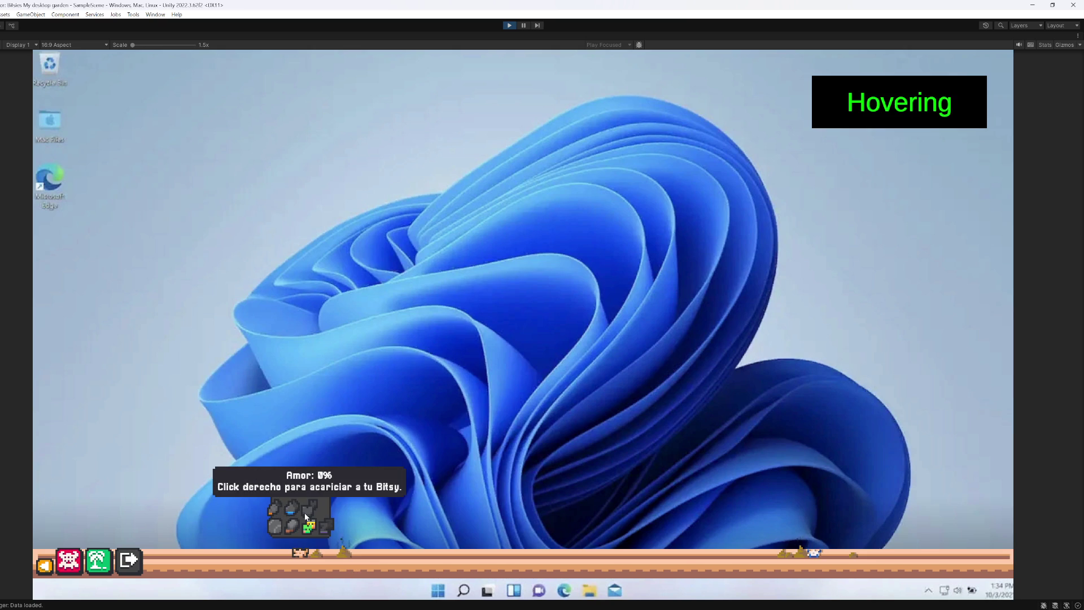
{"action": "mouse_move", "coordinate": [299, 559]}
{"action": "left_mouse_down"}
{"action": "mouse_move", "coordinate": [304, 550]}
{"action": "mouse_move", "coordinate": [251, 525]}
{"action": "mouse_move", "coordinate": [207, 536]}
{"action": "left_mouse_up"}
{"action": "mouse_move", "coordinate": [204, 542]}
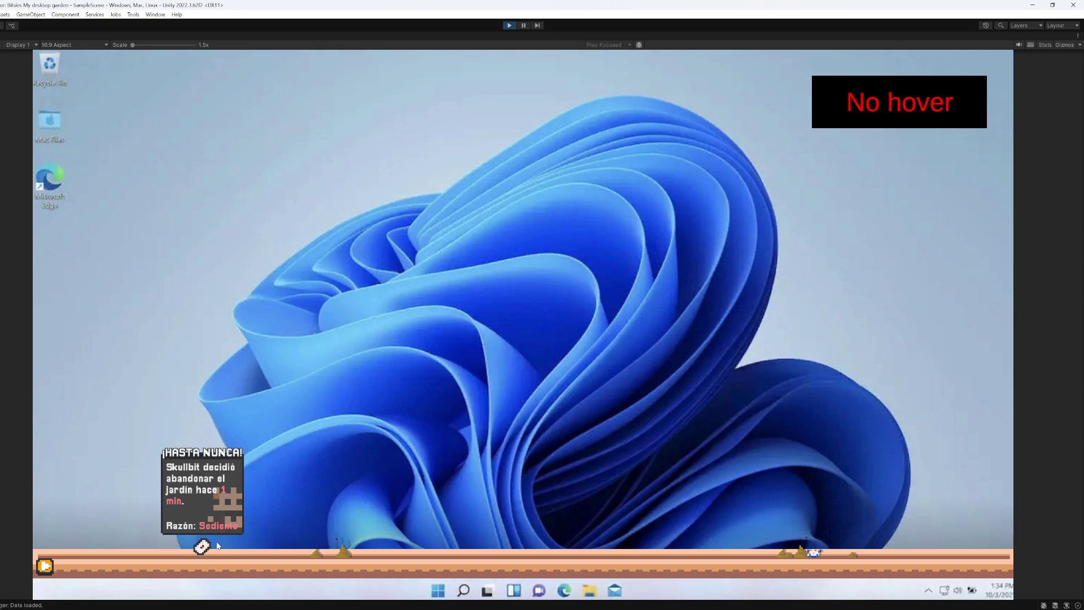
Step: Bring up Skullbit's info card over the pet on the garden's right side
{"action": "mouse_move", "coordinate": [820, 556]}
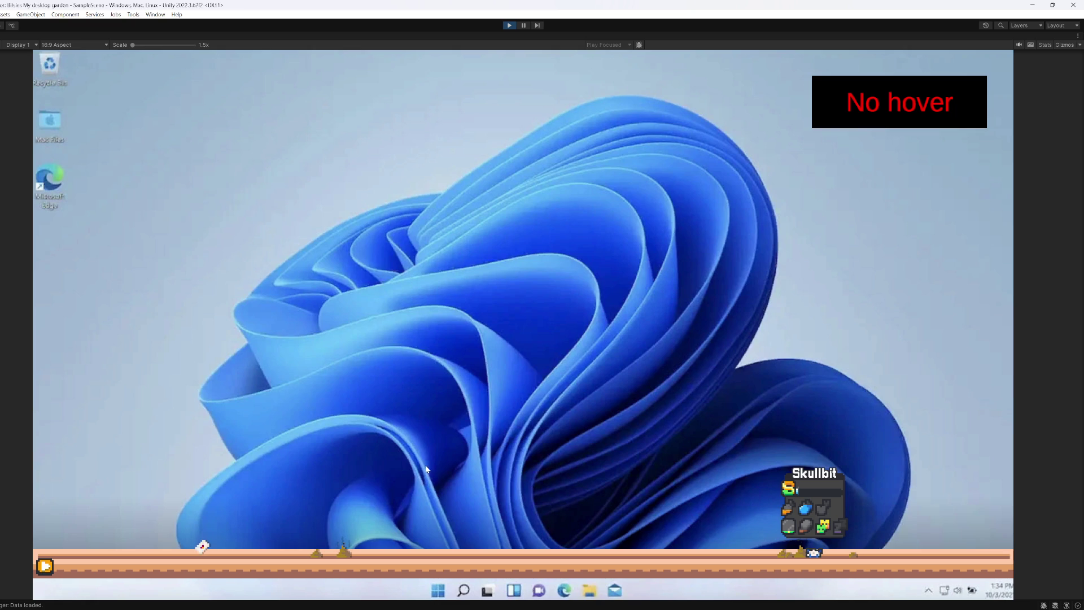
{"action": "mouse_move", "coordinate": [822, 511]}
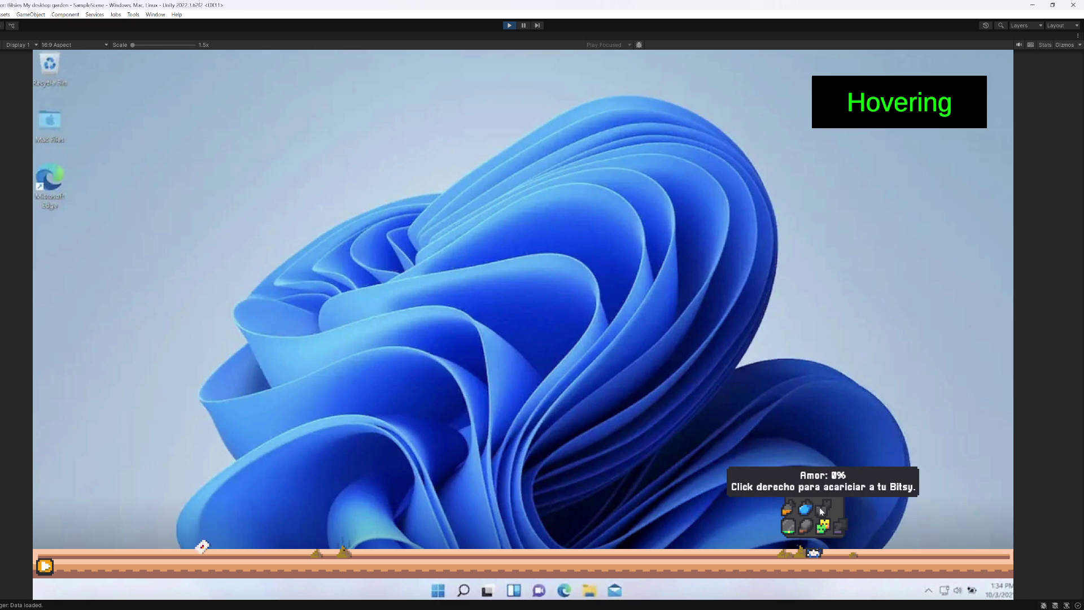
{"action": "mouse_move", "coordinate": [796, 528]}
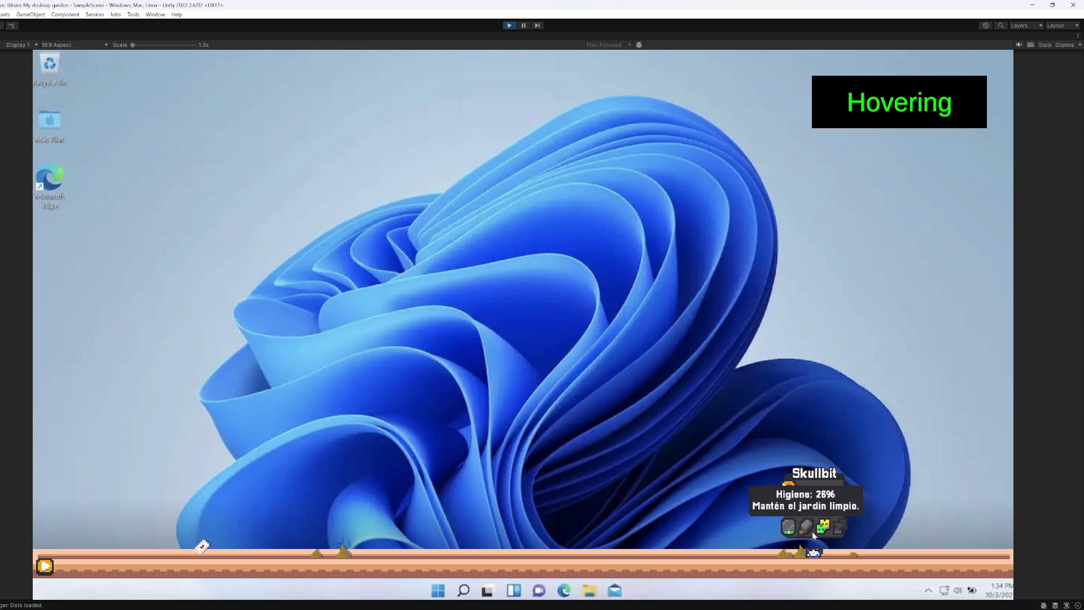
{"action": "mouse_move", "coordinate": [805, 487]}
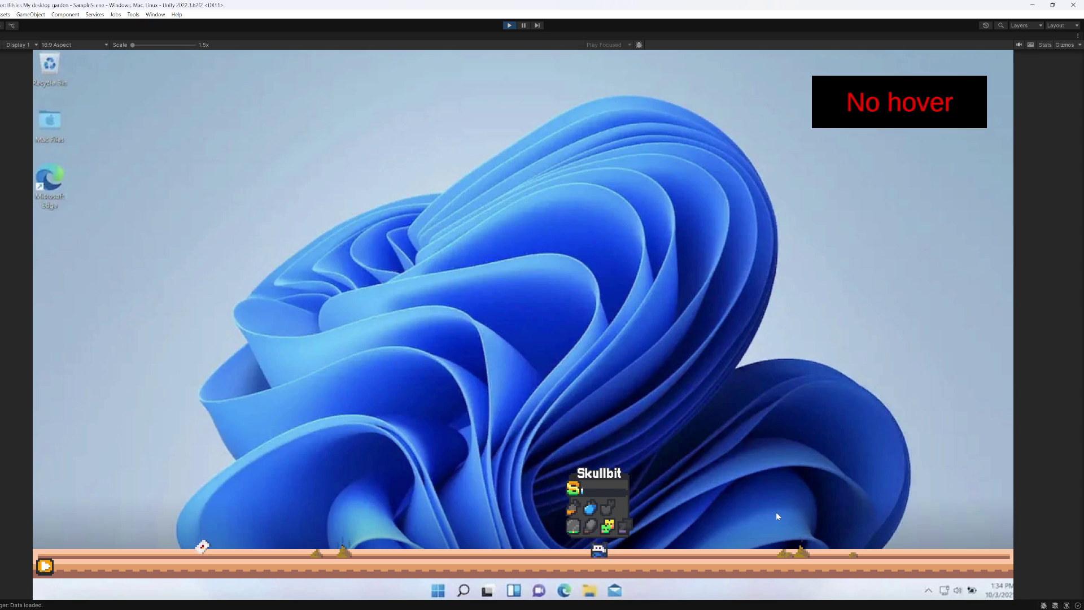
{"action": "mouse_move", "coordinate": [627, 530]}
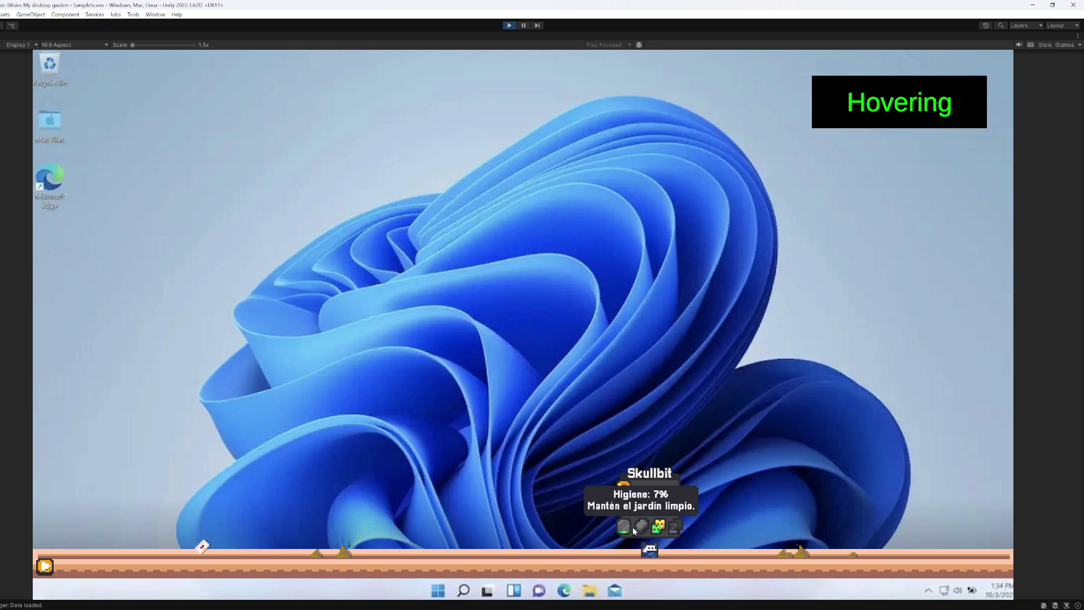
{"action": "mouse_move", "coordinate": [625, 529]}
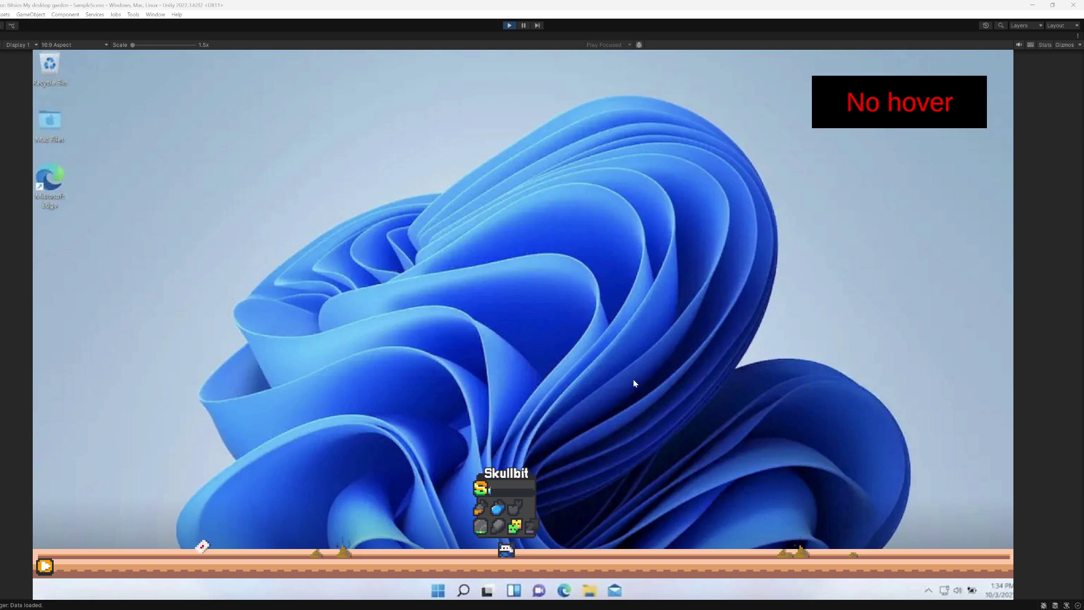
Step: Launch veadotube mini from Windows search with 'veadotube_mini' and minimize its window
{"action": "key", "text": "super"}
{"action": "type", "text": "veadotube_mini"}
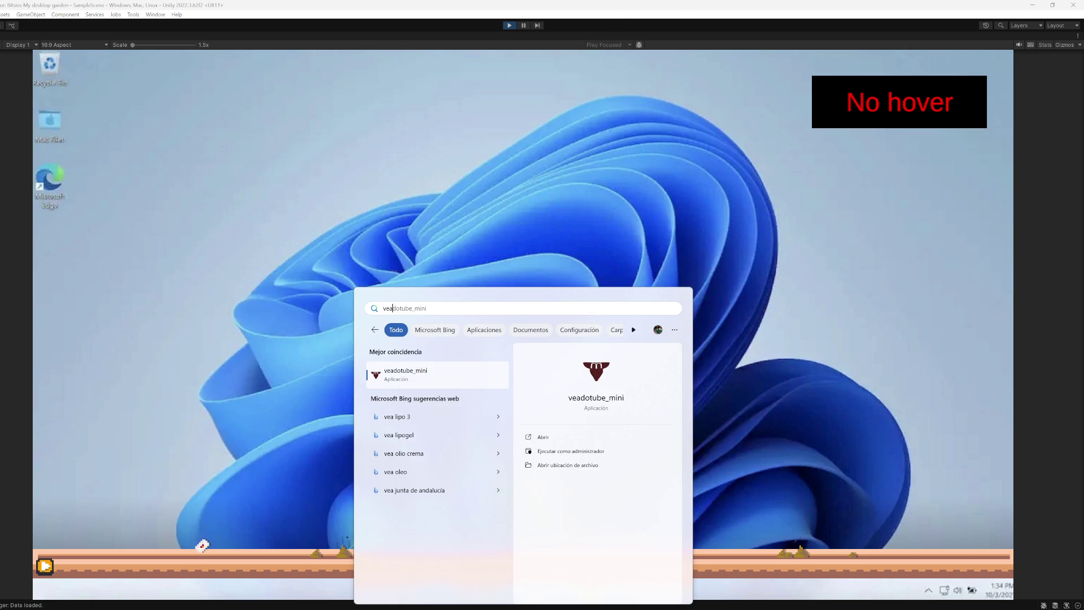
{"action": "key", "text": "Return"}
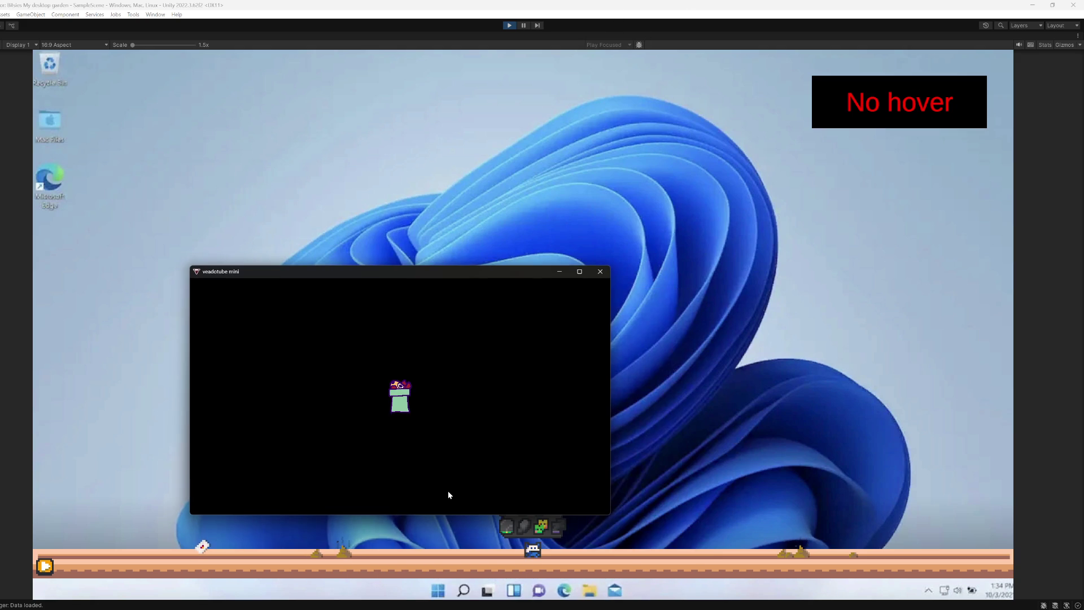
{"action": "mouse_move", "coordinate": [513, 351]}
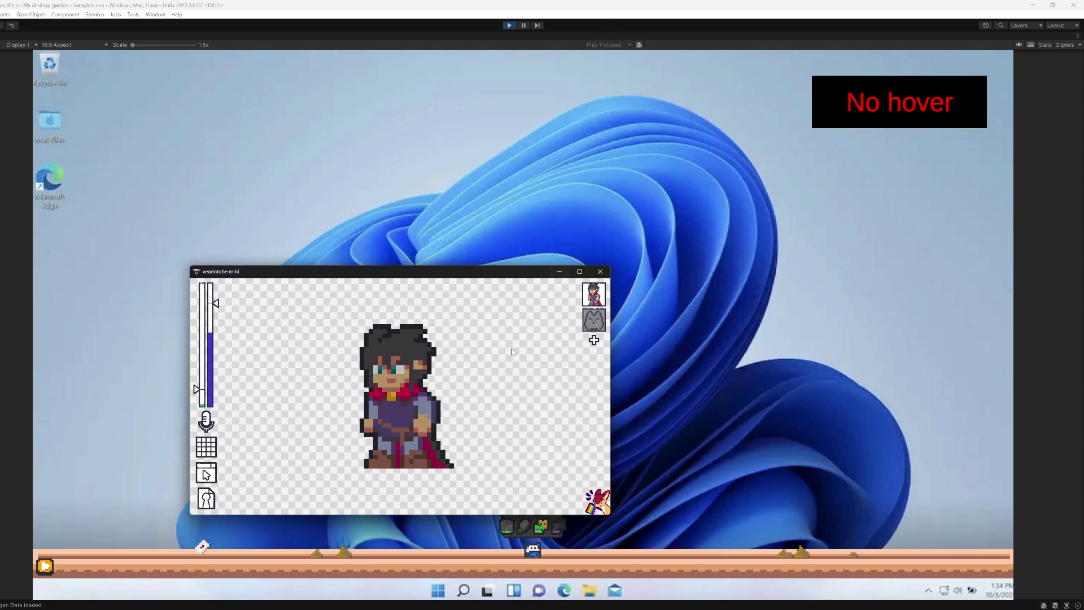
{"action": "left_click", "coordinate": [559, 271]}
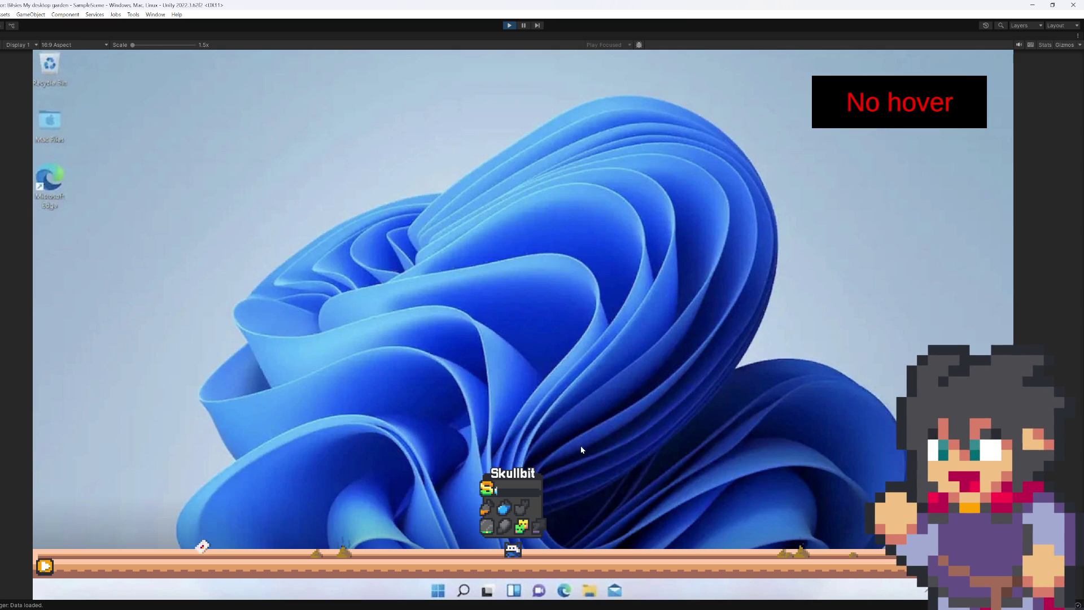
Step: Close the veadotube mini window over the Game view and switch to Visual Studio
{"action": "mouse_move", "coordinate": [510, 531]}
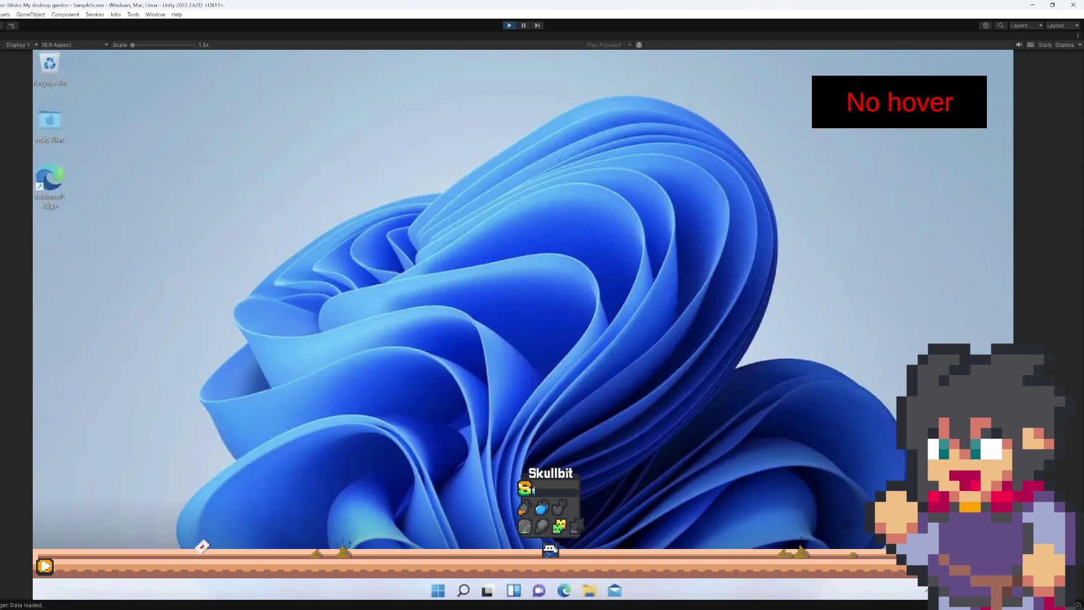
{"action": "mouse_move", "coordinate": [603, 280]}
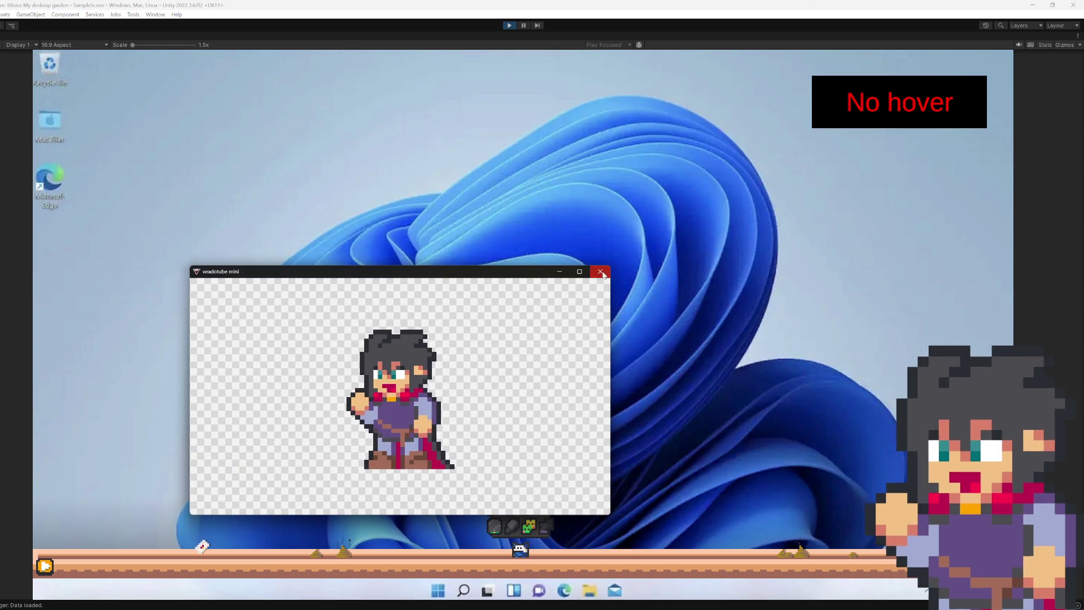
{"action": "left_click", "coordinate": [600, 272]}
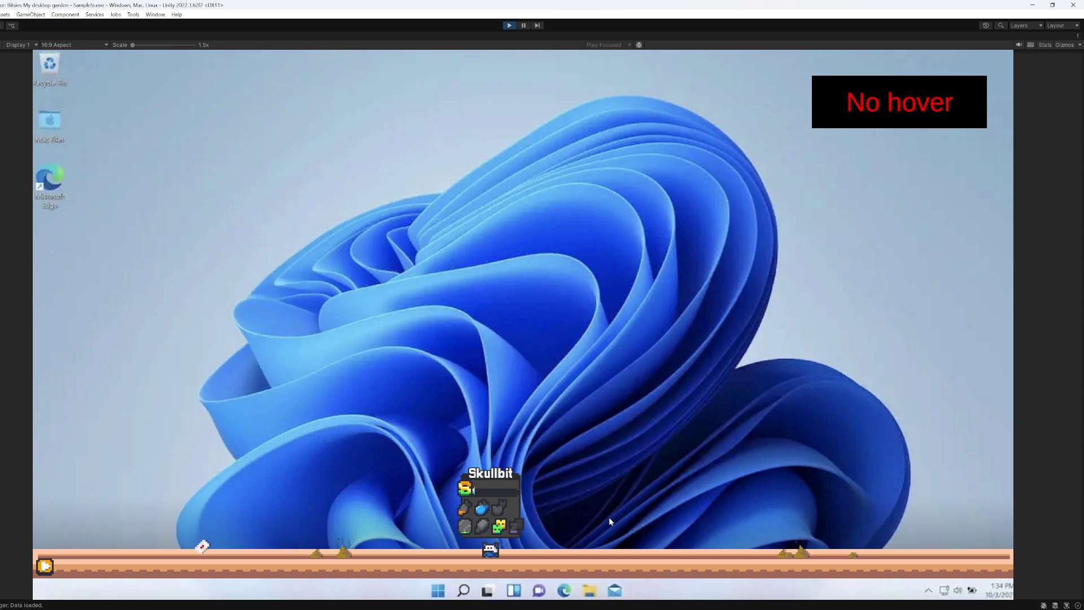
{"action": "key", "text": "alt+Tab"}
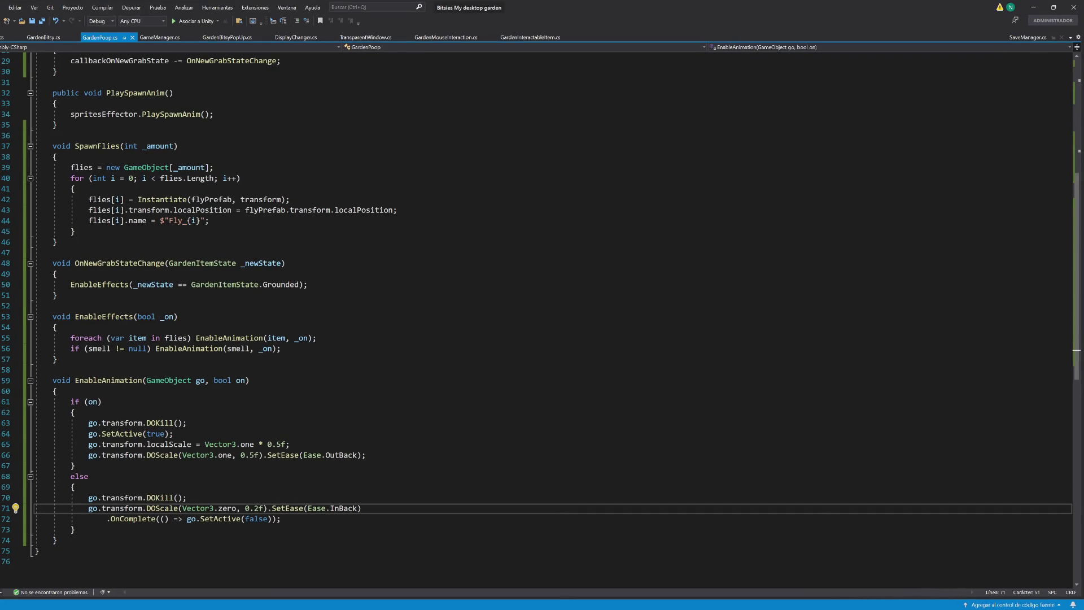
Step: Return from Visual Studio to the running Unity garden showing Skullbit's inventory panel
{"action": "key", "text": "alt+Tab"}
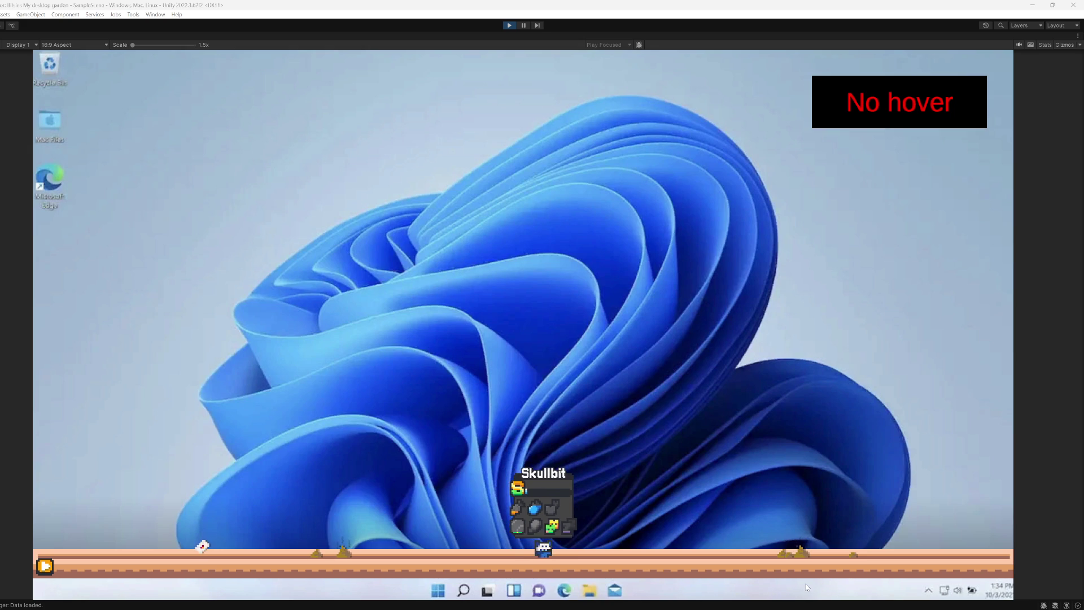
{"action": "mouse_move", "coordinate": [695, 553]}
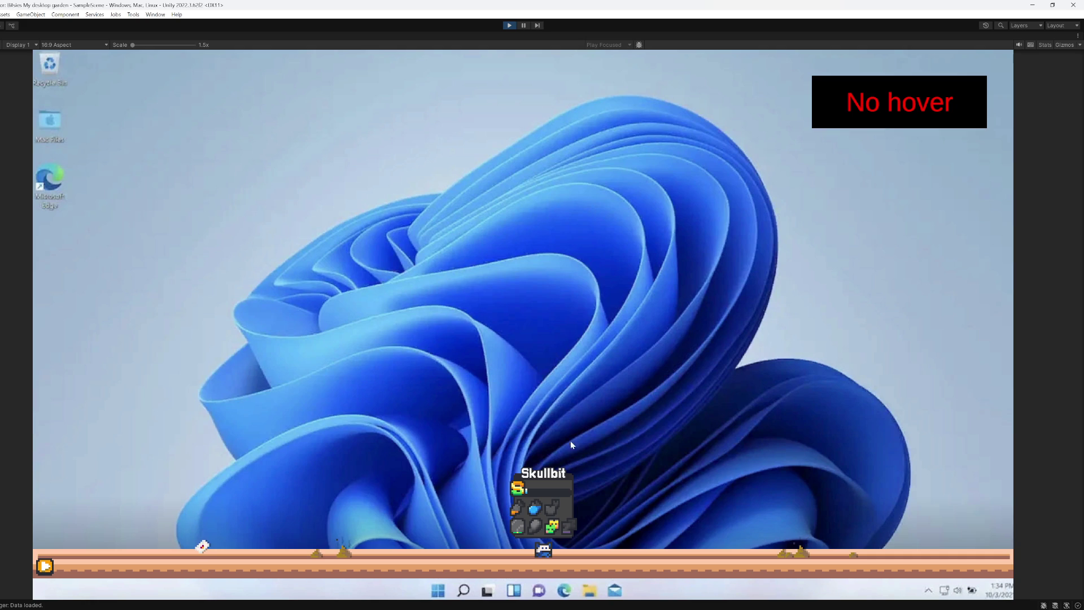
{"action": "mouse_move", "coordinate": [563, 487]}
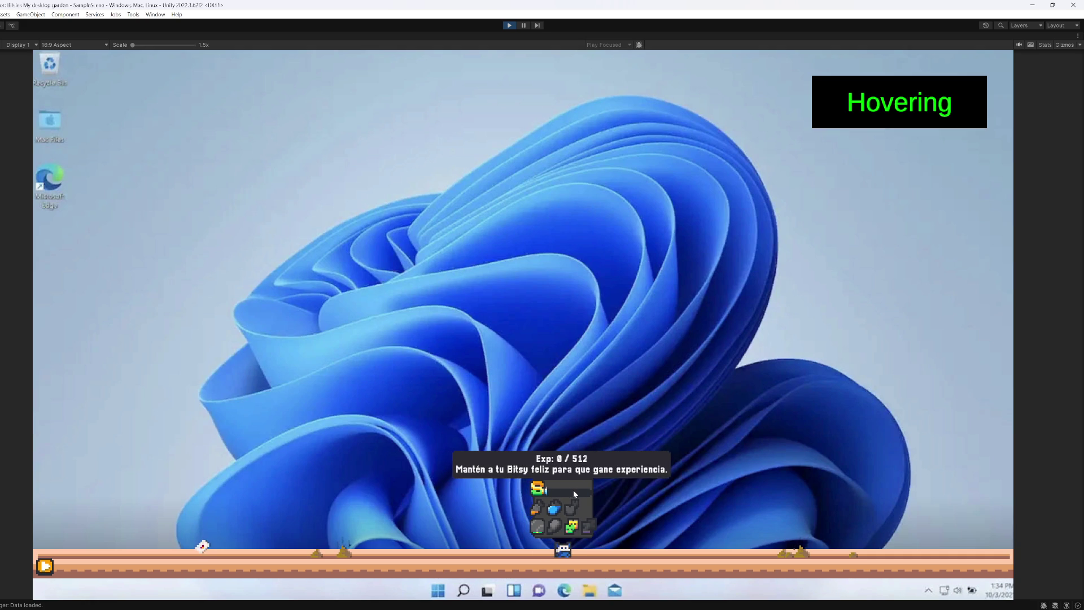
{"action": "mouse_move", "coordinate": [591, 532]}
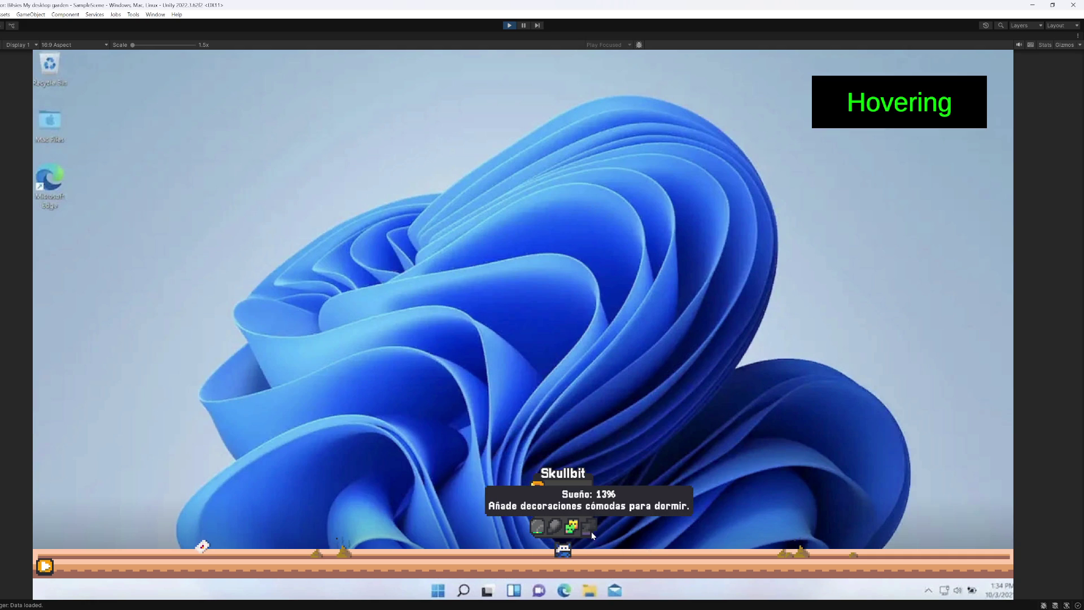
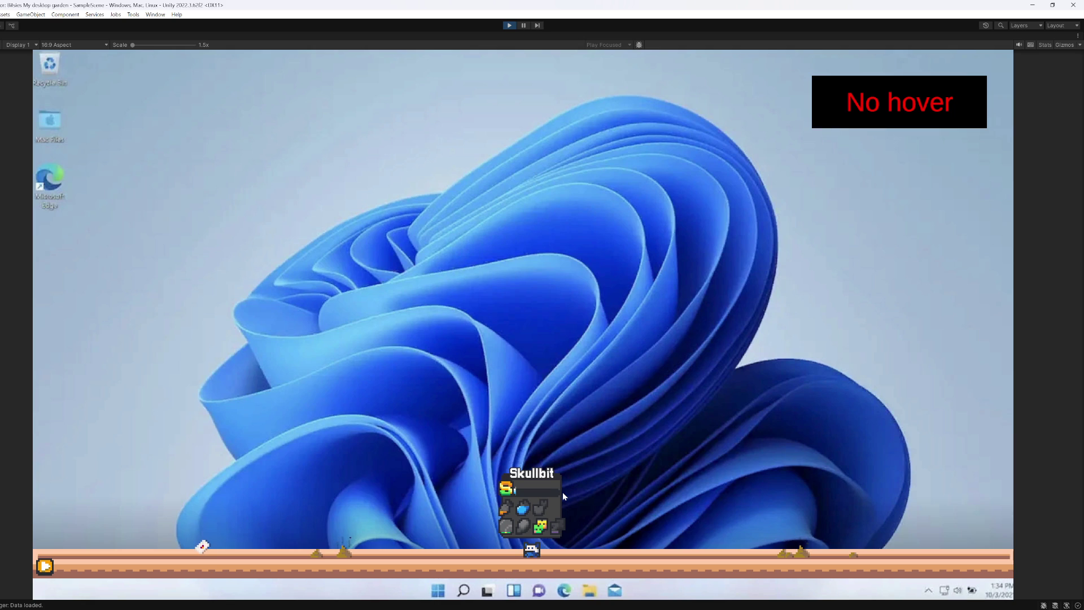
Step: Leave the running garden game and bring Visual Studio with GardenPoop.cs to the front
{"action": "mouse_move", "coordinate": [521, 528]}
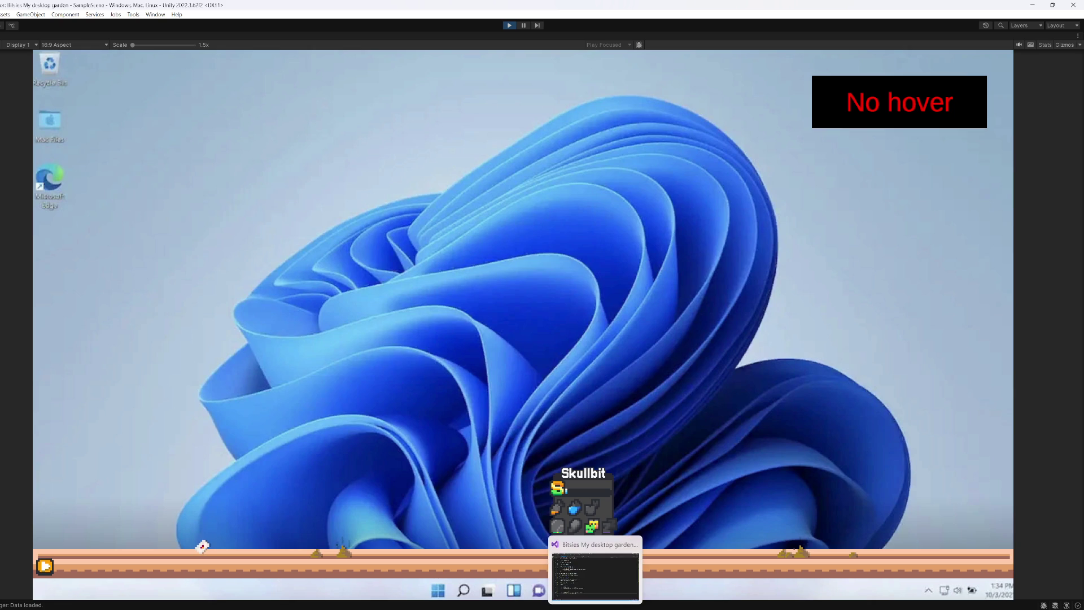
{"action": "left_click", "coordinate": [593, 567]}
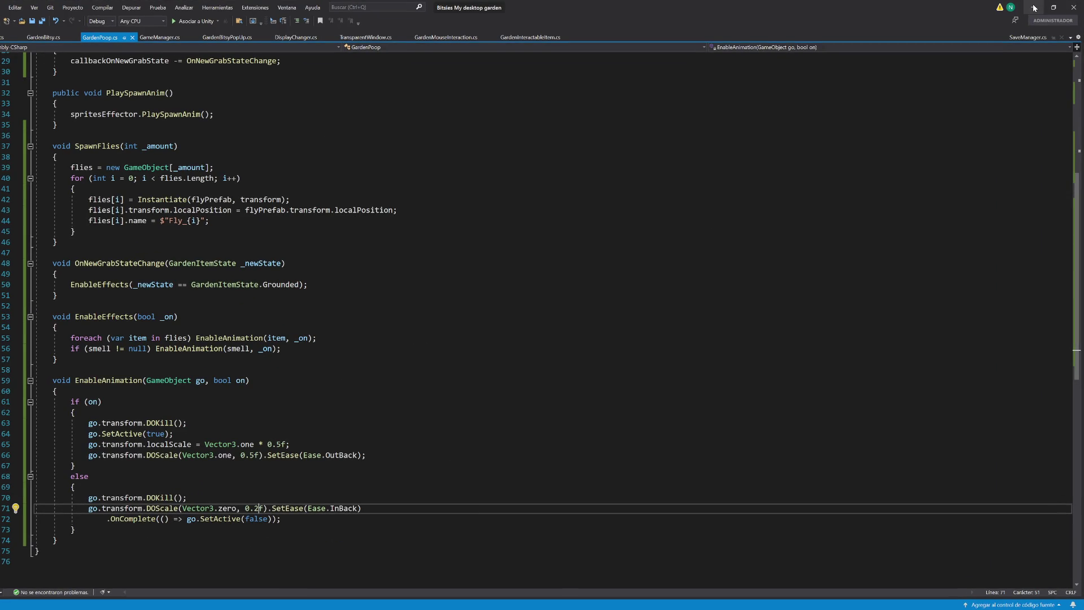
Step: Switch to the browser showing the Trello 'Stat Sleep' card and its checklist
{"action": "left_click", "coordinate": [538, 579]}
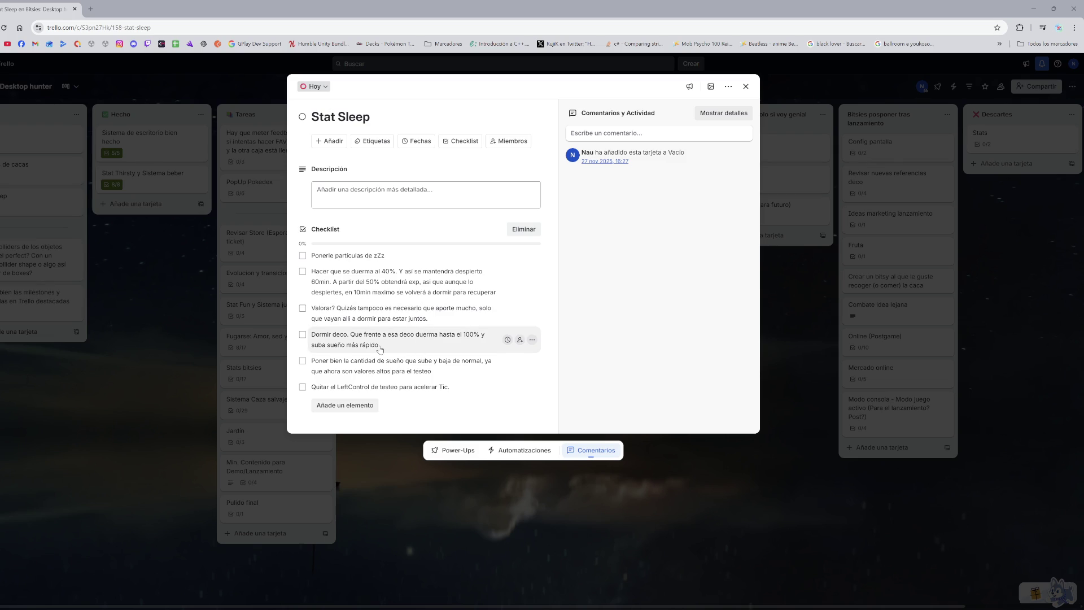
Step: Add checklist item 'DECO: Si duermen recuperan sueño más rápido' and move it higher
{"action": "left_click", "coordinate": [328, 405]}
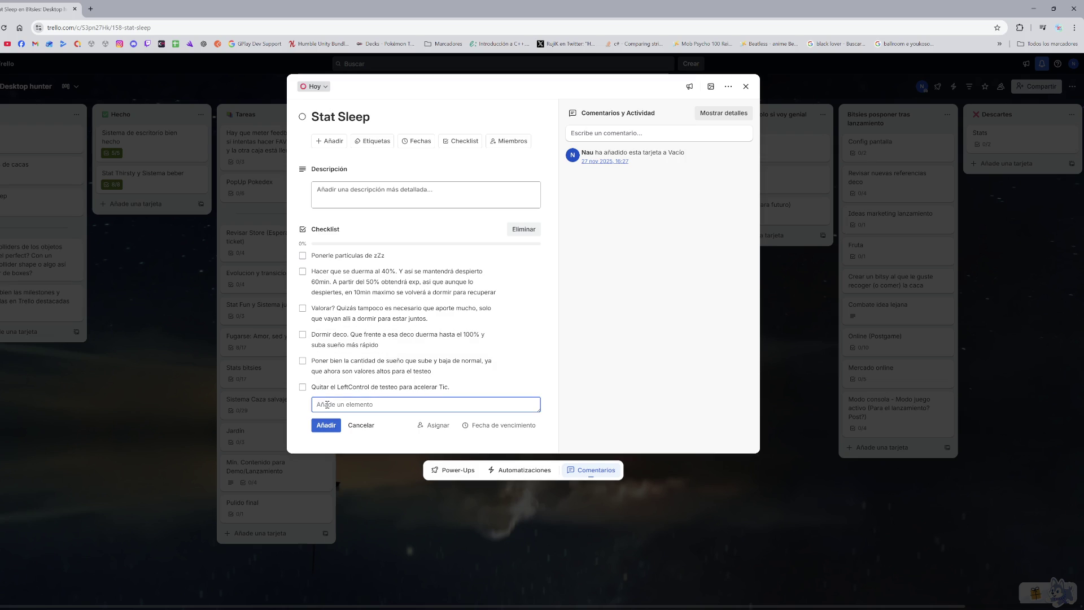
{"action": "type", "text": "Decoracion:"}
{"action": "key", "text": "ctrl+a"}
{"action": "type", "text": "DECO:"}
{"action": "type", "text": "Si duermen recuperan sueño más "}
{"action": "type", "text": "rápido"}
{"action": "key", "text": "Return"}
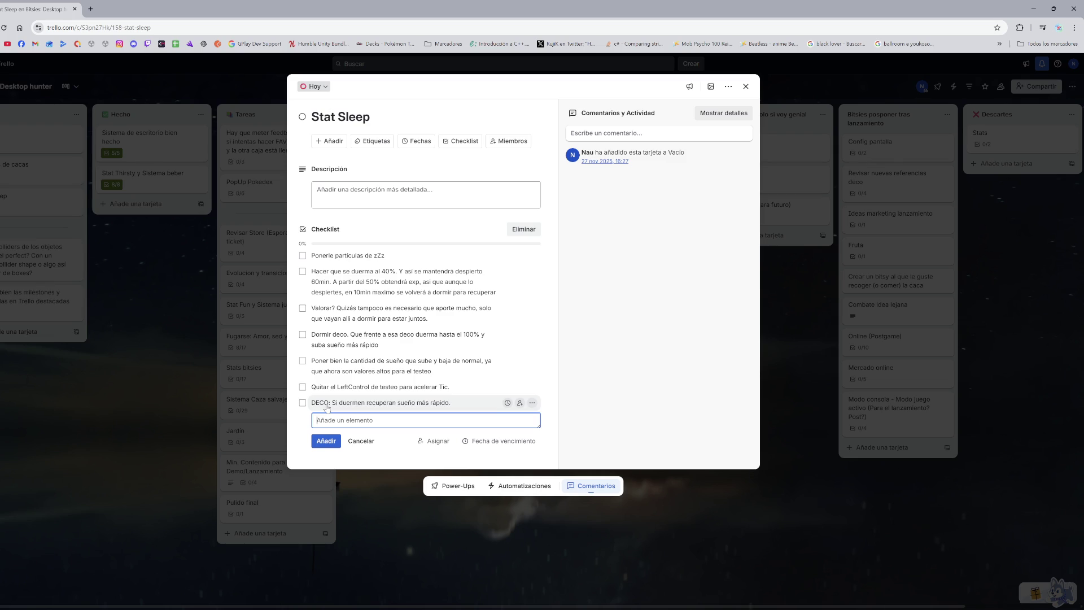
{"action": "left_click_drag", "start_coordinate": [326, 404], "coordinate": [334, 395]}
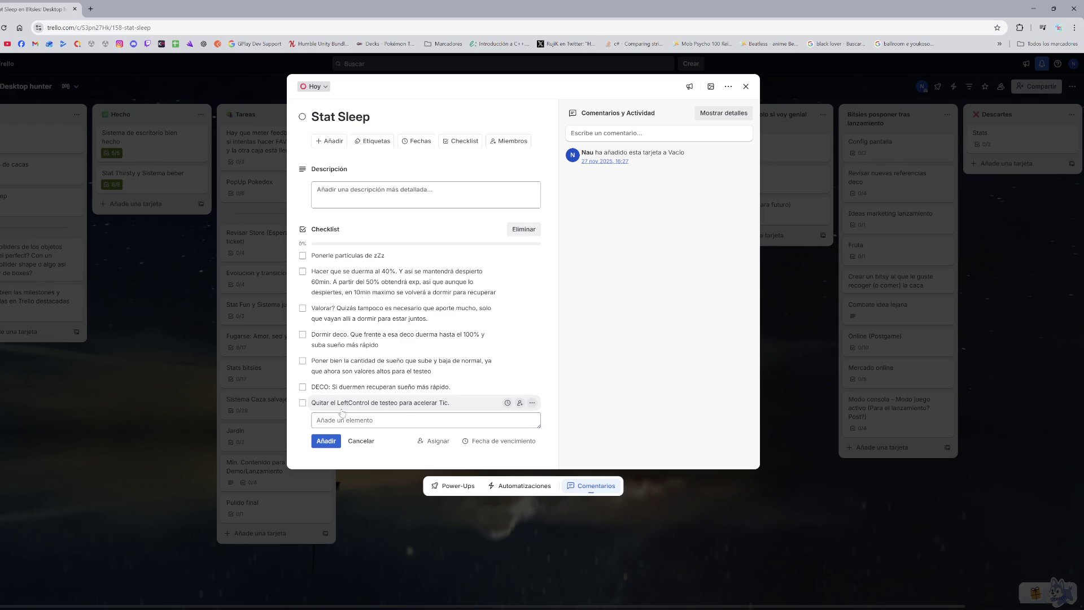
Step: Add a '--- TESTEO ---' divider item right below the DECO item
{"action": "left_click", "coordinate": [382, 419]}
{"action": "type", "text": "---"}
{"action": "key", "text": "Return"}
{"action": "mouse_move", "coordinate": [384, 418]}
{"action": "left_mouse_down"}
{"action": "mouse_move", "coordinate": [382, 402]}
{"action": "mouse_move", "coordinate": [402, 394]}
{"action": "left_mouse_up"}
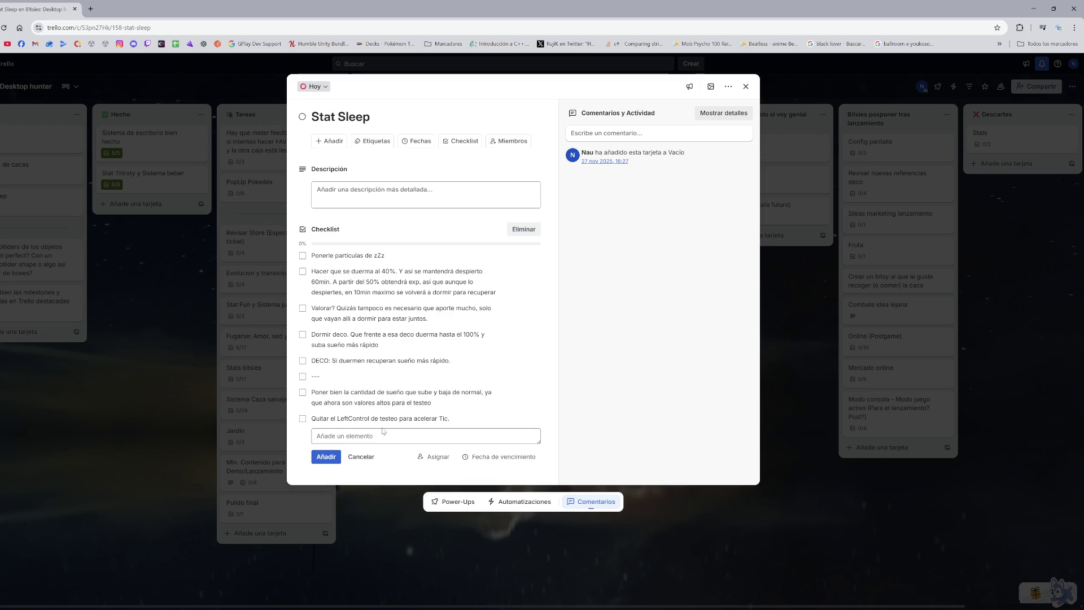
{"action": "left_click", "coordinate": [342, 377]}
{"action": "key", "text": "End"}
{"action": "type", "text": "TESTEO "}
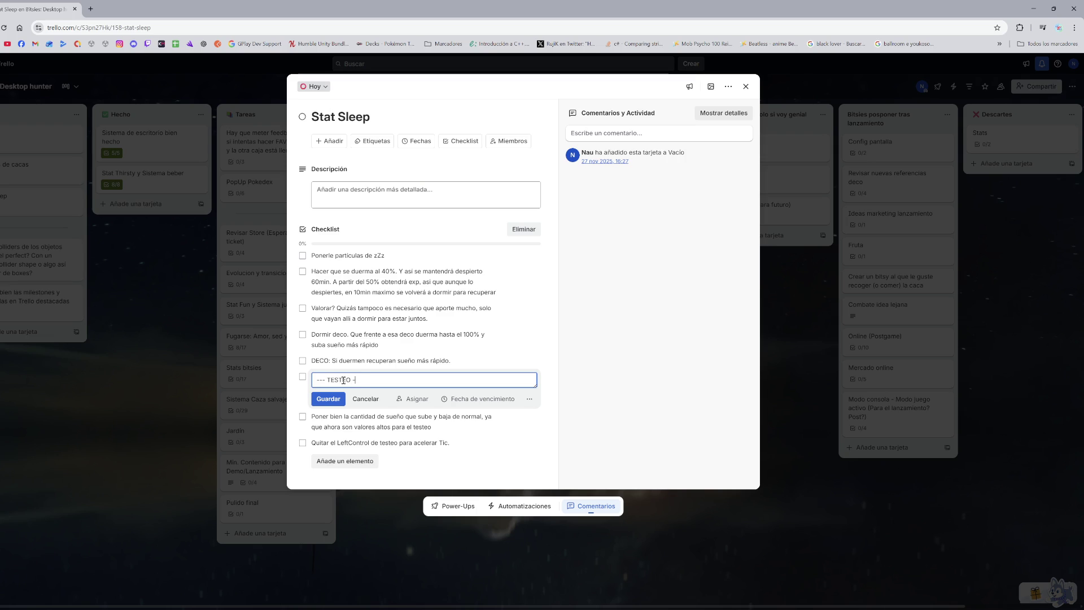
{"action": "type", "text": "--"}
{"action": "key", "text": "Return"}
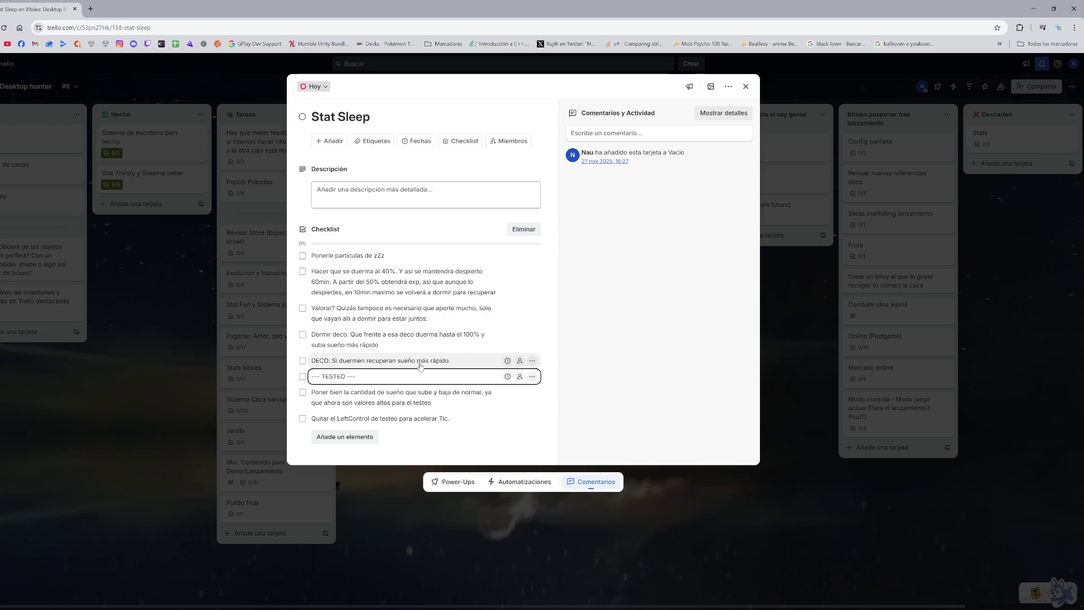
Step: Edit the falling-asleep item so it ends with 'hasta el 80%'
{"action": "left_click", "coordinate": [411, 286]}
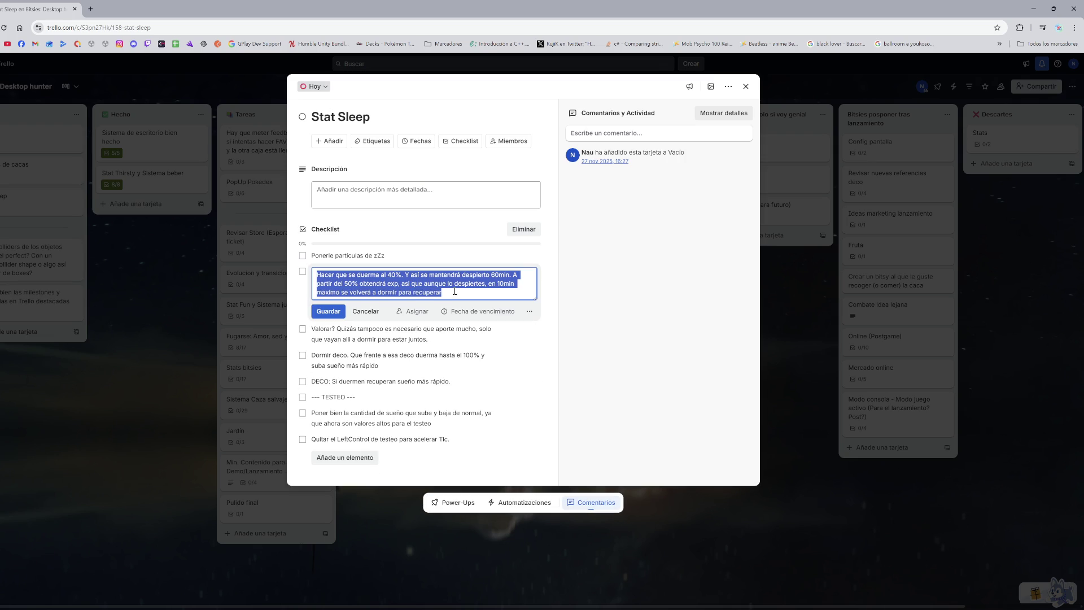
{"action": "left_click", "coordinate": [400, 285]}
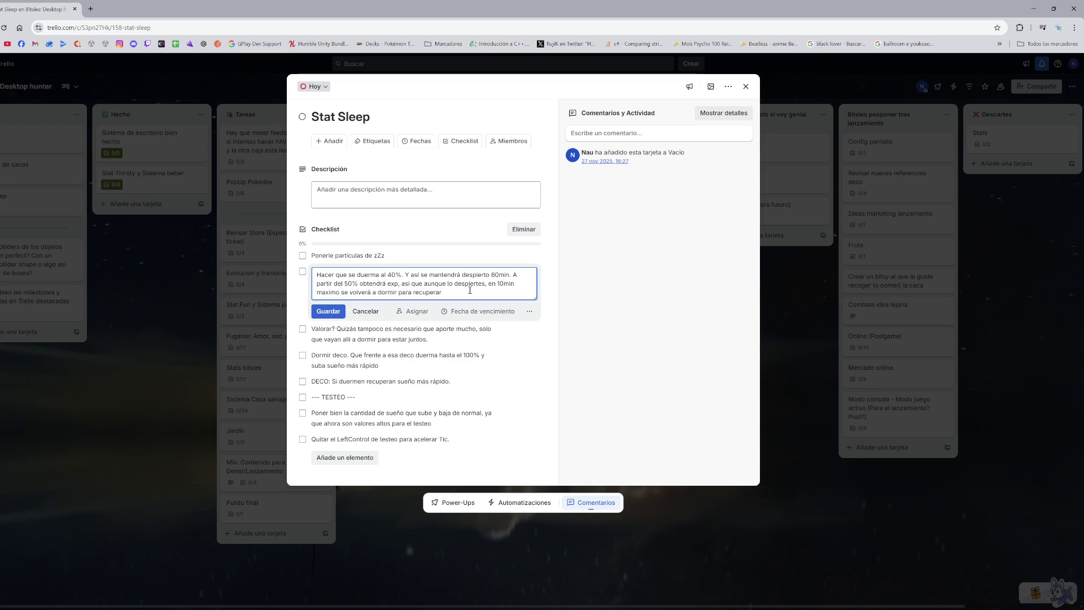
{"action": "left_click", "coordinate": [402, 275]}
{"action": "type", "text": "hasta el 100%"}
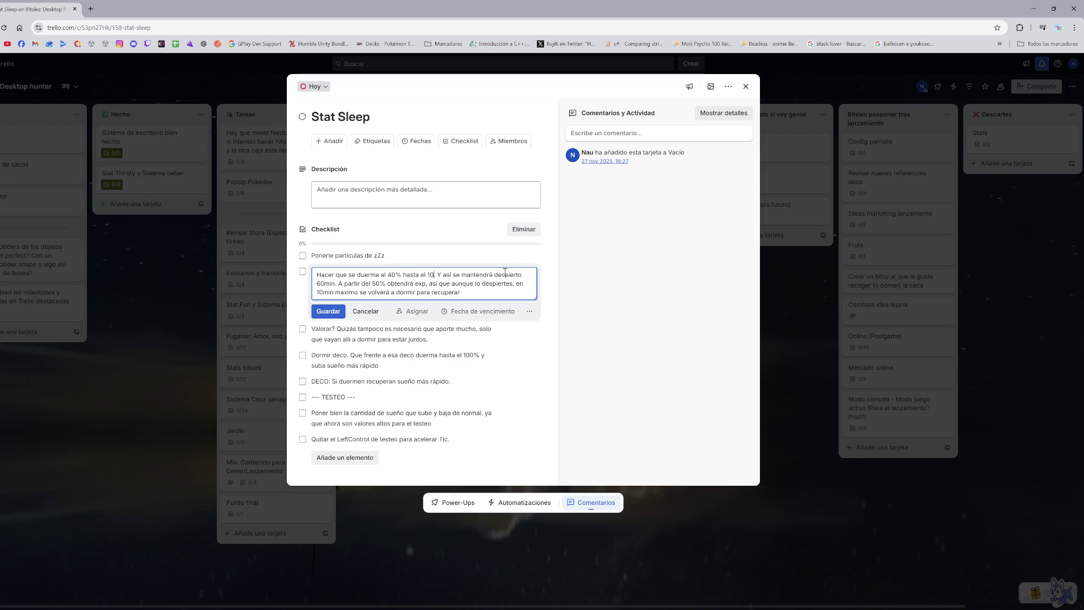
{"action": "key", "text": "Return"}
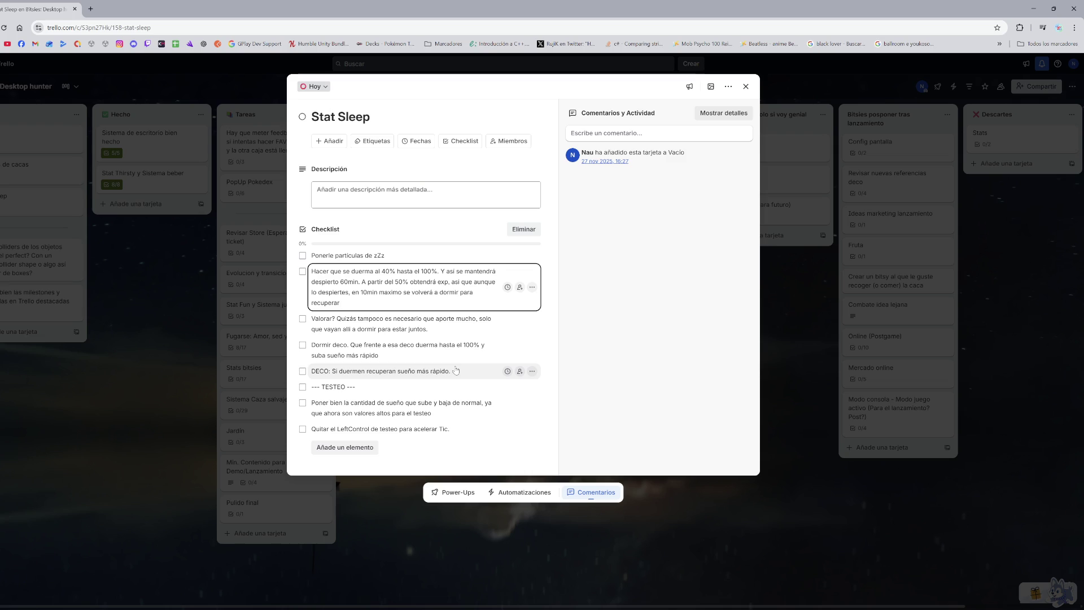
{"action": "left_click", "coordinate": [424, 272]}
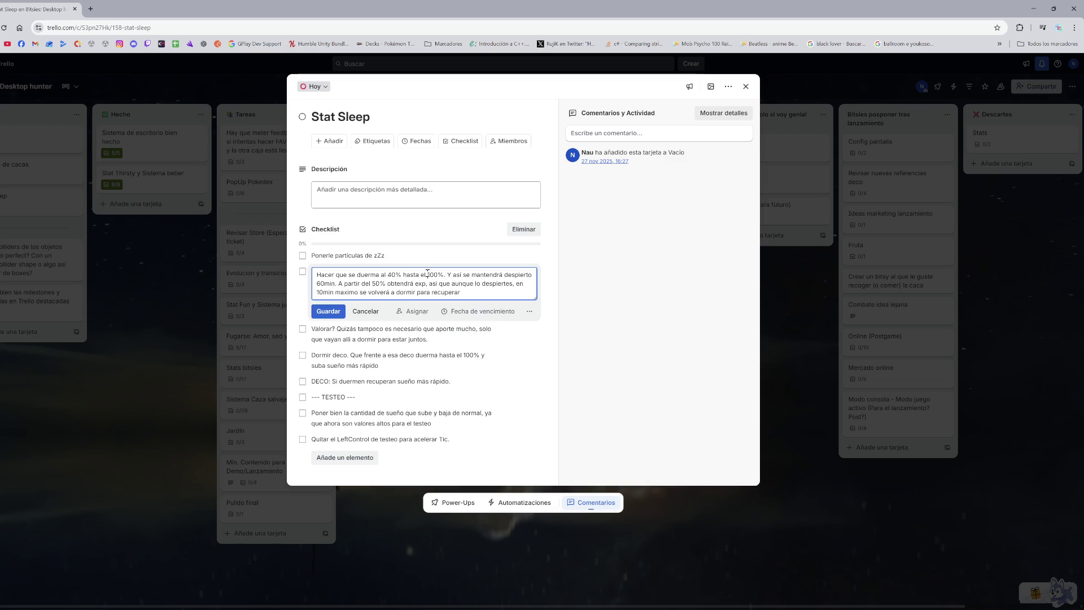
{"action": "key", "text": "Delete"}
{"action": "key", "text": "Delete"}
{"action": "type", "text": "8"}
{"action": "key", "text": "Return"}
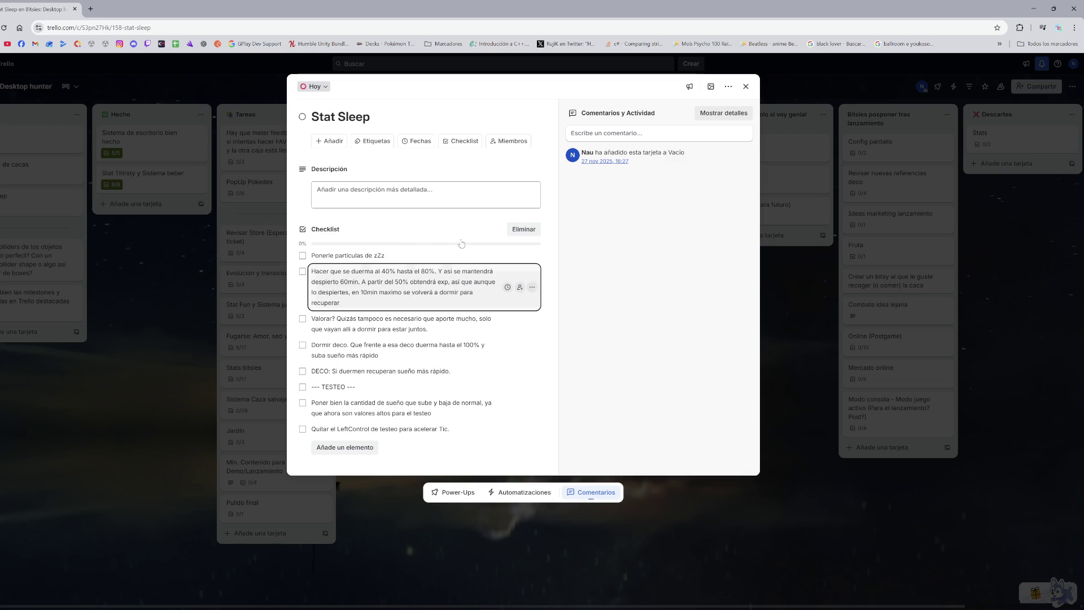
Step: Append 'hasta el 100%' to the DECO checklist item
{"action": "left_click", "coordinate": [455, 372]}
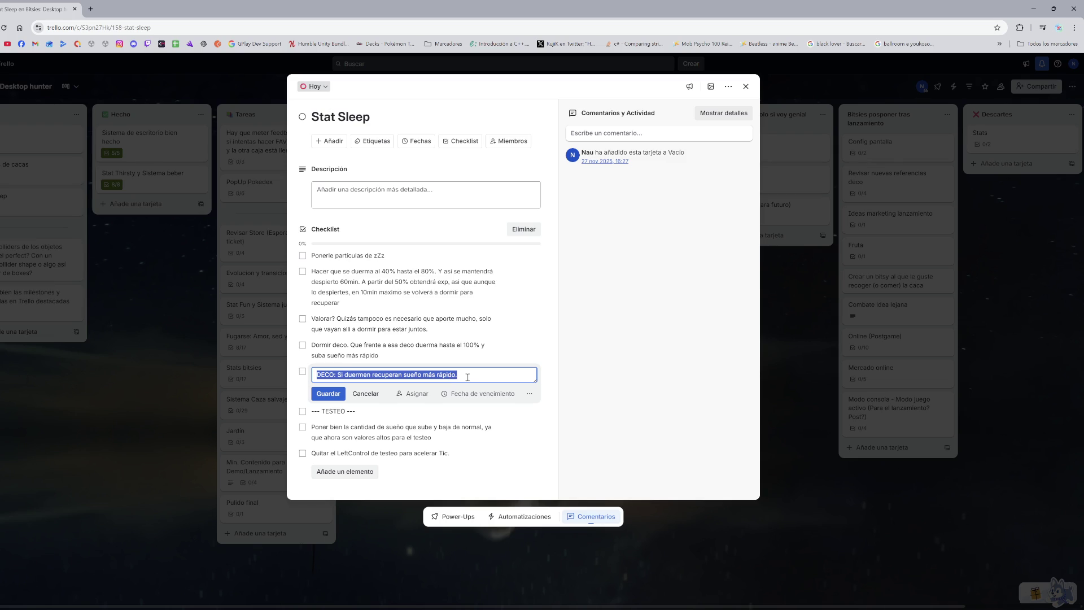
{"action": "left_click", "coordinate": [455, 374]}
{"action": "type", "text": "hasta el 100%"}
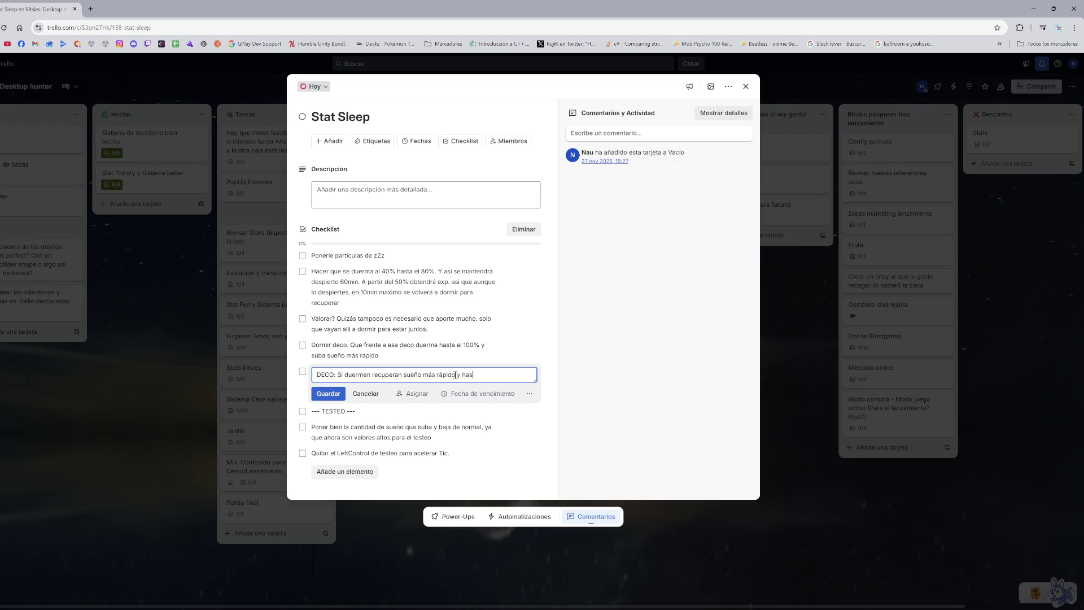
{"action": "key", "text": "Return"}
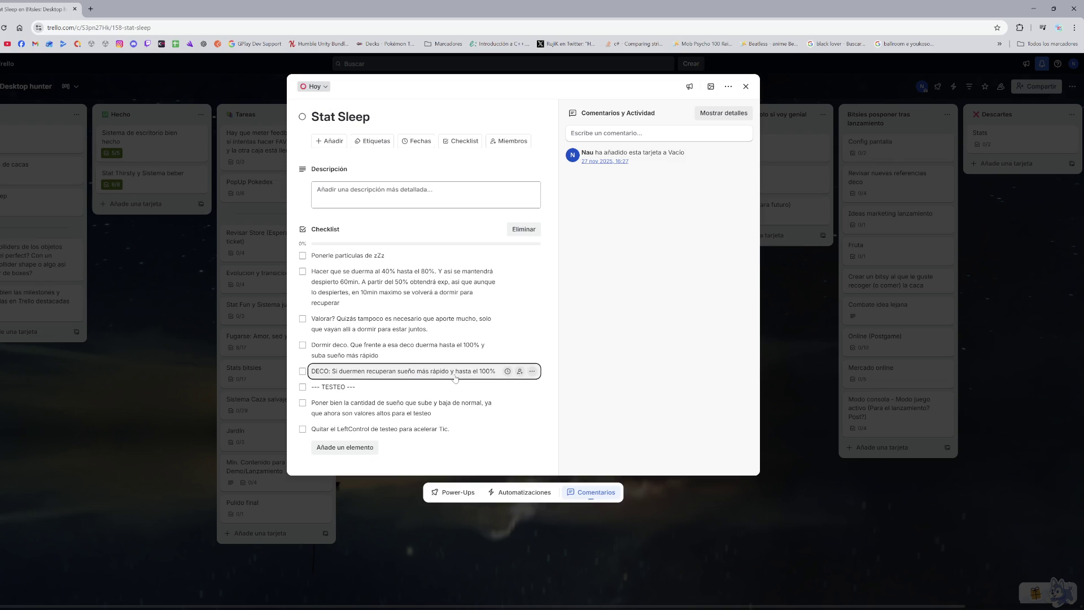
Step: Delete the 'Dormir deco' and 'Valorar?' checklist items
{"action": "left_click", "coordinate": [531, 350]}
{"action": "left_click", "coordinate": [540, 402]}
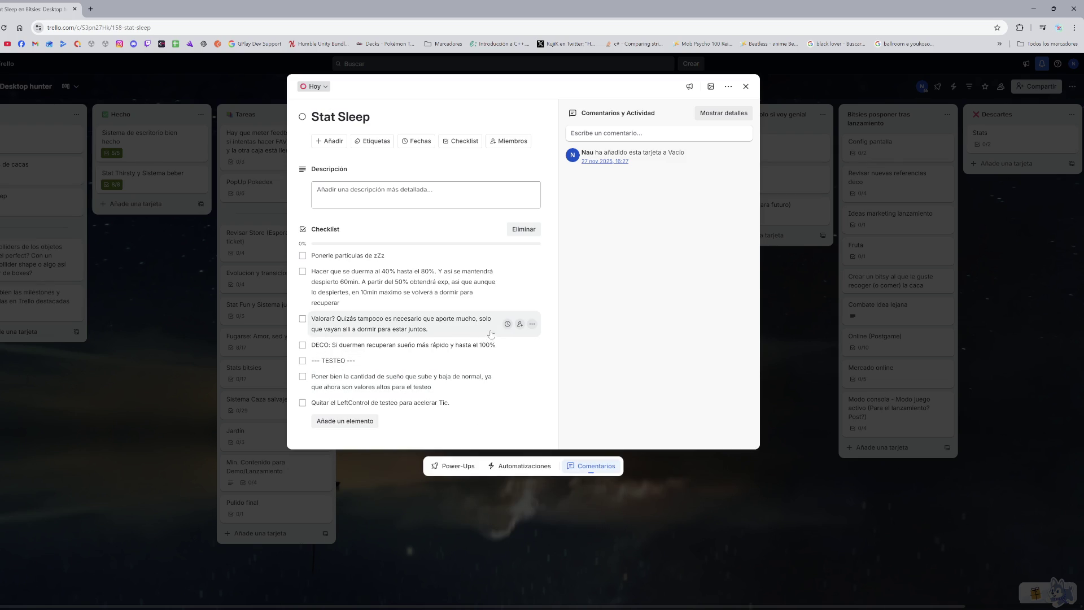
{"action": "left_click", "coordinate": [531, 324]}
{"action": "left_click", "coordinate": [572, 372]}
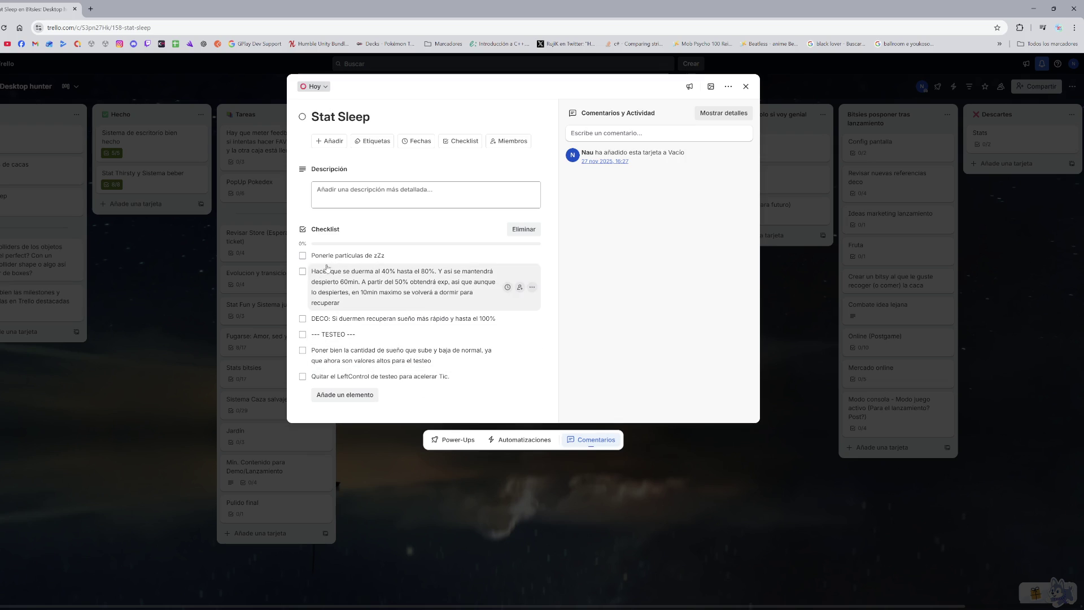
Step: Add a '---' divider item and place it above '--- TESTEO ---'
{"action": "left_click", "coordinate": [342, 394]}
{"action": "type", "text": "---"}
{"action": "key", "text": "Return"}
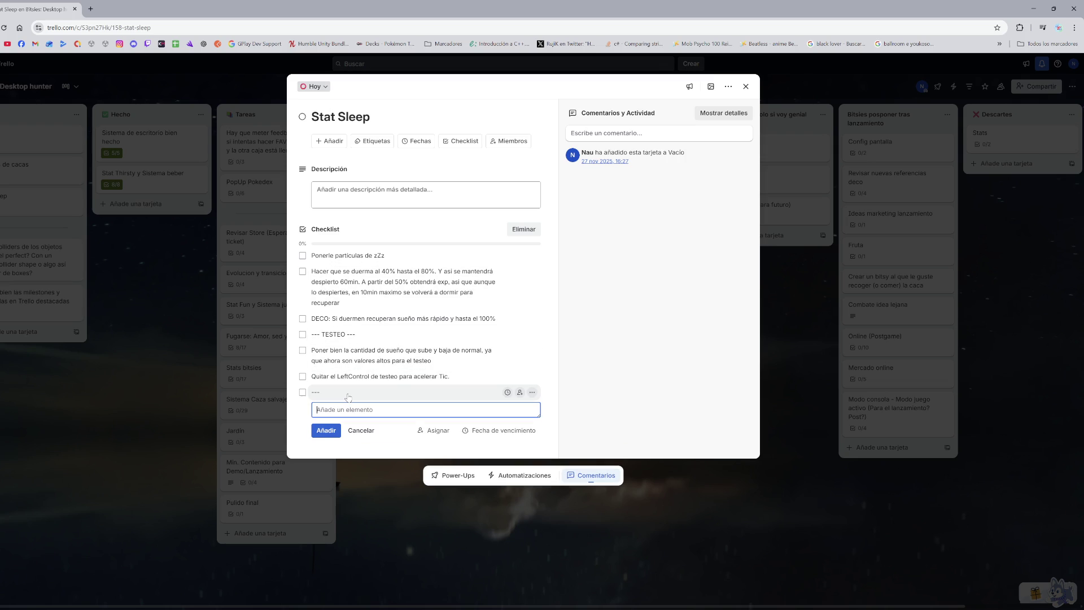
{"action": "mouse_move", "coordinate": [348, 397]}
{"action": "left_mouse_down"}
{"action": "mouse_move", "coordinate": [395, 338]}
{"action": "mouse_move", "coordinate": [410, 356]}
{"action": "left_mouse_up"}
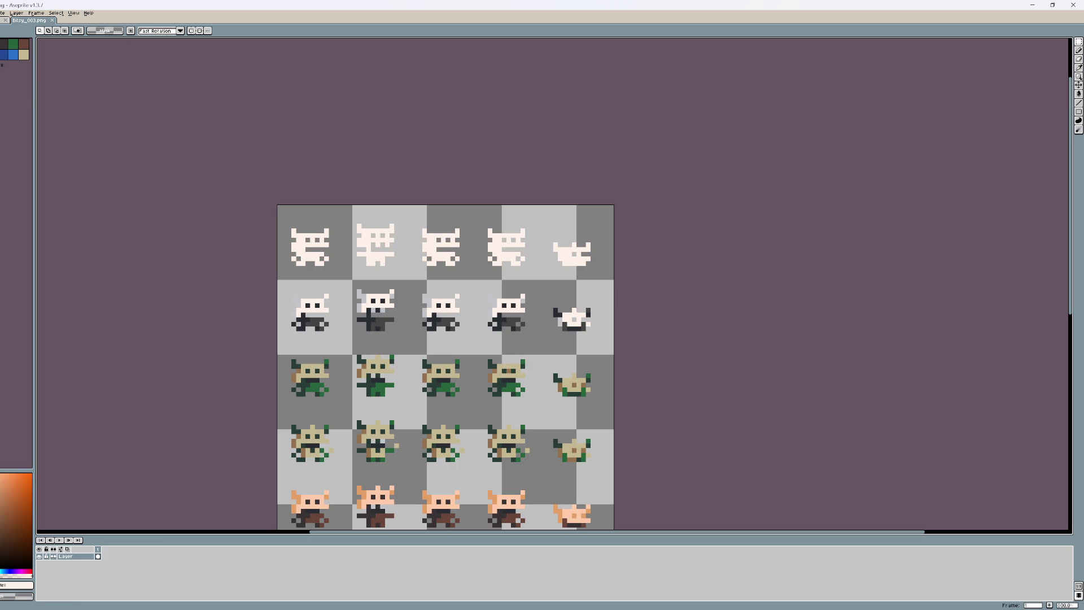
Step: Open GardenDeco from Proyectos Unity > Bitsies My desktop garden > Assets > Tex in Aseprite
{"action": "key", "text": "alt+f"}
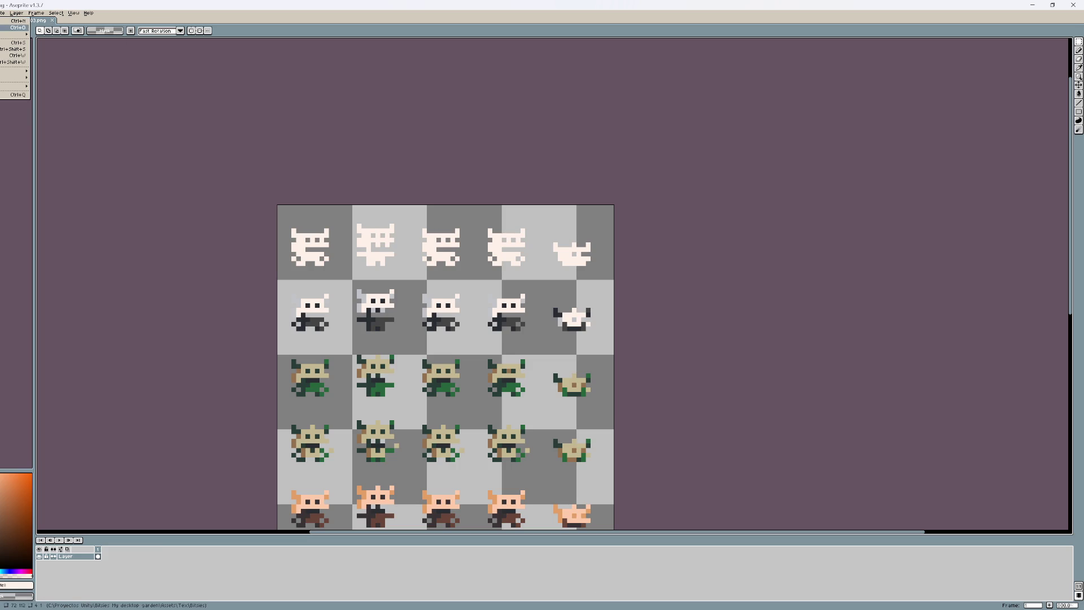
{"action": "key", "text": "Return"}
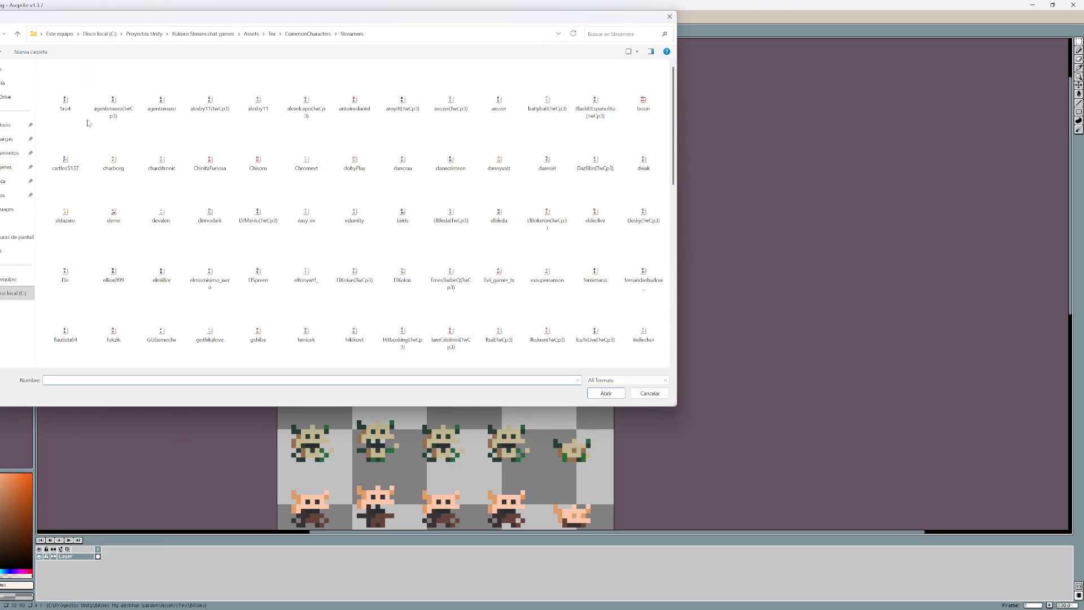
{"action": "left_click", "coordinate": [145, 34]}
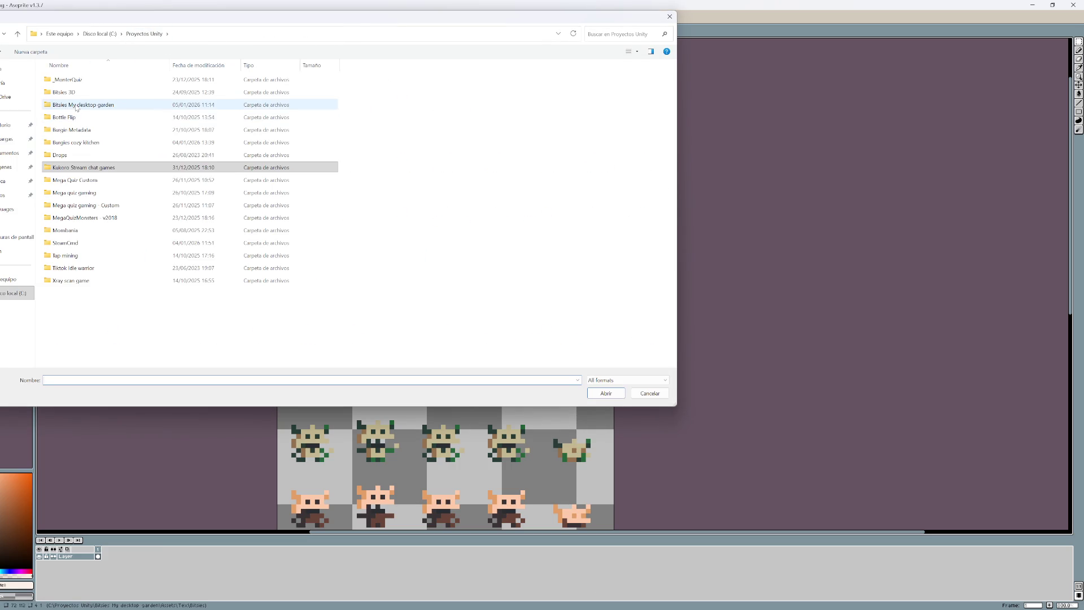
{"action": "double_click", "coordinate": [76, 107]}
{"action": "double_click", "coordinate": [64, 85]}
{"action": "double_click", "coordinate": [65, 204]}
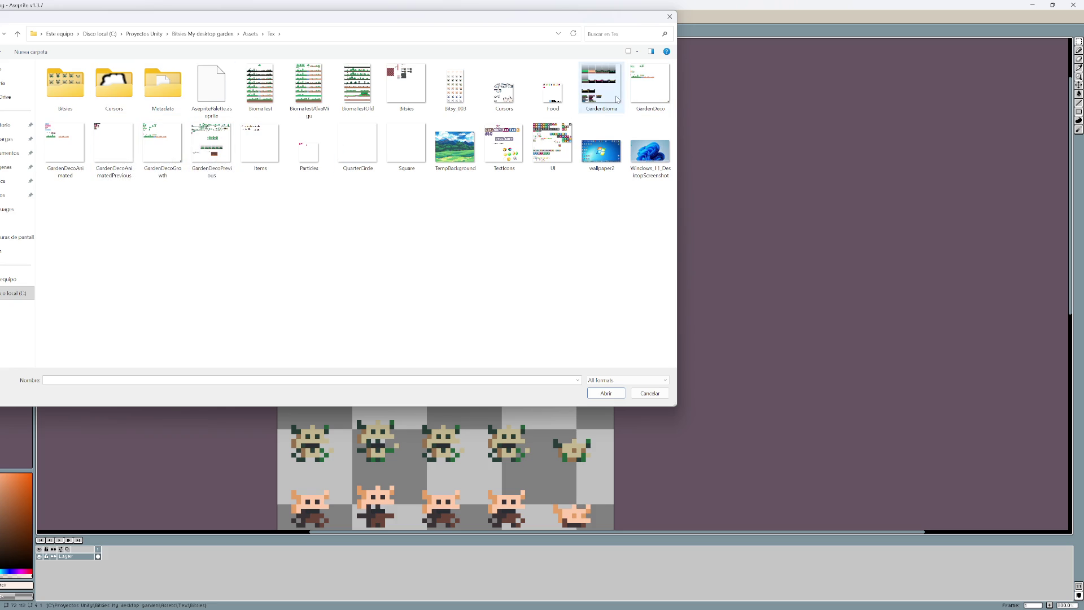
{"action": "double_click", "coordinate": [649, 88]}
{"action": "scroll", "coordinate": [404, 237], "scroll_direction": "up", "scroll_amount": 5}
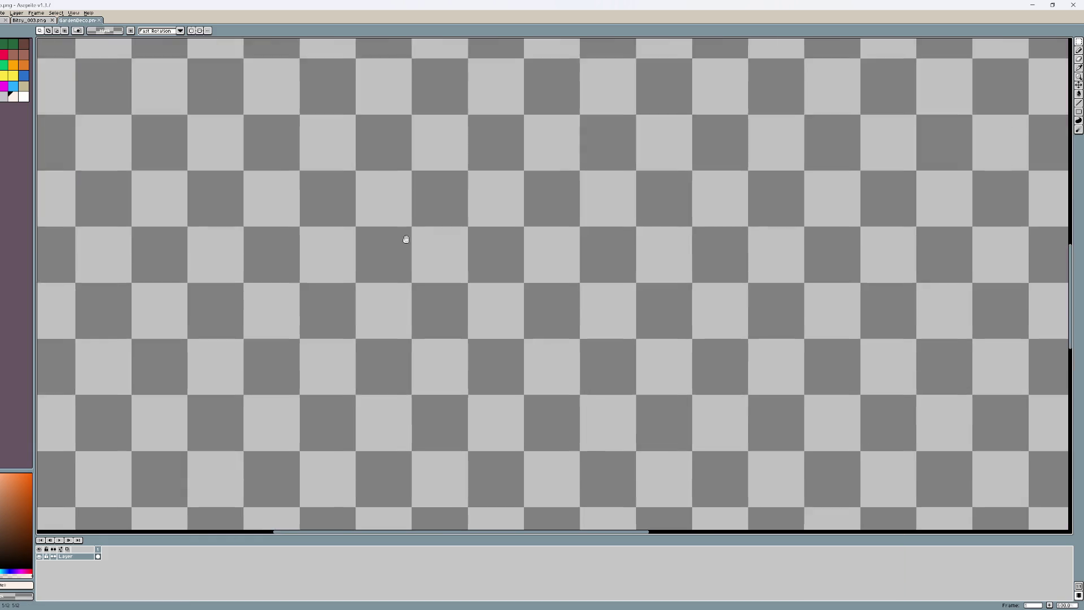
Step: Scroll and pan the GardenDeco canvas to show the cactus, shrub and rock sprites
{"action": "scroll", "coordinate": [421, 303], "scroll_direction": "down", "scroll_amount": 6}
{"action": "scroll", "coordinate": [452, 303], "scroll_direction": "up", "scroll_amount": 3}
{"action": "scroll", "coordinate": [538, 348], "scroll_direction": "up", "scroll_amount": 2}
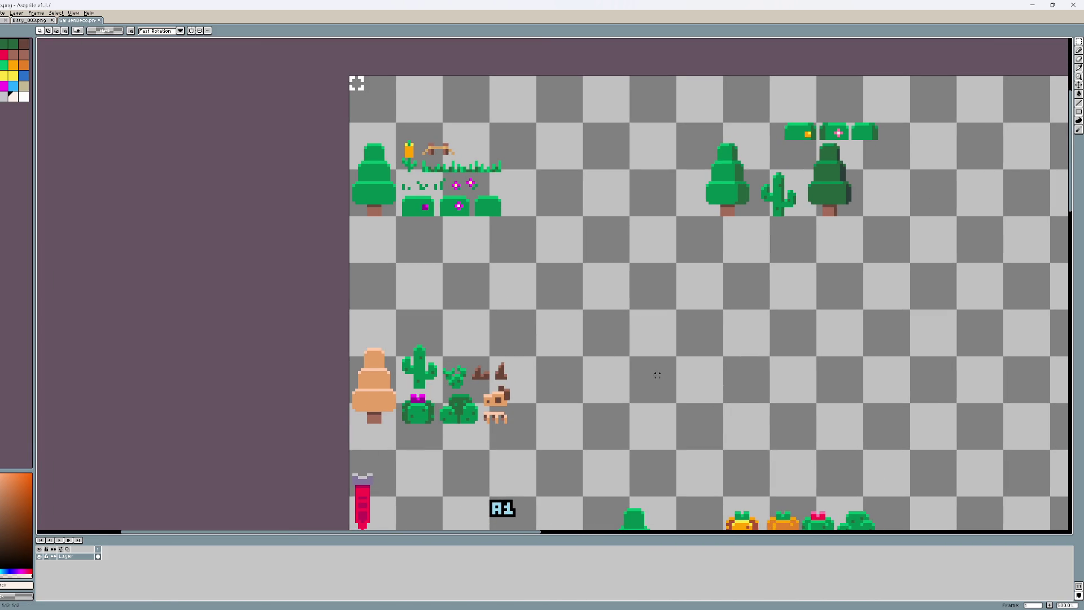
{"action": "left_click_drag", "start_coordinate": [658, 374], "coordinate": [580, 316]}
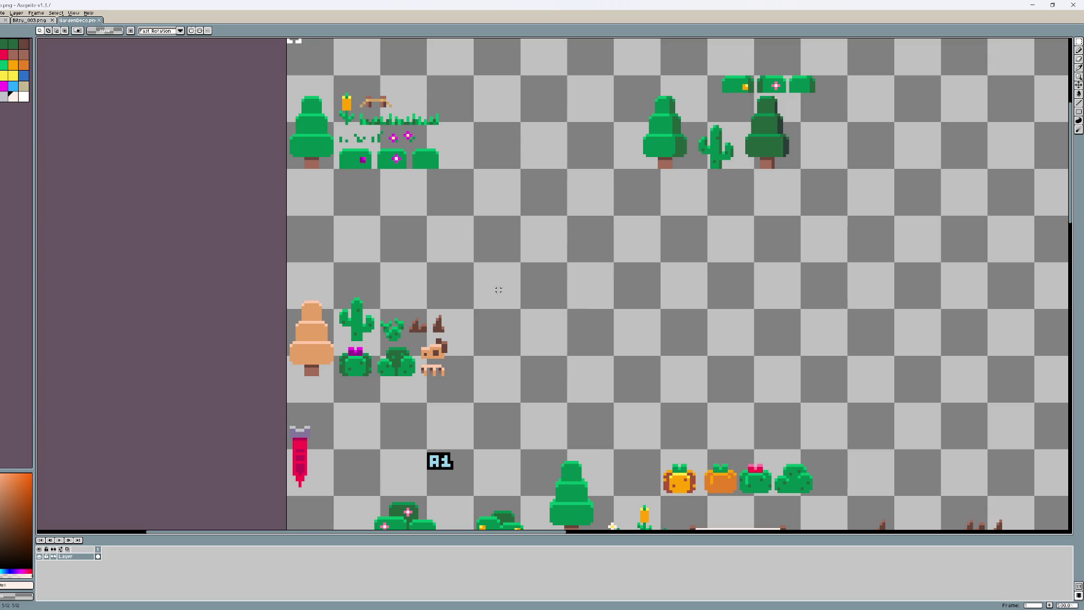
{"action": "scroll", "coordinate": [502, 331], "scroll_direction": "up", "scroll_amount": 1}
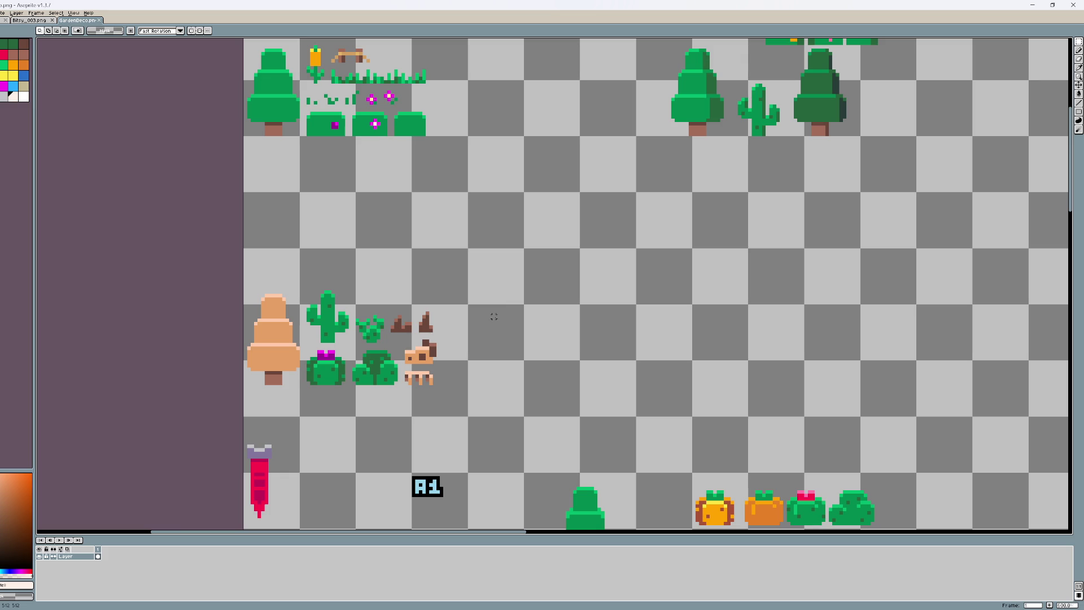
{"action": "mouse_move", "coordinate": [518, 608]}
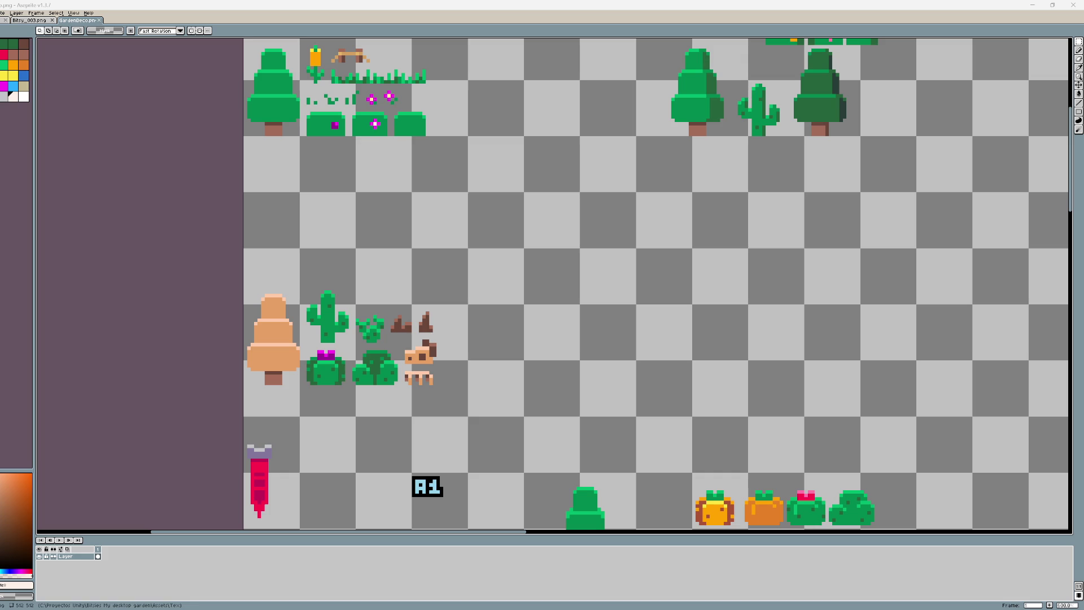
{"action": "scroll", "coordinate": [470, 265], "scroll_direction": "up", "scroll_amount": 3}
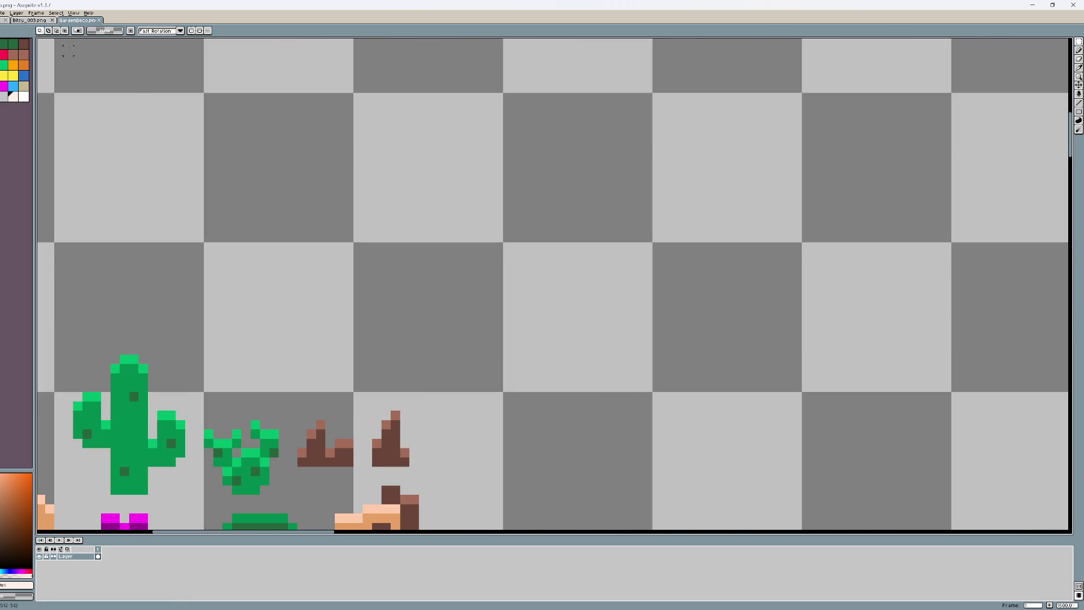
{"action": "left_click", "coordinate": [4, 35]}
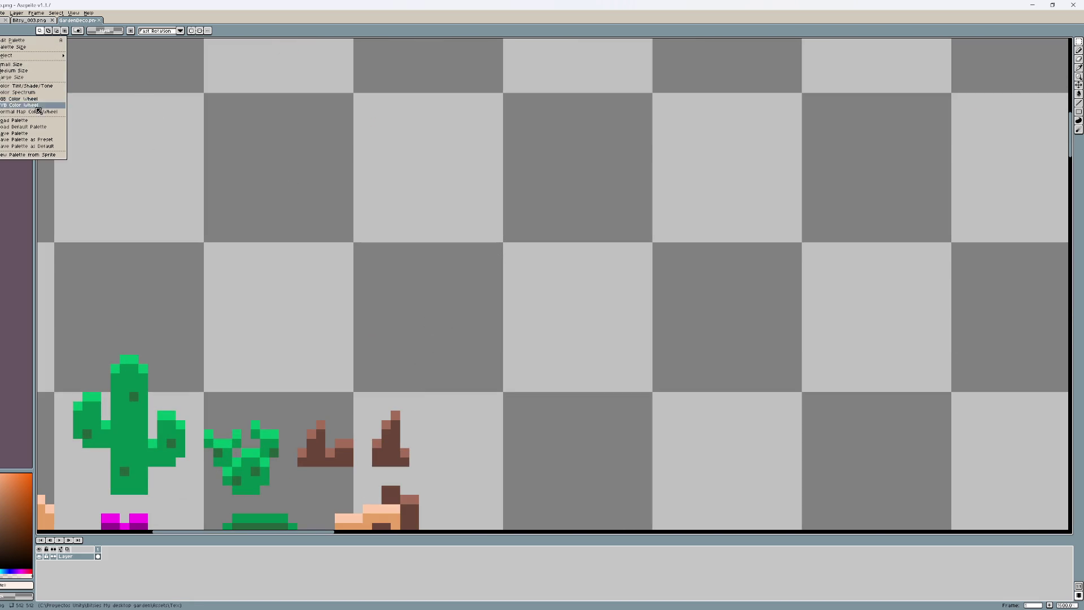
Step: Load the default colour palette and bring the garden bushes and tree into view
{"action": "left_click", "coordinate": [29, 127]}
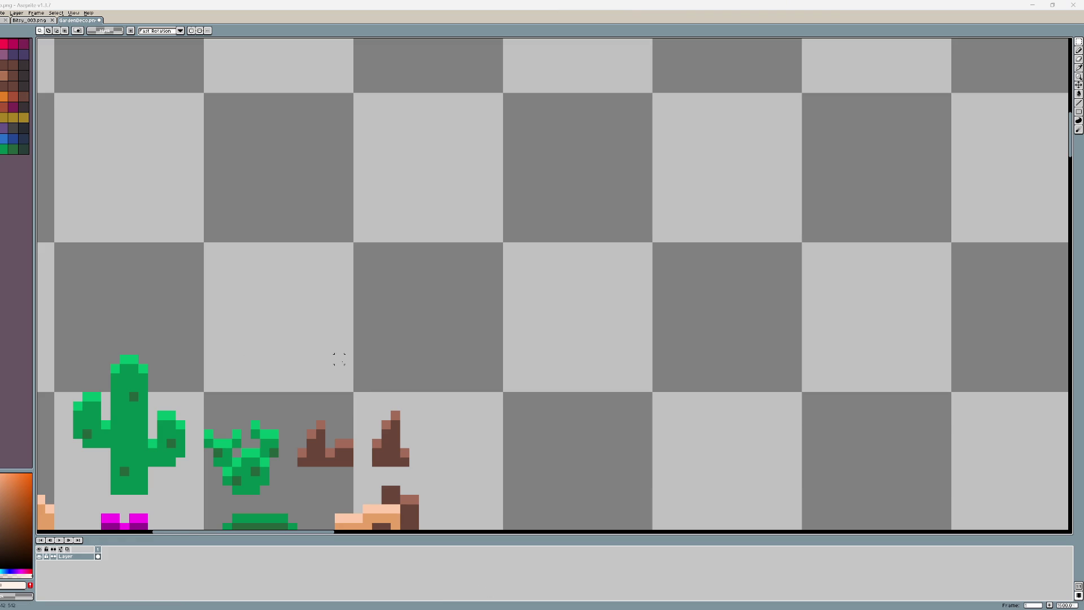
{"action": "mouse_move", "coordinate": [816, 303]}
{"action": "left_mouse_down"}
{"action": "mouse_move", "coordinate": [760, 237]}
{"action": "mouse_move", "coordinate": [644, 483]}
{"action": "mouse_move", "coordinate": [578, 464]}
{"action": "left_mouse_up"}
{"action": "left_click_drag", "start_coordinate": [576, 416], "coordinate": [558, 226]}
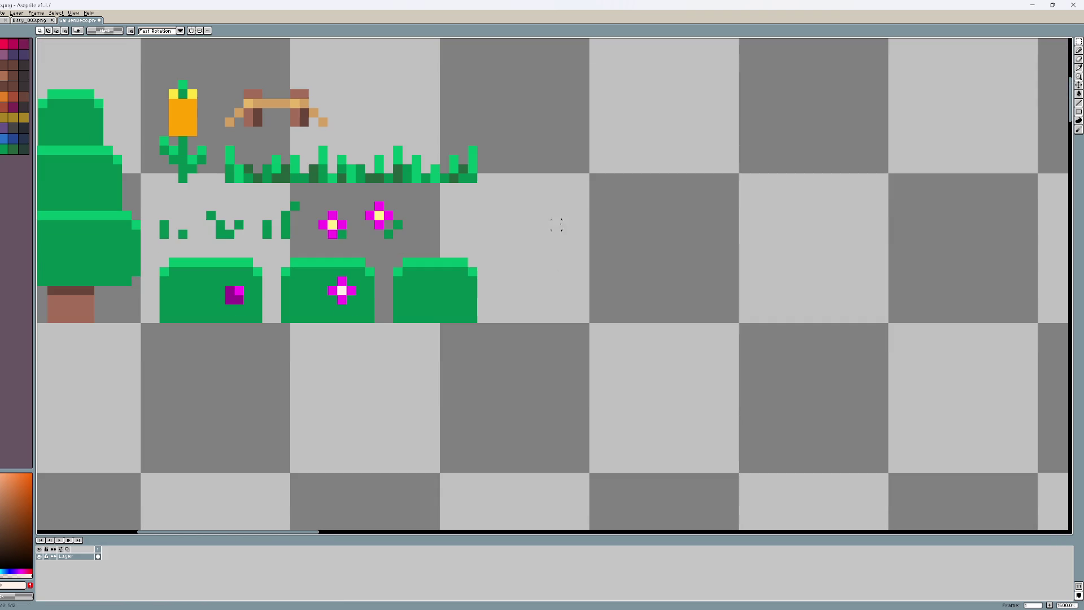
{"action": "scroll", "coordinate": [510, 440], "scroll_direction": "down", "scroll_amount": 5}
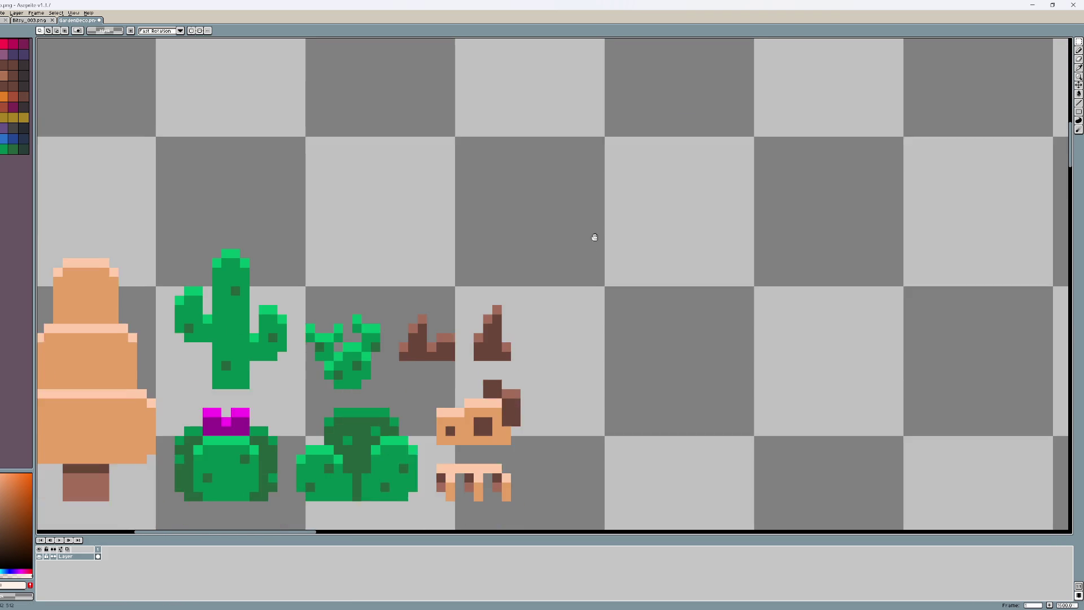
{"action": "scroll", "coordinate": [499, 326], "scroll_direction": "up", "scroll_amount": 1}
{"action": "scroll", "coordinate": [518, 348], "scroll_direction": "down", "scroll_amount": 1}
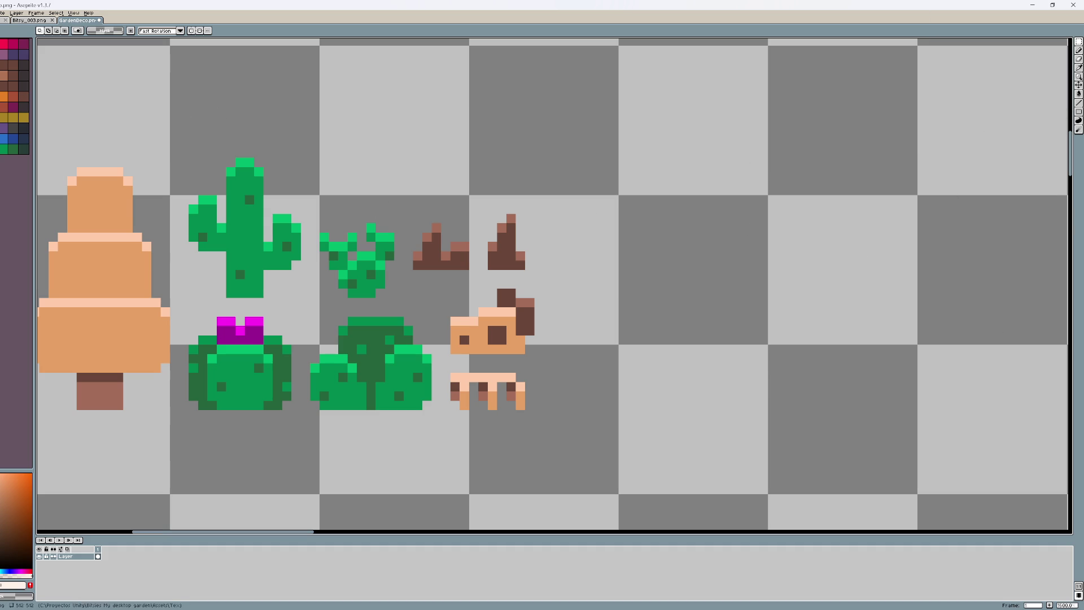
Step: Select the dark green bush and drop a copy in the empty space to its right
{"action": "left_click", "coordinate": [13, 43]}
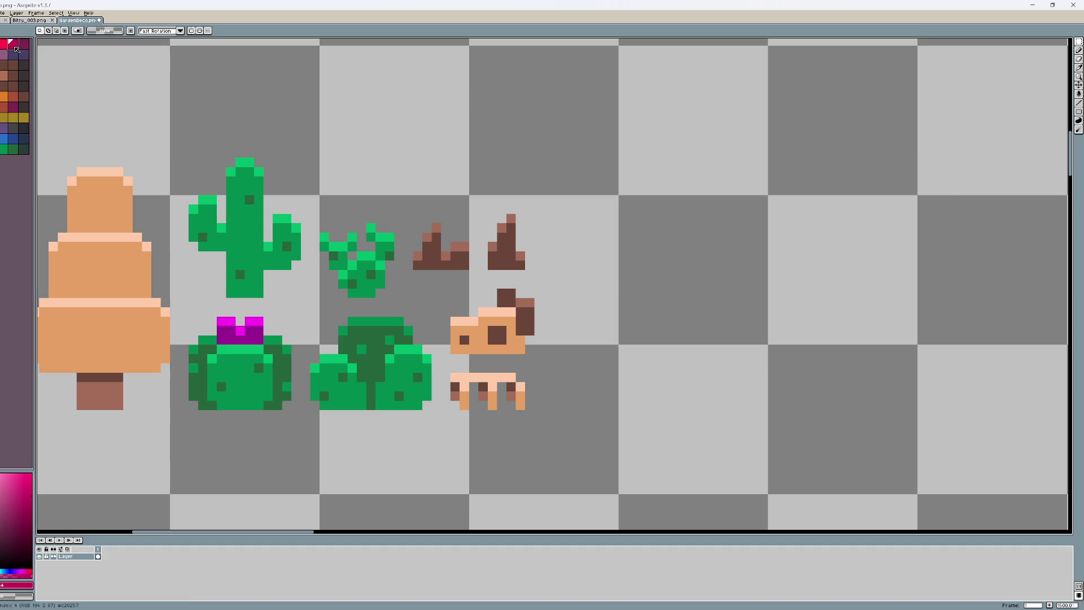
{"action": "key", "text": "b"}
{"action": "scroll", "coordinate": [697, 283], "scroll_direction": "up", "scroll_amount": 1}
{"action": "scroll", "coordinate": [626, 340], "scroll_direction": "down", "scroll_amount": 1}
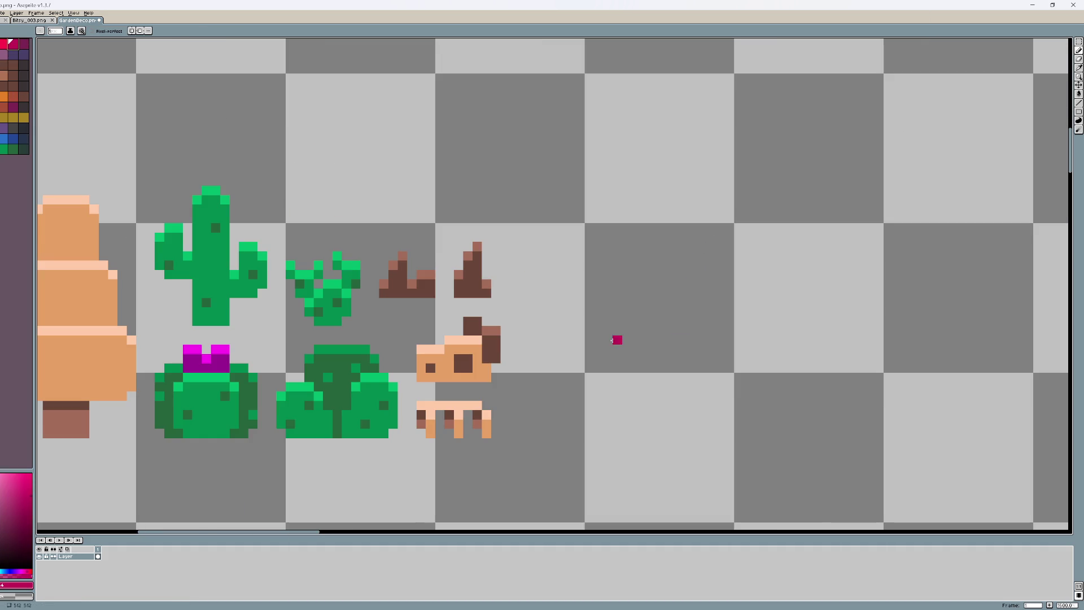
{"action": "key", "text": "m"}
{"action": "left_click_drag", "start_coordinate": [280, 432], "coordinate": [398, 342]}
{"action": "mouse_move", "coordinate": [358, 394]}
{"action": "left_mouse_down"}
{"action": "mouse_move", "coordinate": [676, 337]}
{"action": "mouse_move", "coordinate": [674, 320]}
{"action": "mouse_move", "coordinate": [734, 342]}
{"action": "mouse_move", "coordinate": [724, 334]}
{"action": "left_mouse_up"}
{"action": "key", "text": "Return"}
Step: Fill the copy's canopy notch dark green, then select the copy and sample its greens
{"action": "scroll", "coordinate": [683, 328], "scroll_direction": "up", "scroll_amount": 1}
{"action": "key", "text": "b"}
{"action": "left_click", "coordinate": [632, 333], "text": "alt"}
{"action": "left_click_drag", "start_coordinate": [667, 296], "coordinate": [707, 295]}
{"action": "key", "text": "m"}
{"action": "mouse_move", "coordinate": [509, 418]}
{"action": "left_mouse_down"}
{"action": "mouse_move", "coordinate": [697, 249]}
{"action": "mouse_move", "coordinate": [754, 229]}
{"action": "left_mouse_up"}
{"action": "left_click", "coordinate": [581, 388], "text": "alt"}
{"action": "left_click", "coordinate": [618, 347], "text": "alt"}
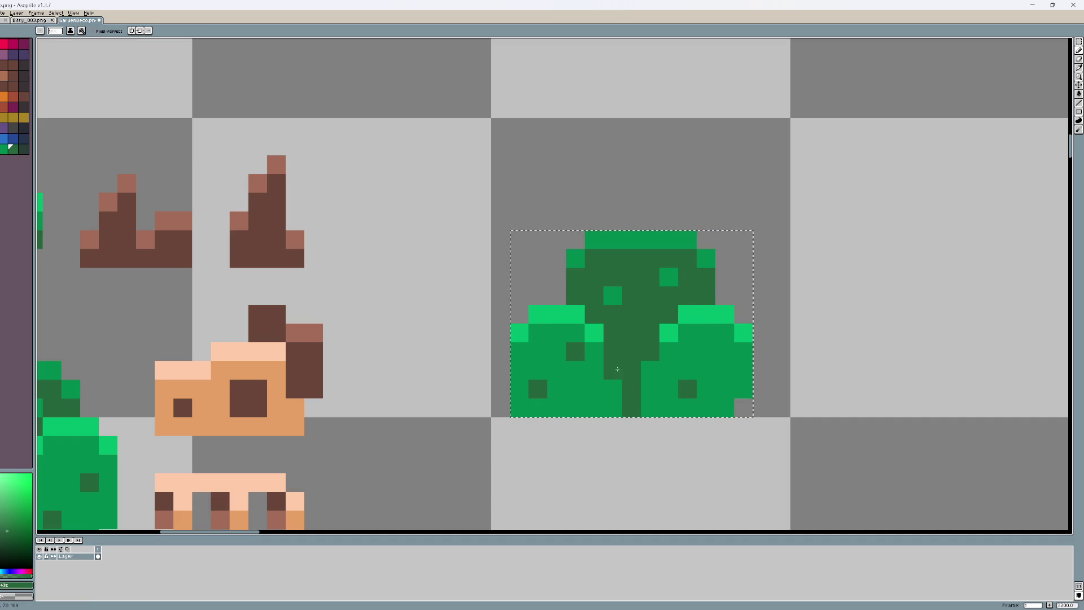
Step: Widen the copy's trunk, shift a band down one pixel and patch gaps in green
{"action": "left_click_drag", "start_coordinate": [612, 370], "coordinate": [612, 409]}
{"action": "left_click", "coordinate": [544, 365]}
{"action": "key", "text": "m"}
{"action": "mouse_move", "coordinate": [523, 354]}
{"action": "left_mouse_down"}
{"action": "mouse_move", "coordinate": [740, 321]}
{"action": "mouse_move", "coordinate": [740, 339]}
{"action": "left_mouse_up"}
{"action": "key", "text": "ctrl+d"}
{"action": "key", "text": "b"}
{"action": "left_click", "coordinate": [743, 407]}
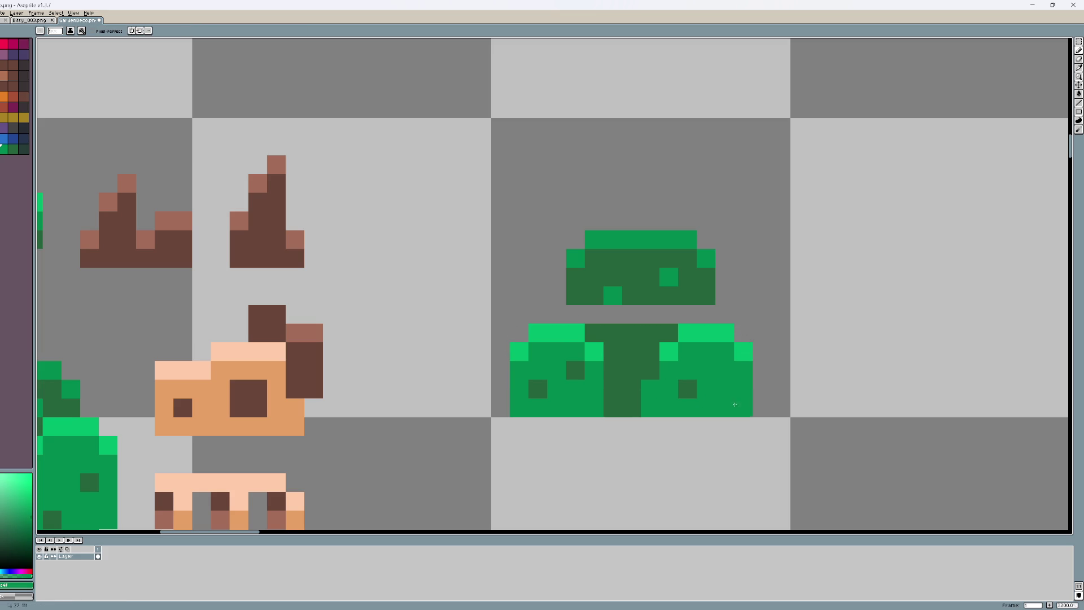
{"action": "mouse_move", "coordinate": [631, 388]}
{"action": "left_mouse_down"}
{"action": "mouse_move", "coordinate": [613, 394]}
{"action": "mouse_move", "coordinate": [632, 407]}
{"action": "left_mouse_up"}
{"action": "left_click", "coordinate": [631, 362], "text": "alt"}
{"action": "left_click_drag", "start_coordinate": [594, 314], "coordinate": [706, 314]}
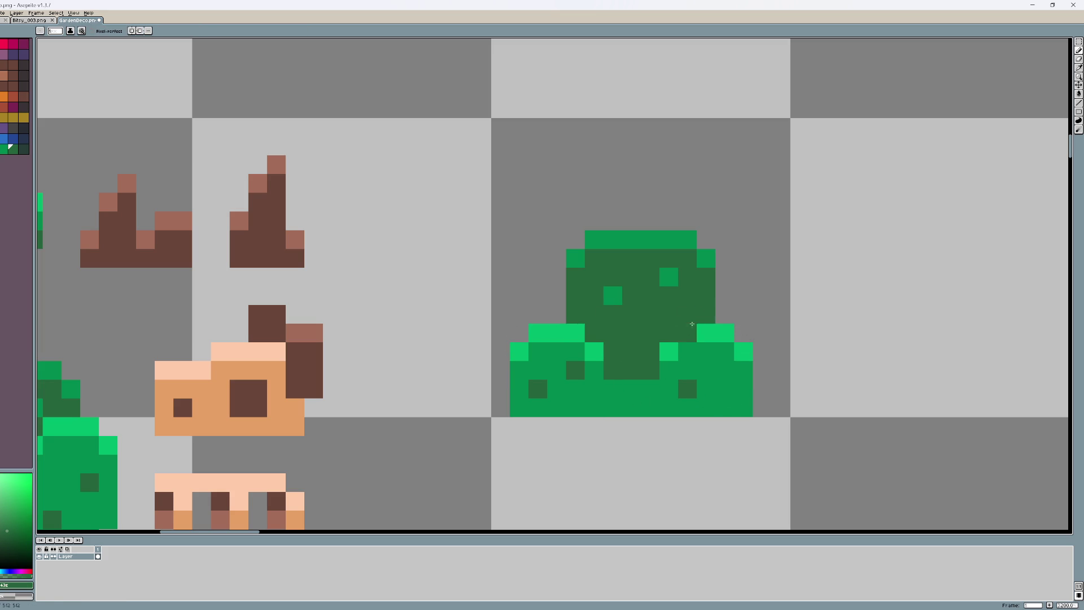
Step: Shift the bush's sides outward into armchair arms, add a light-green base line, select the shape
{"action": "key", "text": "m"}
{"action": "mouse_move", "coordinate": [631, 332]}
{"action": "left_mouse_down"}
{"action": "mouse_move", "coordinate": [748, 412]}
{"action": "mouse_move", "coordinate": [726, 397]}
{"action": "left_mouse_up"}
{"action": "key", "text": "ctrl+d"}
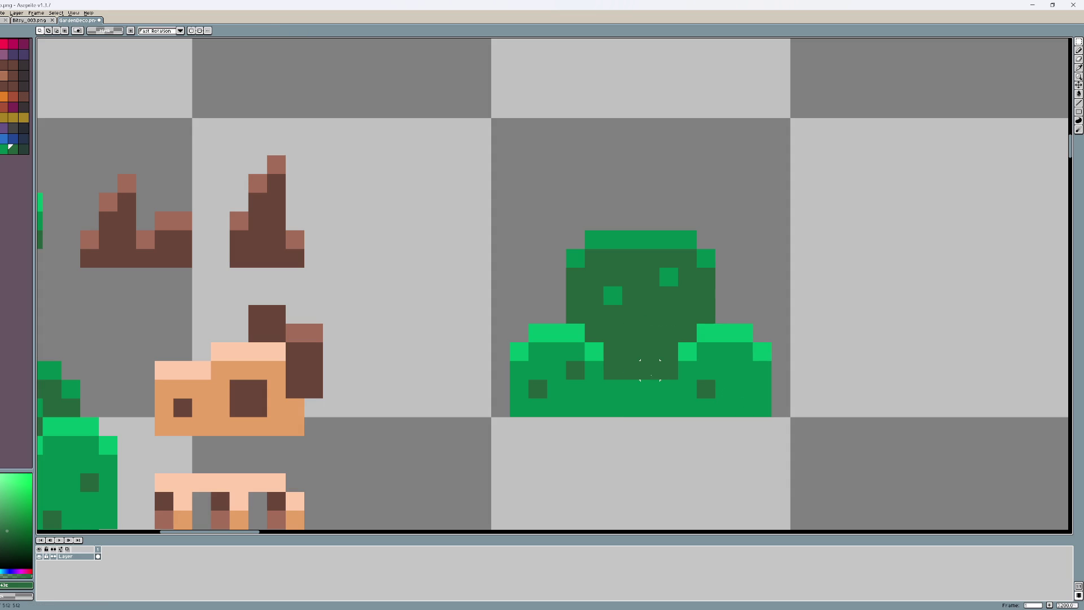
{"action": "mouse_move", "coordinate": [568, 326]}
{"action": "left_mouse_down"}
{"action": "mouse_move", "coordinate": [640, 417]}
{"action": "mouse_move", "coordinate": [610, 405]}
{"action": "left_mouse_up"}
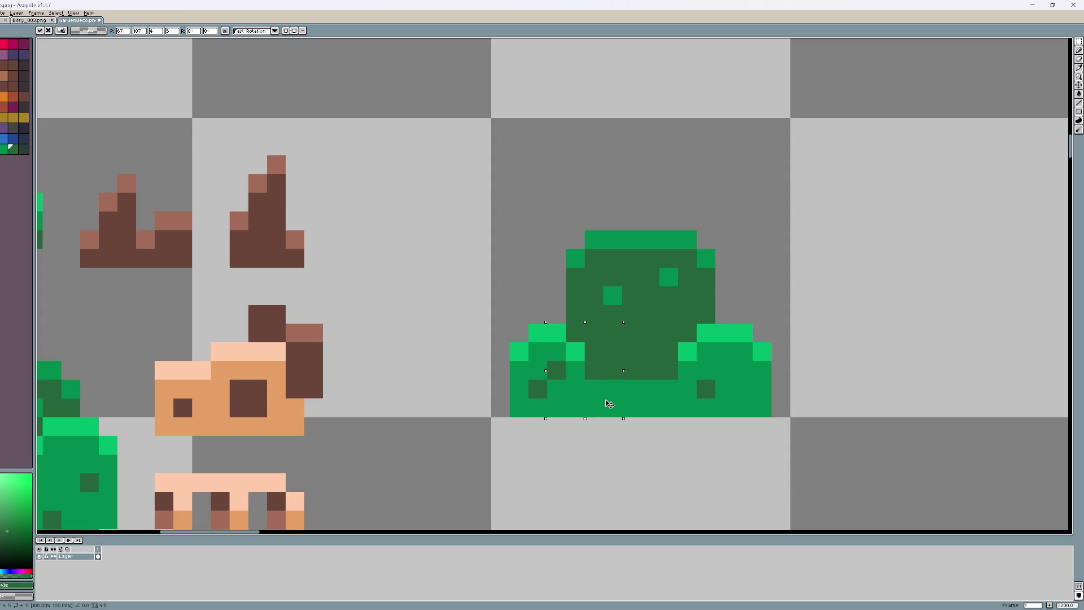
{"action": "mouse_move", "coordinate": [640, 323]}
{"action": "left_mouse_down"}
{"action": "mouse_move", "coordinate": [717, 400]}
{"action": "mouse_move", "coordinate": [717, 417]}
{"action": "mouse_move", "coordinate": [704, 393]}
{"action": "mouse_move", "coordinate": [575, 371]}
{"action": "mouse_move", "coordinate": [593, 373]}
{"action": "left_mouse_up"}
{"action": "key", "text": "Return"}
{"action": "key", "text": "b"}
{"action": "left_click", "coordinate": [705, 352], "text": "alt"}
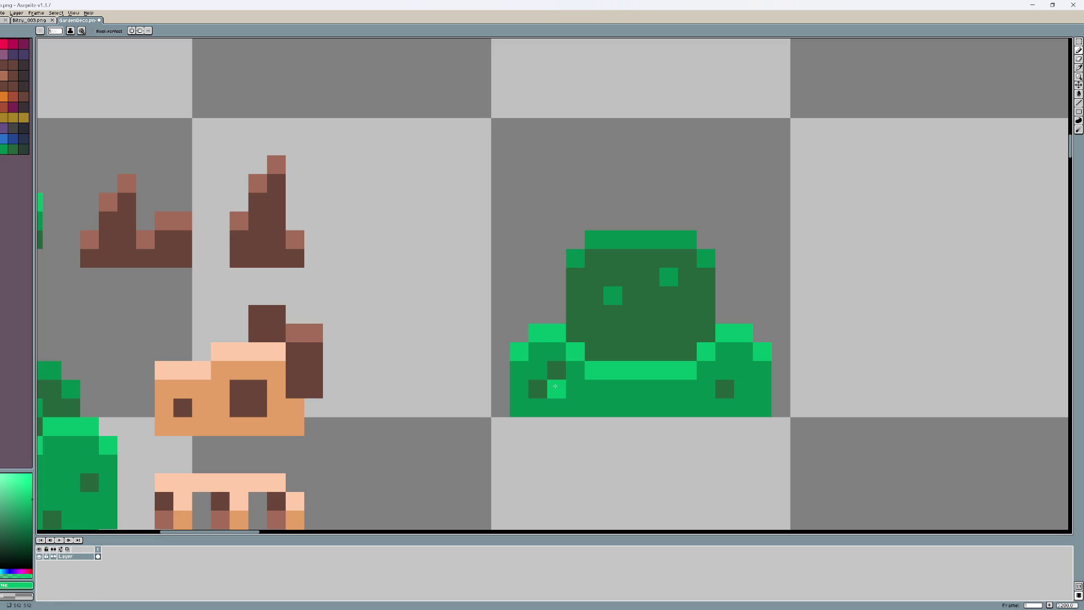
{"action": "key", "text": "m"}
{"action": "left_click_drag", "start_coordinate": [472, 417], "coordinate": [772, 196]}
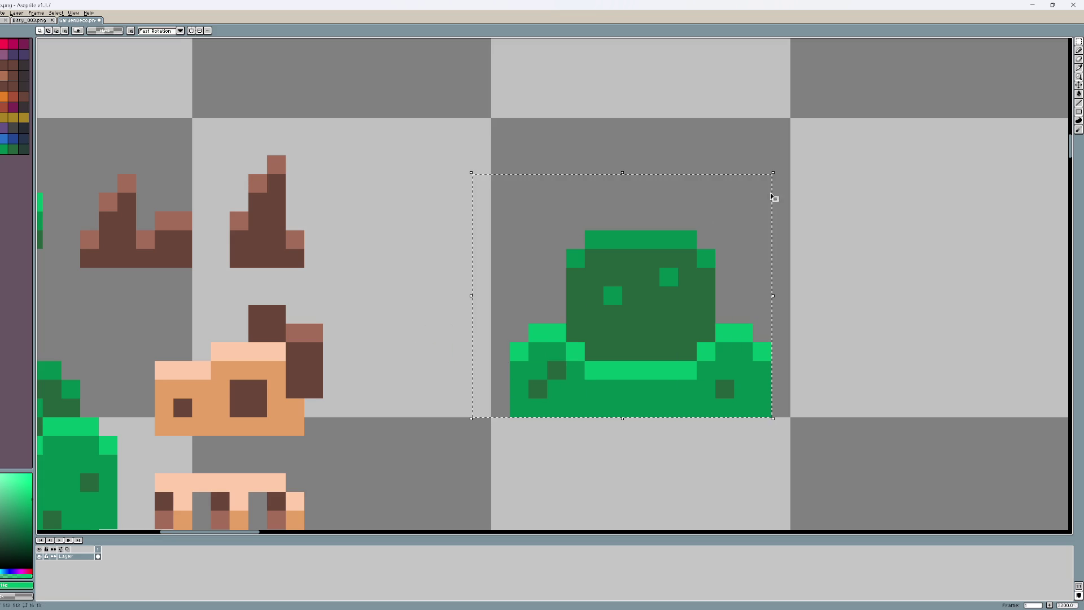
Step: Bucket-fill the chair base and all dark-green pixels magenta, using non-contiguous fill
{"action": "left_click", "coordinate": [12, 44]}
{"action": "key", "text": "g"}
{"action": "left_click", "coordinate": [622, 402]}
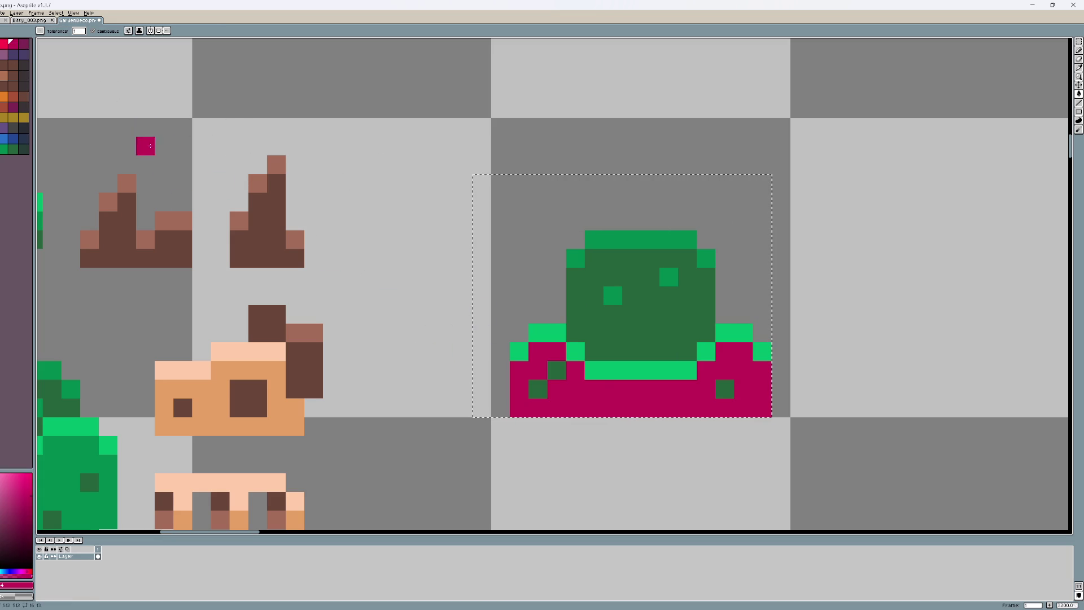
{"action": "left_click", "coordinate": [4, 44]}
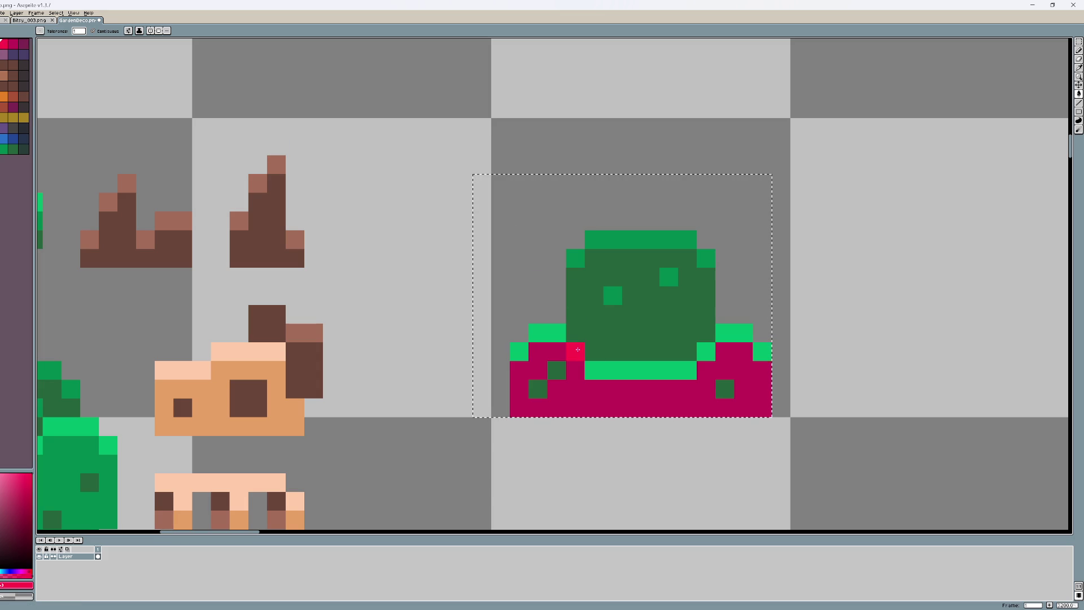
{"action": "left_click", "coordinate": [93, 31]}
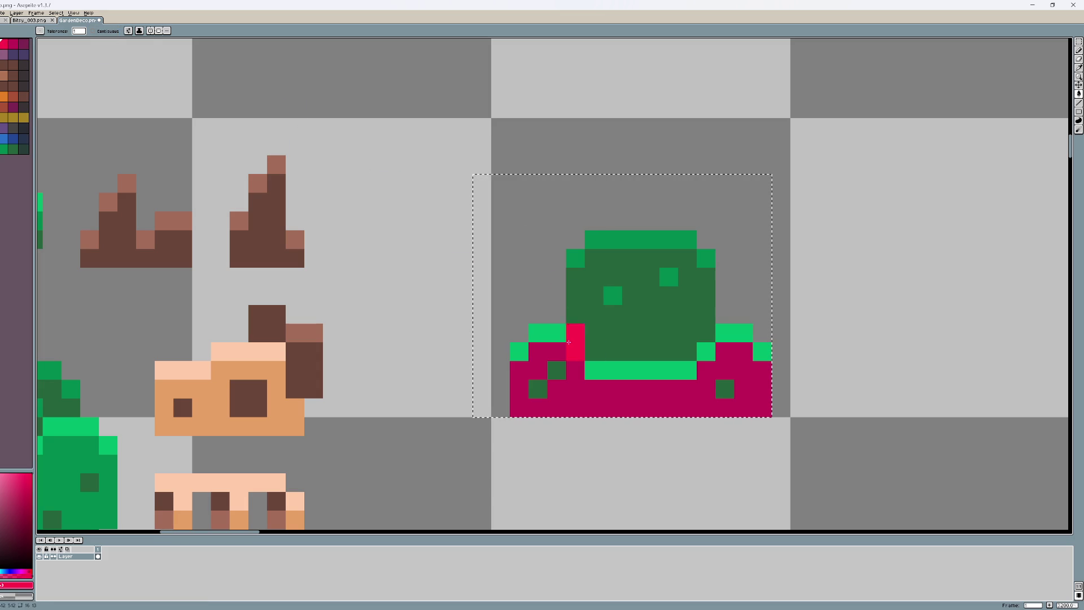
{"action": "left_click", "coordinate": [18, 46]}
{"action": "left_click", "coordinate": [628, 332]}
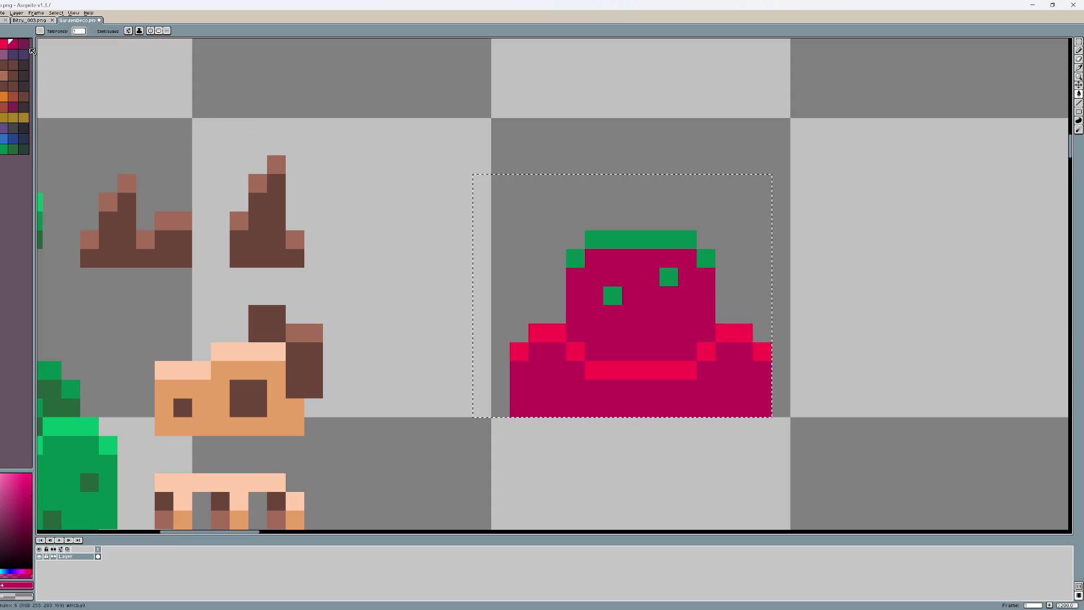
{"action": "left_click", "coordinate": [107, 31]}
Step: Fill the chair back dark purple and pencil the remaining green top pixels crimson
{"action": "left_click", "coordinate": [17, 43]}
{"action": "left_click", "coordinate": [669, 338]}
{"action": "key", "text": "b"}
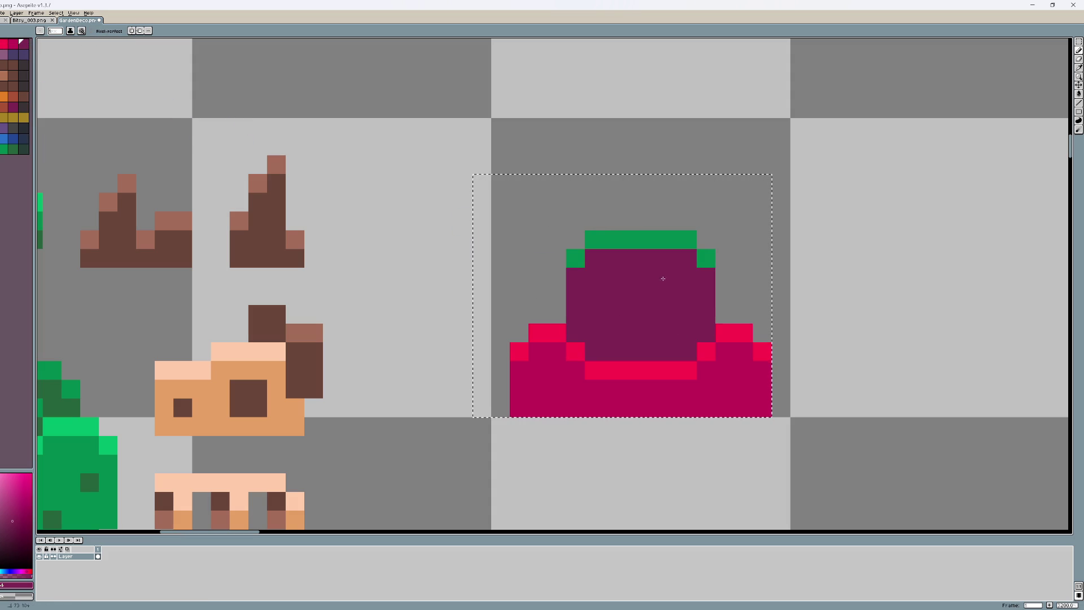
{"action": "left_click", "coordinate": [12, 42]}
{"action": "left_click", "coordinate": [572, 257]}
{"action": "left_click", "coordinate": [600, 239]}
{"action": "scroll", "coordinate": [745, 275], "scroll_direction": "down", "scroll_amount": 1}
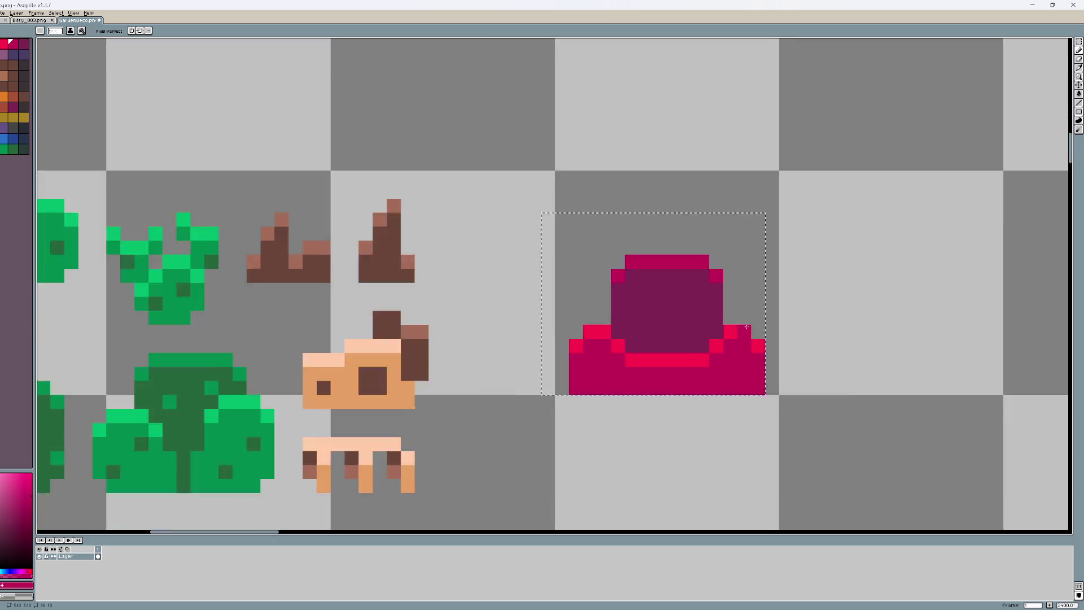
Step: Paint two red pixels on each side of the seat and shift the inner seat block down one pixel
{"action": "scroll", "coordinate": [635, 355], "scroll_direction": "up", "scroll_amount": 1}
{"action": "key", "text": "i"}
{"action": "key", "text": "b"}
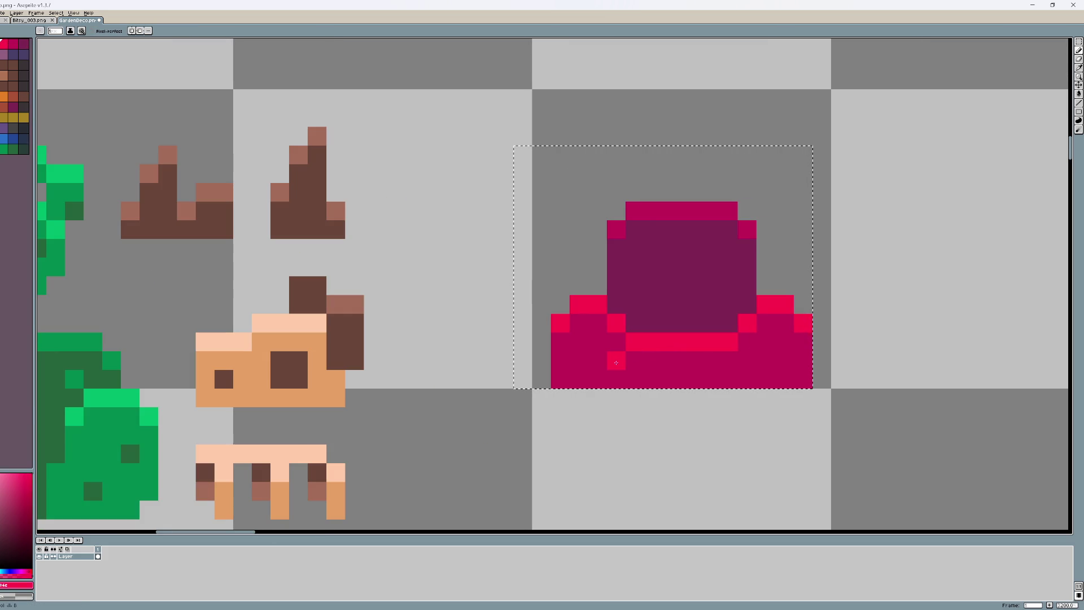
{"action": "left_click_drag", "start_coordinate": [615, 341], "coordinate": [615, 360]}
{"action": "left_click_drag", "start_coordinate": [746, 360], "coordinate": [746, 342]}
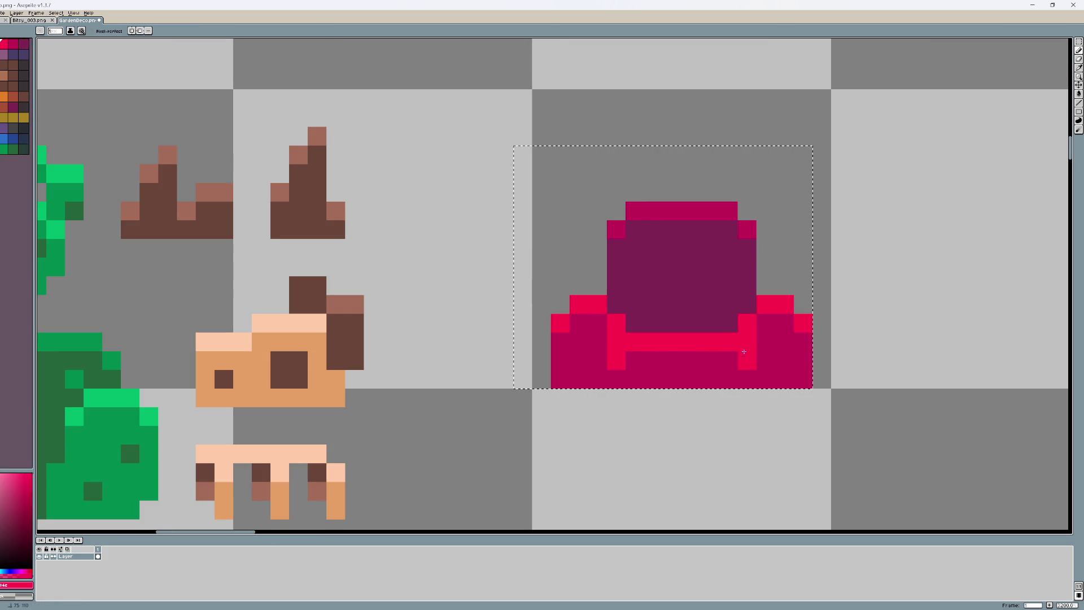
{"action": "key", "text": "m"}
{"action": "mouse_move", "coordinate": [638, 360]}
{"action": "left_mouse_down"}
{"action": "mouse_move", "coordinate": [731, 319]}
{"action": "mouse_move", "coordinate": [731, 299]}
{"action": "left_mouse_up"}
{"action": "left_click", "coordinate": [712, 347]}
{"action": "left_click_drag", "start_coordinate": [712, 352], "coordinate": [712, 370]}
{"action": "key", "text": "Return"}
Step: Darken the seat's inner corners and bar end, then lower the chair's upper part one pixel
{"action": "scroll", "coordinate": [713, 370], "scroll_direction": "down", "scroll_amount": 3}
{"action": "scroll", "coordinate": [765, 347], "scroll_direction": "up", "scroll_amount": 2}
{"action": "scroll", "coordinate": [764, 347], "scroll_direction": "up", "scroll_amount": 1}
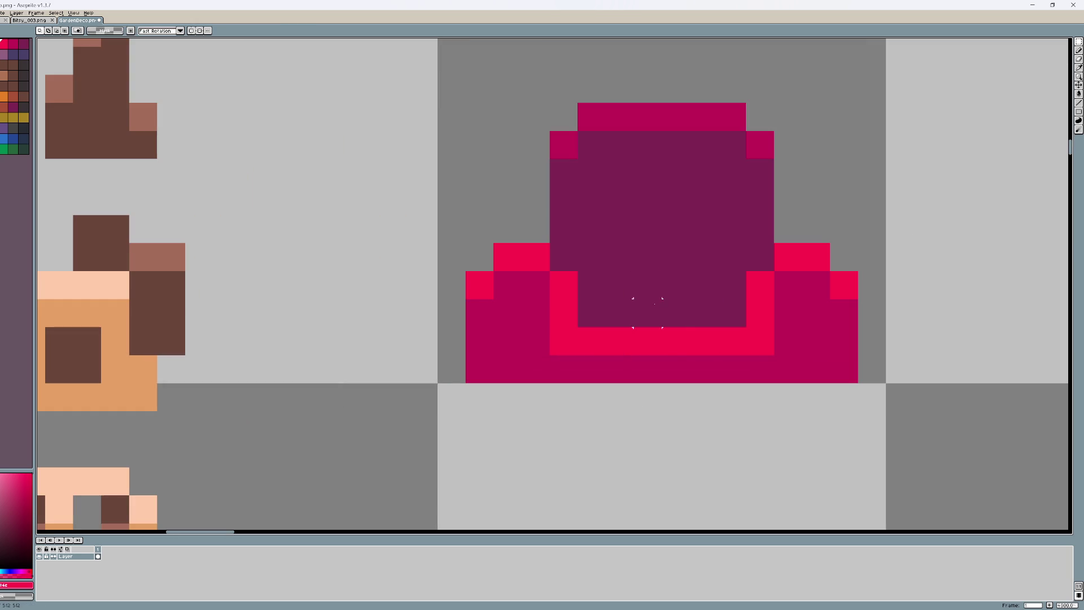
{"action": "key", "text": "b"}
{"action": "left_click", "coordinate": [559, 312]}
{"action": "left_click", "coordinate": [750, 324]}
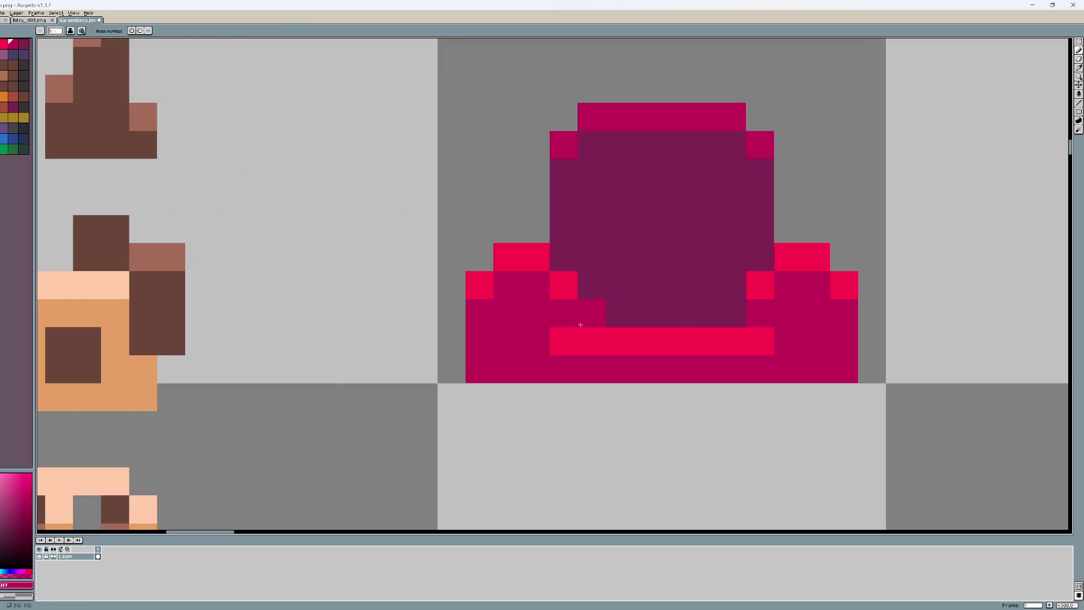
{"action": "left_click", "coordinate": [564, 341]}
{"action": "scroll", "coordinate": [758, 343], "scroll_direction": "down", "scroll_amount": 1}
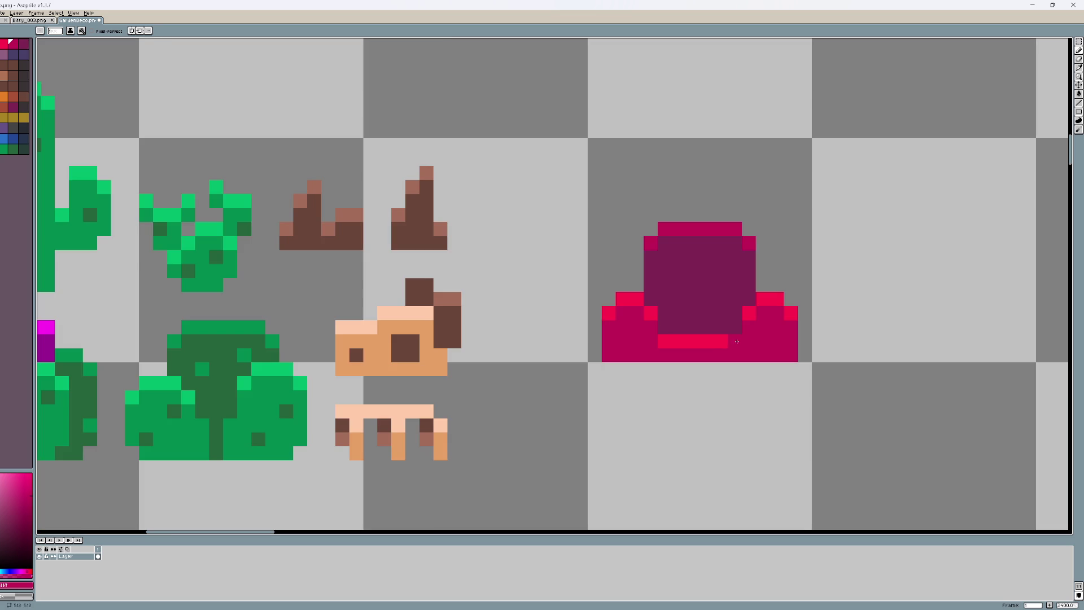
{"action": "key", "text": "m"}
{"action": "mouse_move", "coordinate": [602, 320]}
{"action": "left_mouse_down"}
{"action": "mouse_move", "coordinate": [798, 232]}
{"action": "mouse_move", "coordinate": [826, 207]}
{"action": "mouse_move", "coordinate": [815, 235]}
{"action": "left_mouse_up"}
{"action": "key", "text": "ctrl+d"}
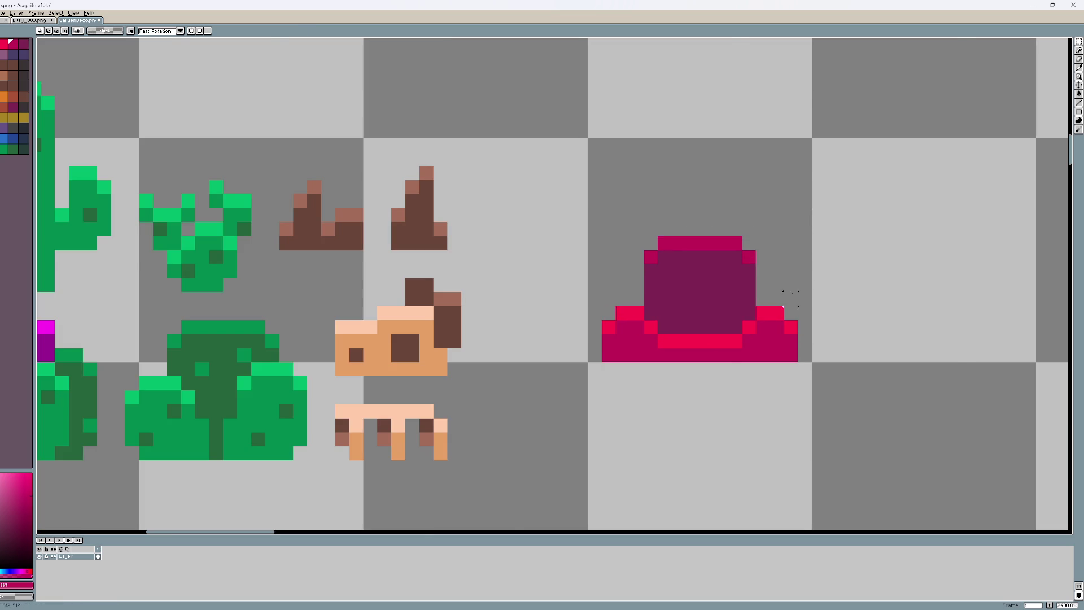
Step: Paint bright red left-arm pixels, darken a seat pixel, and erase the seat's leftmost column
{"action": "scroll", "coordinate": [795, 294], "scroll_direction": "down", "scroll_amount": 2}
{"action": "scroll", "coordinate": [789, 305], "scroll_direction": "up", "scroll_amount": 3}
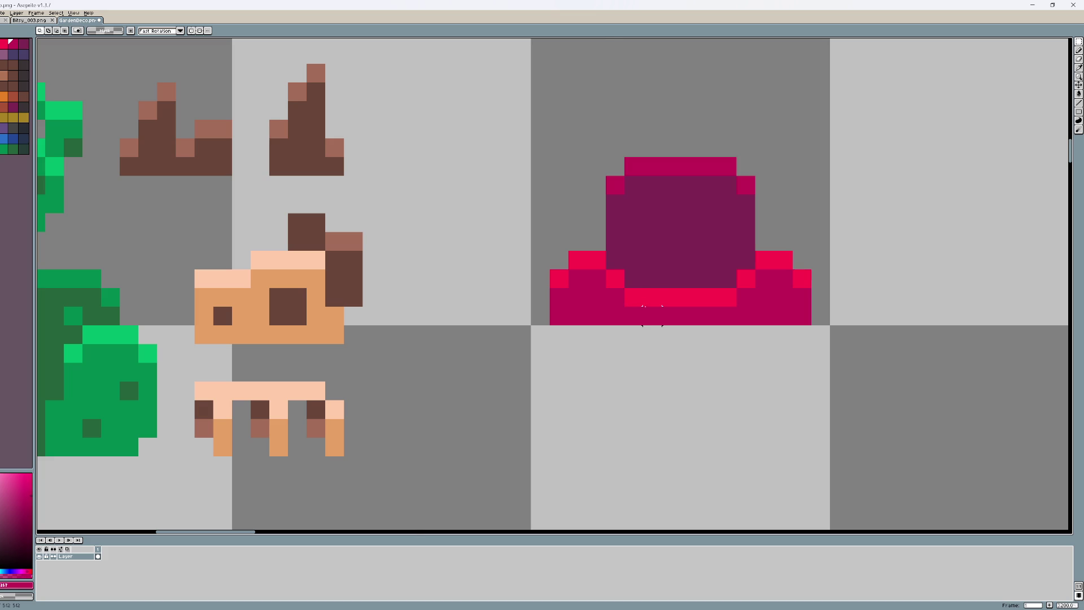
{"action": "scroll", "coordinate": [652, 315], "scroll_direction": "down", "scroll_amount": 2}
{"action": "scroll", "coordinate": [660, 310], "scroll_direction": "up", "scroll_amount": 2}
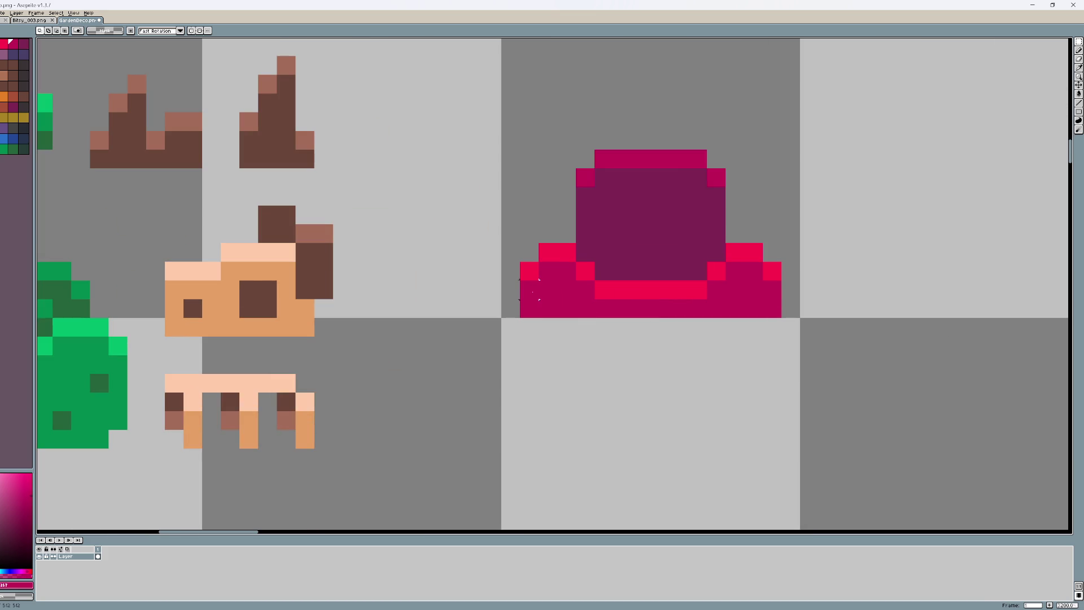
{"action": "key", "text": "b"}
{"action": "left_click", "coordinate": [529, 253]}
{"action": "left_click", "coordinate": [585, 252]}
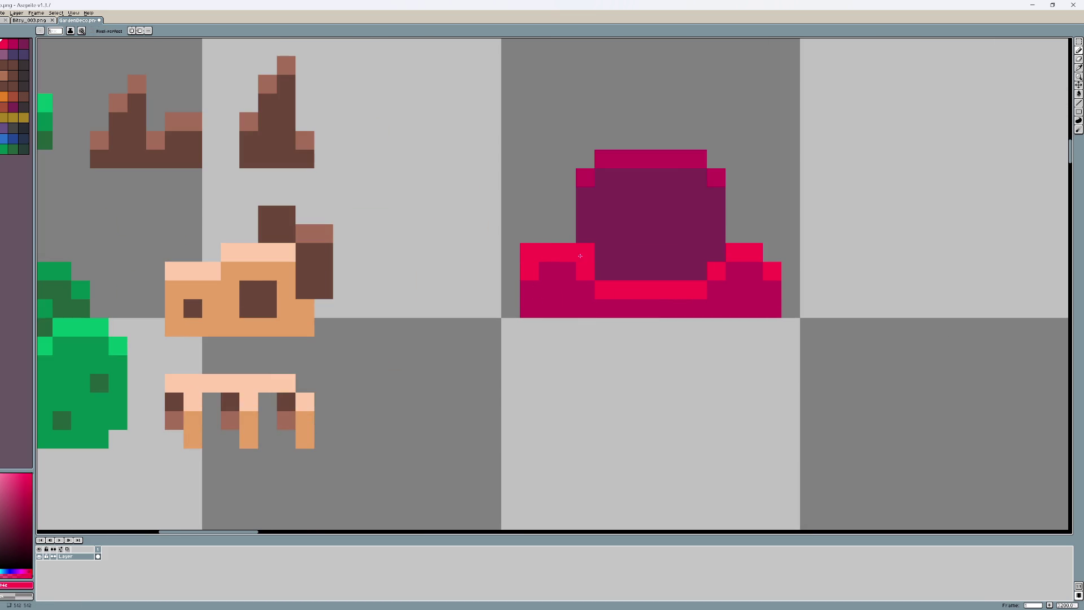
{"action": "left_click", "coordinate": [584, 269]}
{"action": "left_click_drag", "start_coordinate": [529, 252], "coordinate": [529, 308]}
Step: Repaint the right arm pixels and erase the chair's outer left and right pixel columns
{"action": "key", "text": "i"}
{"action": "key", "text": "b"}
{"action": "left_click", "coordinate": [716, 272]}
{"action": "left_click", "coordinate": [716, 253]}
{"action": "right_click", "coordinate": [773, 273]}
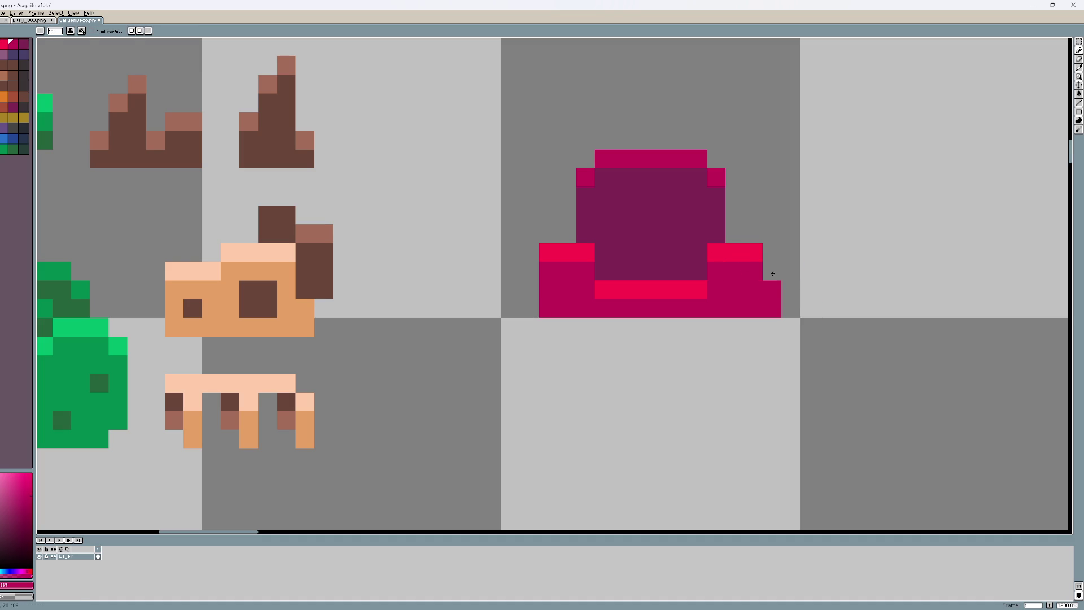
{"action": "scroll", "coordinate": [772, 321], "scroll_direction": "down", "scroll_amount": 3}
{"action": "scroll", "coordinate": [772, 322], "scroll_direction": "up", "scroll_amount": 3}
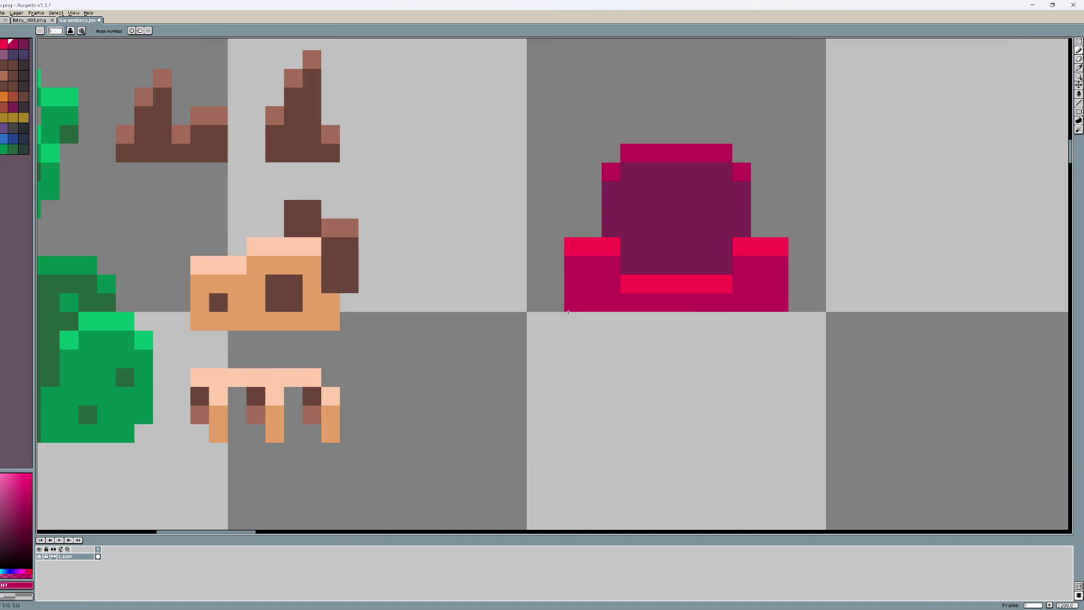
{"action": "left_click_drag", "start_coordinate": [568, 311], "coordinate": [574, 246]}
{"action": "left_click_drag", "start_coordinate": [780, 247], "coordinate": [779, 323]}
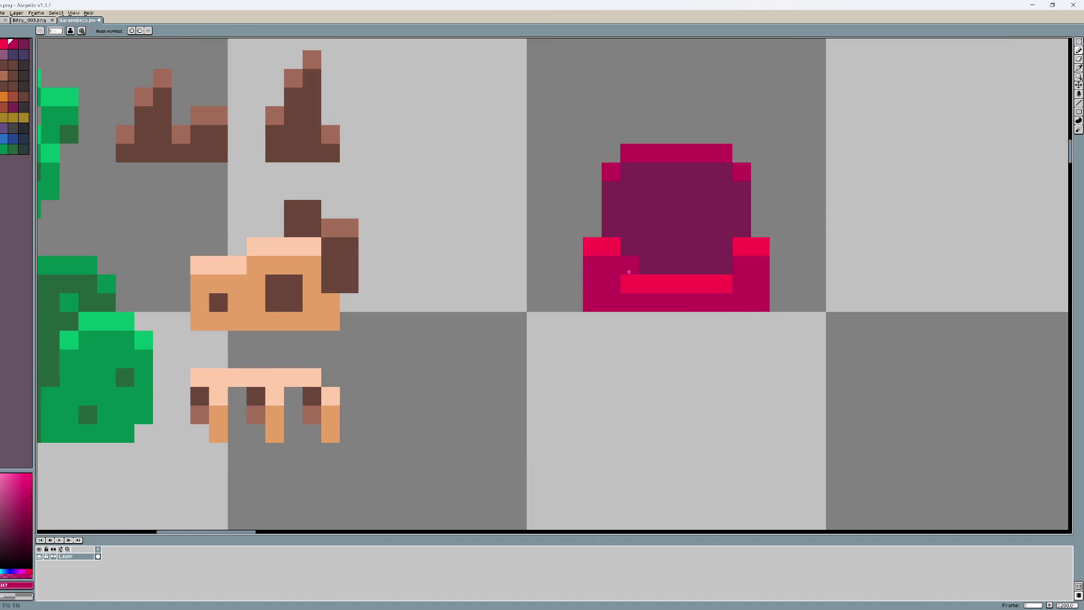
Step: Select the chair's armrest rows and move them down one pixel
{"action": "key", "text": "m"}
{"action": "left_click_drag", "start_coordinate": [583, 274], "coordinate": [773, 198]}
{"action": "left_click_drag", "start_coordinate": [751, 237], "coordinate": [769, 256]}
{"action": "left_click_drag", "start_coordinate": [772, 219], "coordinate": [565, 256]}
{"action": "left_click_drag", "start_coordinate": [649, 238], "coordinate": [653, 251]}
{"action": "key", "text": "ctrl+d"}
{"action": "key", "text": "b"}
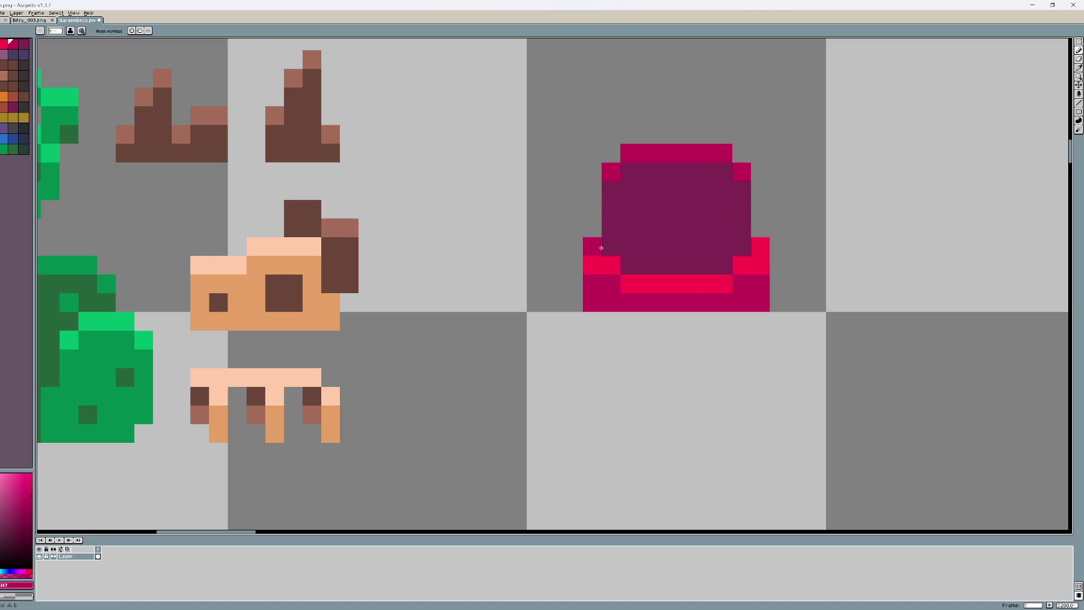
{"action": "scroll", "coordinate": [800, 278], "scroll_direction": "down", "scroll_amount": 3}
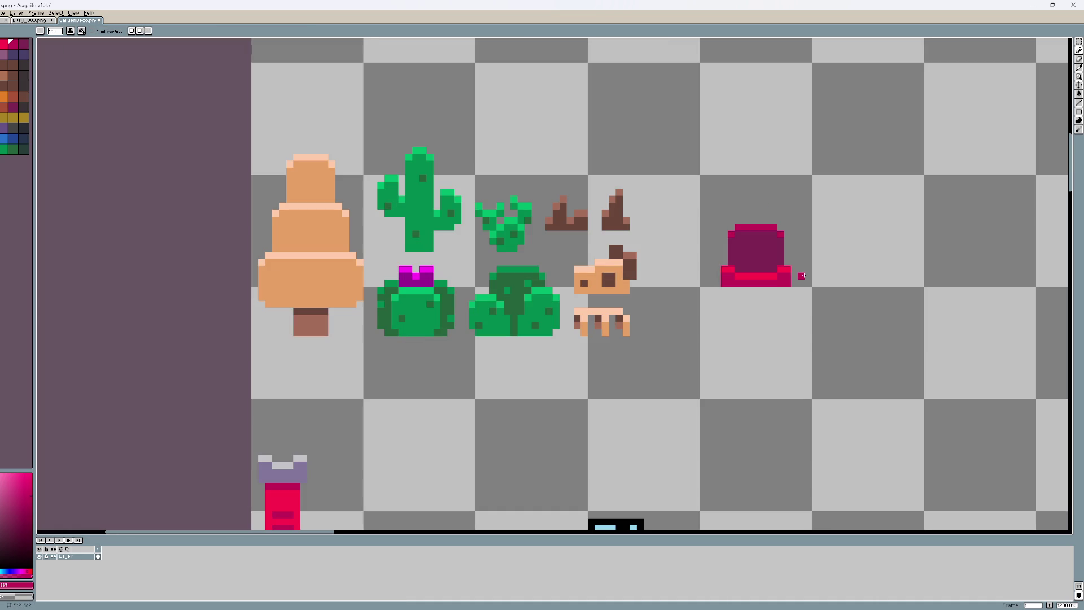
Step: Undo the armrest shift and add a red pixel with dark magenta below it left of the armrest
{"action": "scroll", "coordinate": [806, 290], "scroll_direction": "up", "scroll_amount": 3}
{"action": "key", "text": "v"}
{"action": "key", "text": "ctrl+z"}
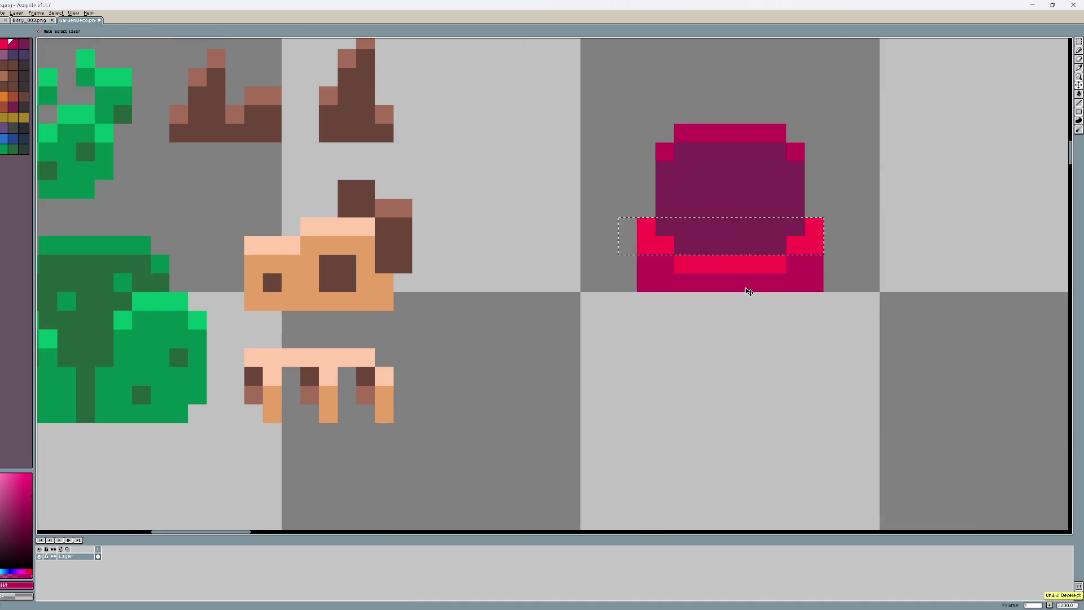
{"action": "key", "text": "ctrl+z"}
{"action": "key", "text": "i"}
{"action": "left_click", "coordinate": [642, 228], "text": "alt"}
{"action": "left_click", "coordinate": [628, 245]}
{"action": "left_click", "coordinate": [648, 243], "text": "alt"}
{"action": "left_click_drag", "start_coordinate": [628, 263], "coordinate": [630, 278]}
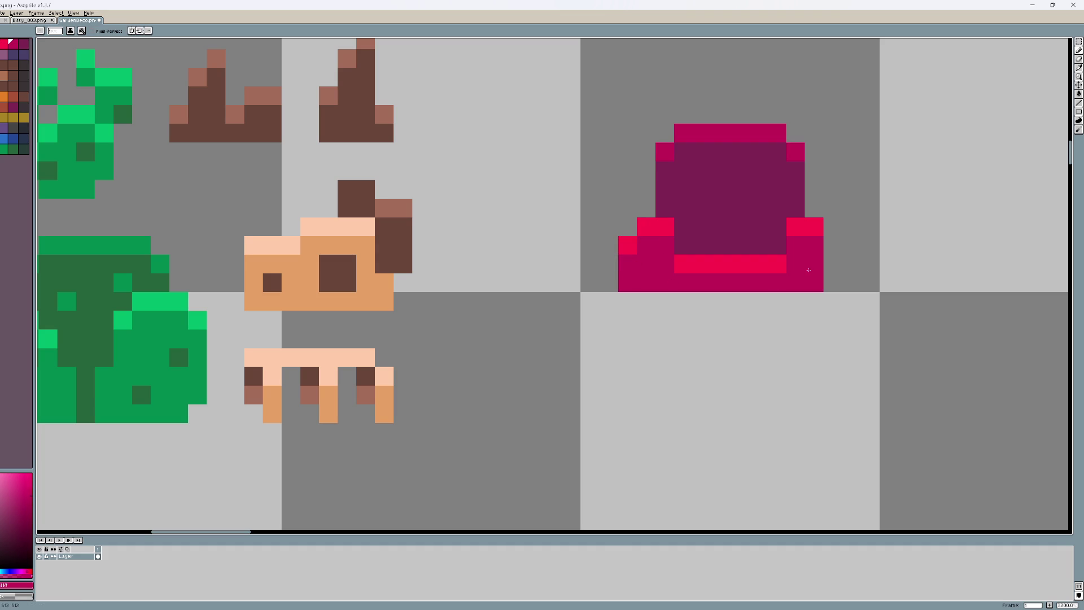
Step: Extend the right armrest outward and mirror the left armrest pixels horizontally onto the right side
{"action": "left_click_drag", "start_coordinate": [833, 264], "coordinate": [834, 282]}
{"action": "left_click", "coordinate": [804, 226], "text": "alt"}
{"action": "left_click", "coordinate": [833, 244]}
{"action": "scroll", "coordinate": [825, 282], "scroll_direction": "down", "scroll_amount": 3}
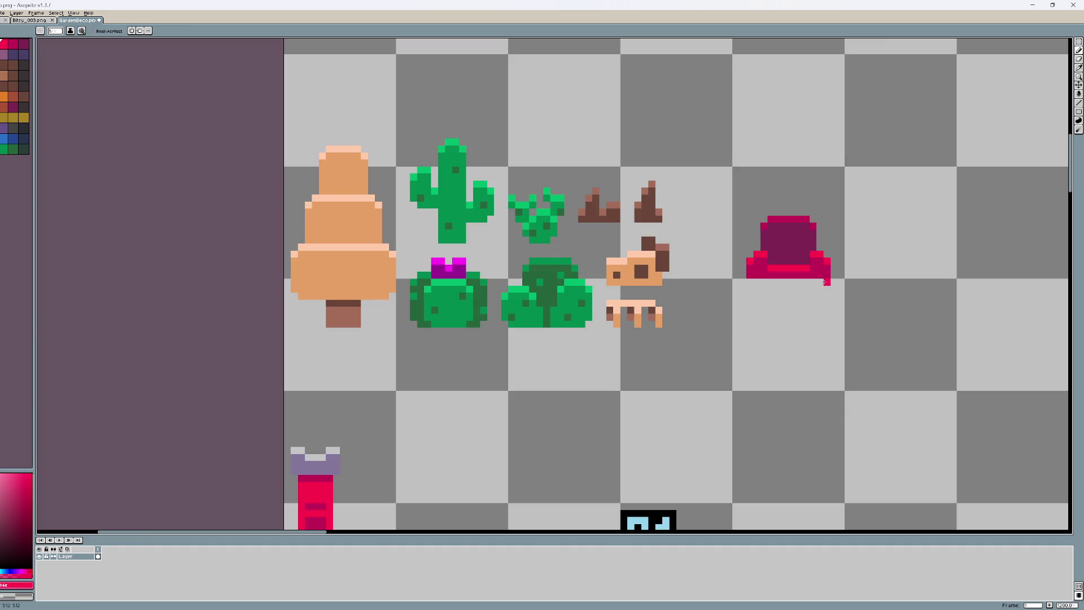
{"action": "scroll", "coordinate": [835, 288], "scroll_direction": "up", "scroll_amount": 2}
{"action": "key", "text": "m"}
{"action": "mouse_move", "coordinate": [626, 202]}
{"action": "left_mouse_down"}
{"action": "mouse_move", "coordinate": [643, 222]}
{"action": "mouse_move", "coordinate": [664, 183]}
{"action": "mouse_move", "coordinate": [682, 184]}
{"action": "left_mouse_up"}
{"action": "key", "text": "shift+h"}
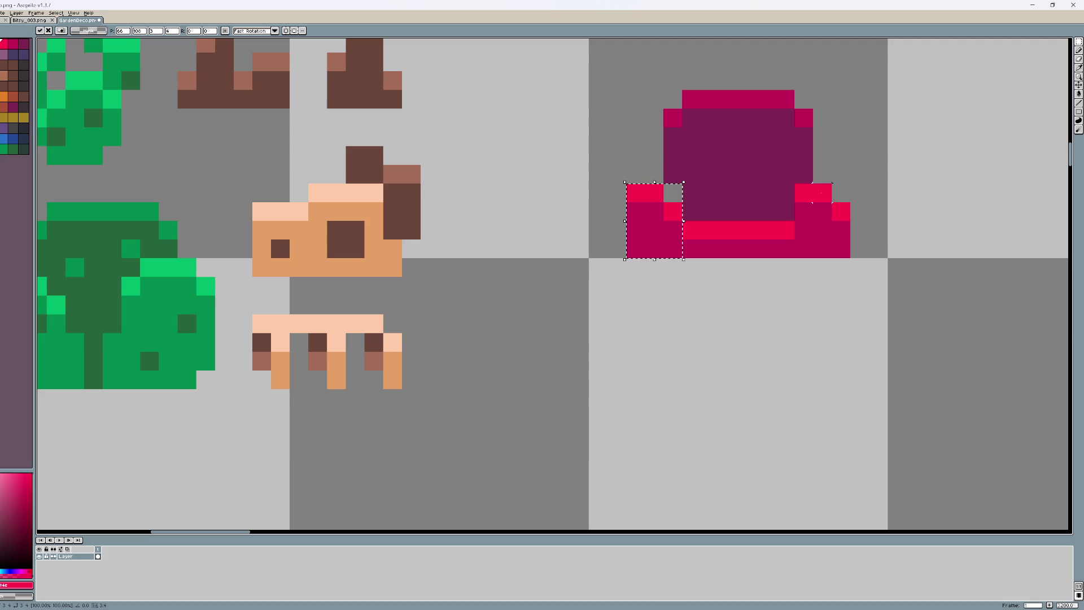
{"action": "key", "text": "shift+h"}
{"action": "key", "text": "Return"}
Step: Fill the two grey gaps beside the armrests with purple
{"action": "key", "text": "i"}
{"action": "key", "text": "b"}
{"action": "left_click", "coordinate": [673, 192]}
{"action": "left_click", "coordinate": [804, 192]}
{"action": "scroll", "coordinate": [752, 234], "scroll_direction": "down", "scroll_amount": 1}
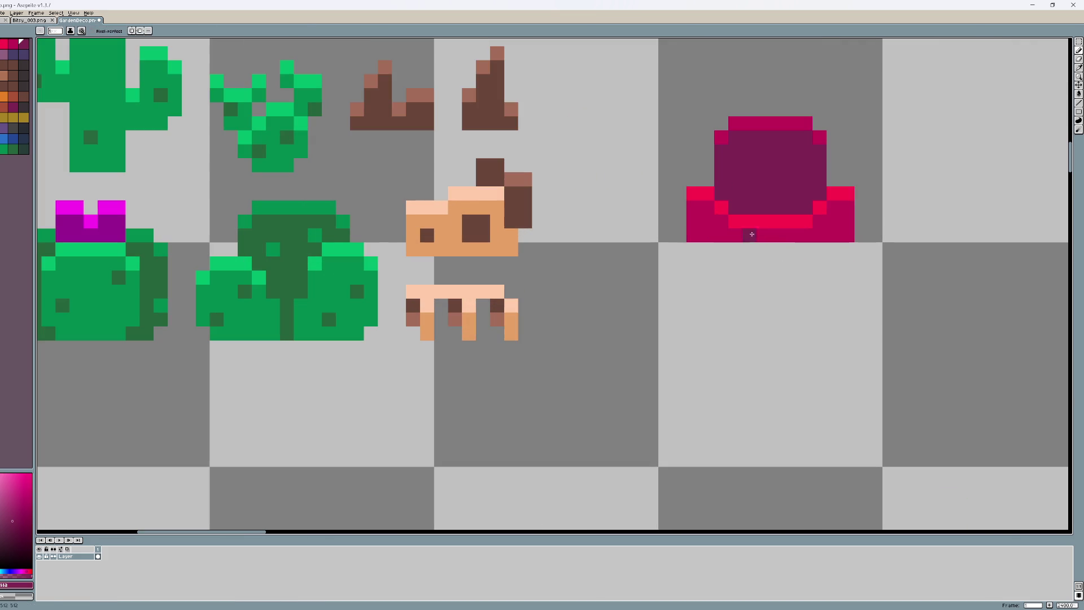
Step: Shift the chair's left part one pixel right and recentre the chair in view
{"action": "key", "text": "m"}
{"action": "left_click_drag", "start_coordinate": [656, 87], "coordinate": [772, 271]}
{"action": "key", "text": "Right"}
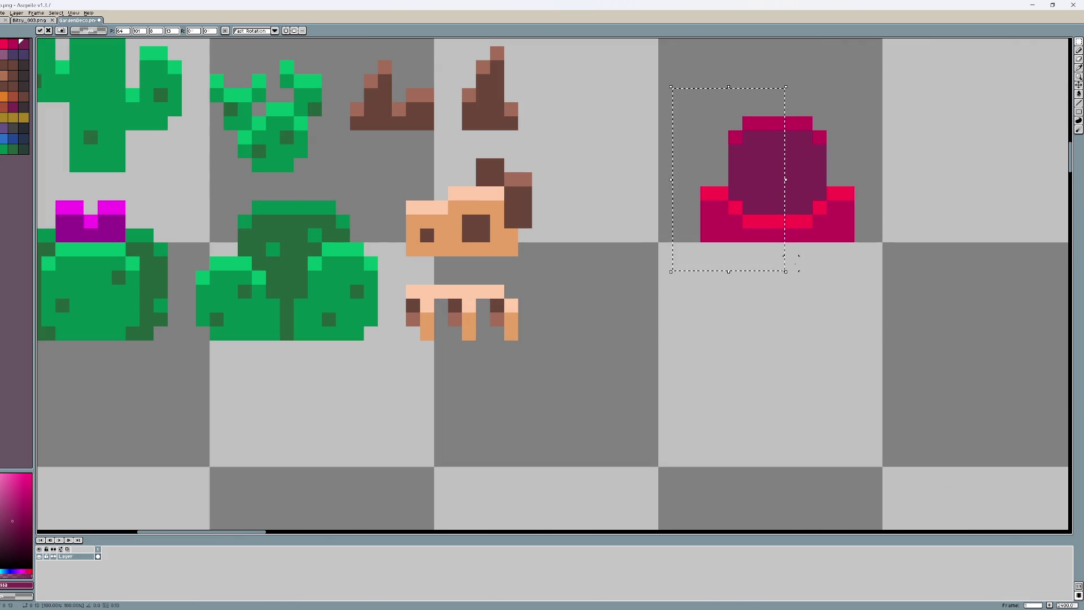
{"action": "key", "text": "ctrl+d"}
{"action": "left_click_drag", "start_coordinate": [805, 263], "coordinate": [665, 388]}
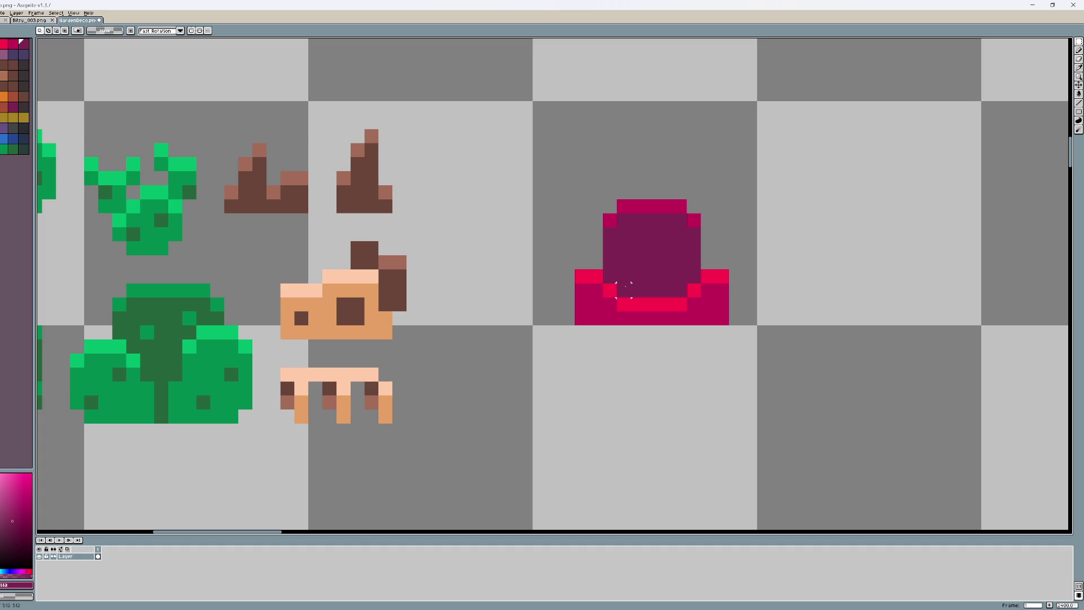
{"action": "scroll", "coordinate": [623, 289], "scroll_direction": "down", "scroll_amount": 2}
{"action": "scroll", "coordinate": [612, 272], "scroll_direction": "up", "scroll_amount": 3}
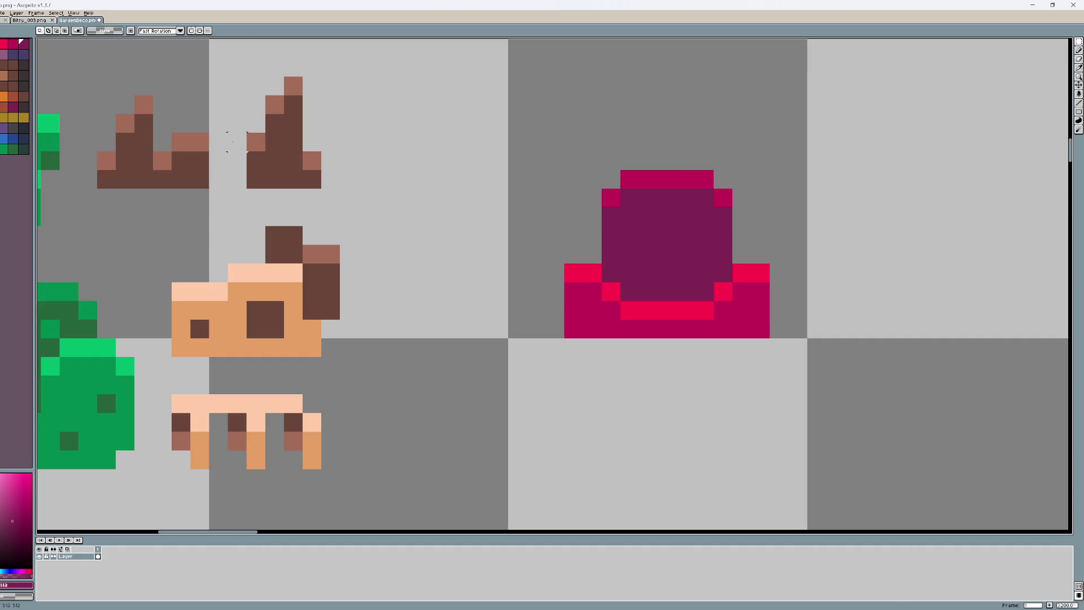
Step: Bucket-fill the seat pixels red and the chair's back dark magenta
{"action": "left_click_drag", "start_coordinate": [489, 132], "coordinate": [846, 376]}
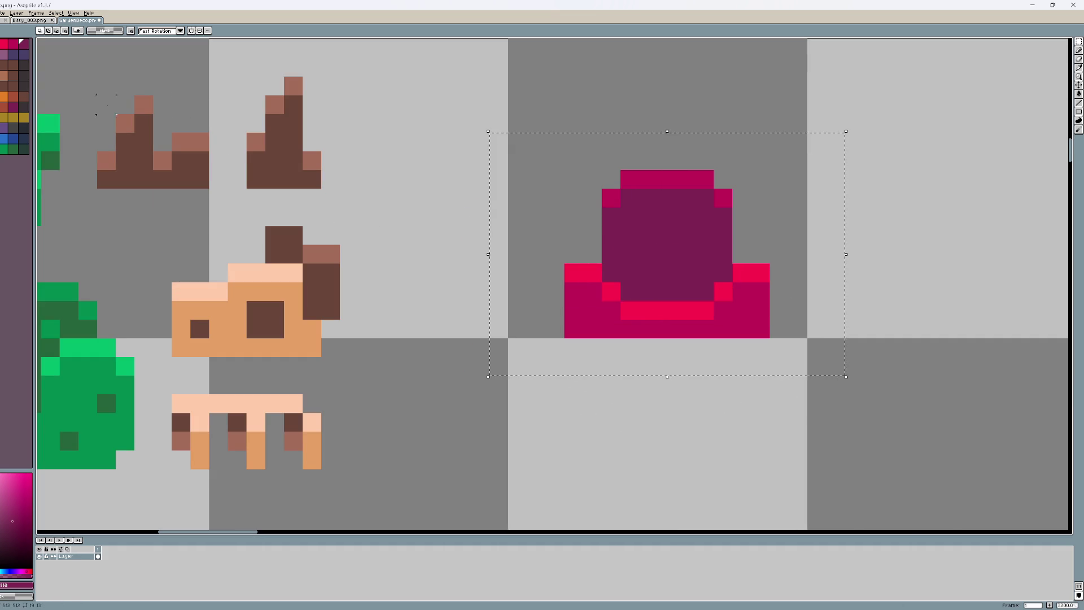
{"action": "key", "text": "g"}
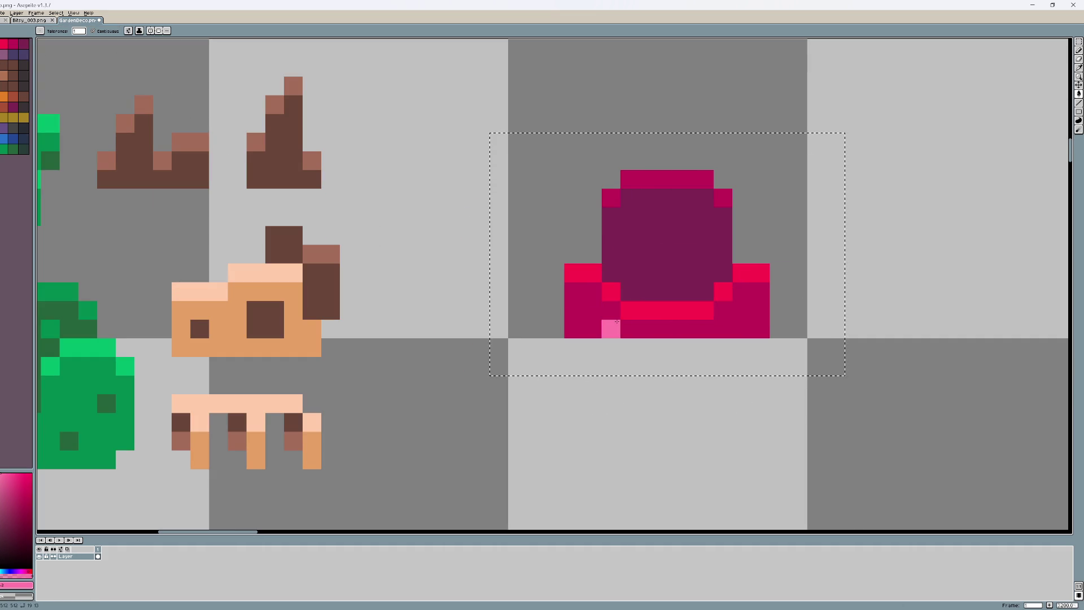
{"action": "left_click", "coordinate": [574, 273]}
{"action": "left_click", "coordinate": [592, 277]}
{"action": "left_click", "coordinate": [603, 284]}
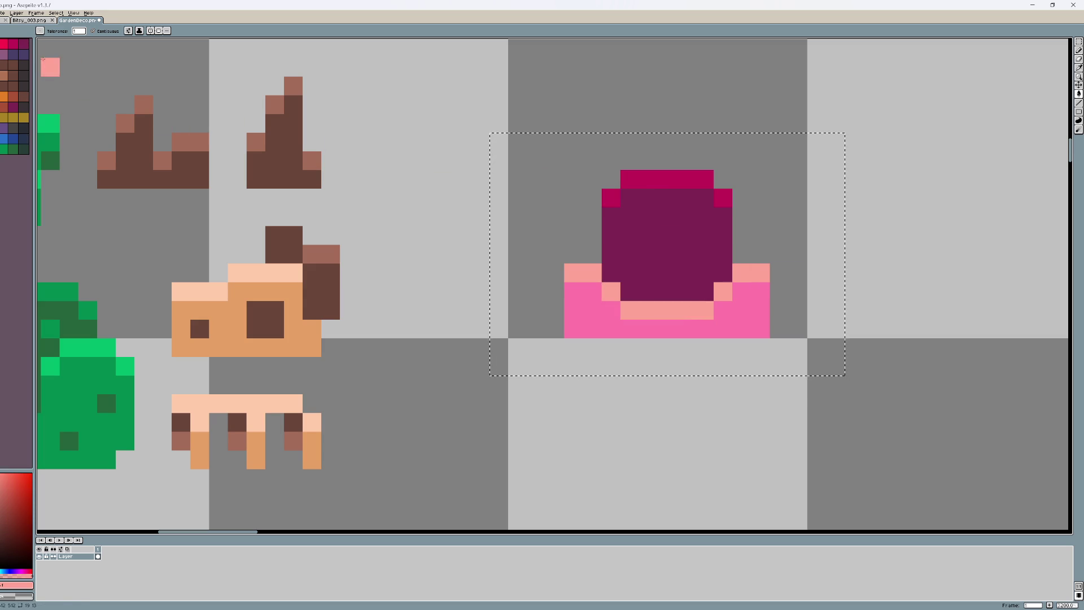
{"action": "left_click", "coordinate": [4, 44]}
{"action": "left_click", "coordinate": [595, 271]}
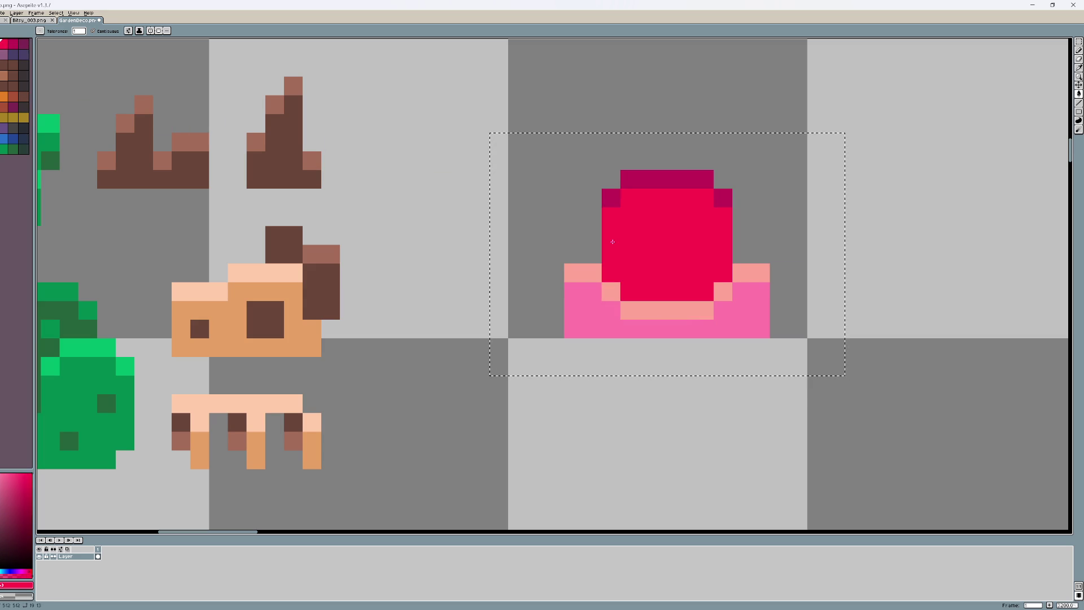
{"action": "left_click", "coordinate": [13, 44]}
{"action": "left_click", "coordinate": [656, 226]}
Step: Undo a stray pink pixel and bucket-fill the chair's base red
{"action": "left_click", "coordinate": [22, 44]}
{"action": "key", "text": "b"}
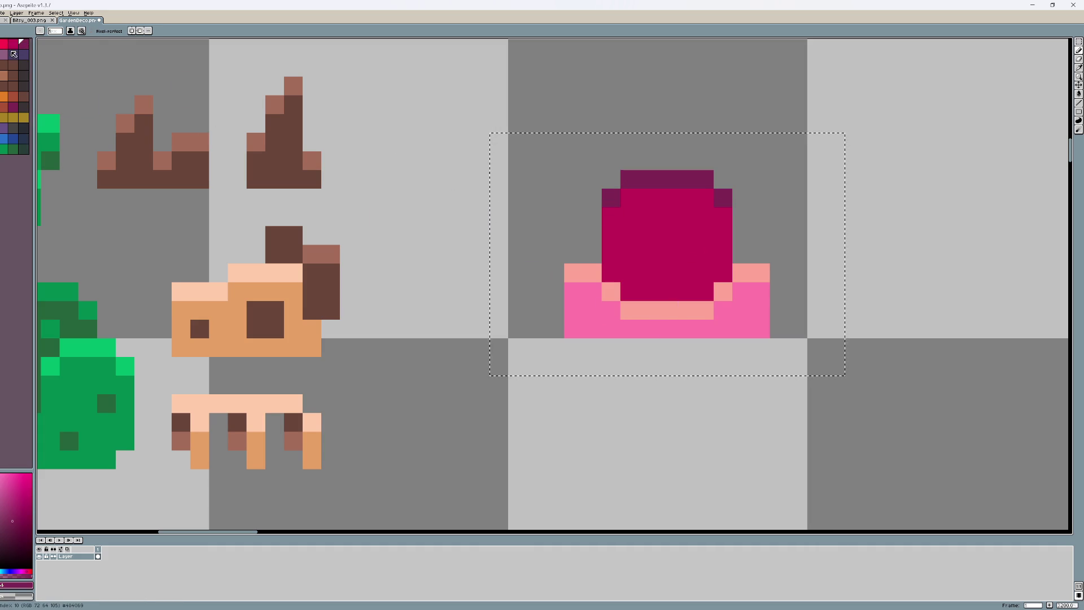
{"action": "left_click", "coordinate": [386, 216]}
{"action": "key", "text": "ctrl+z"}
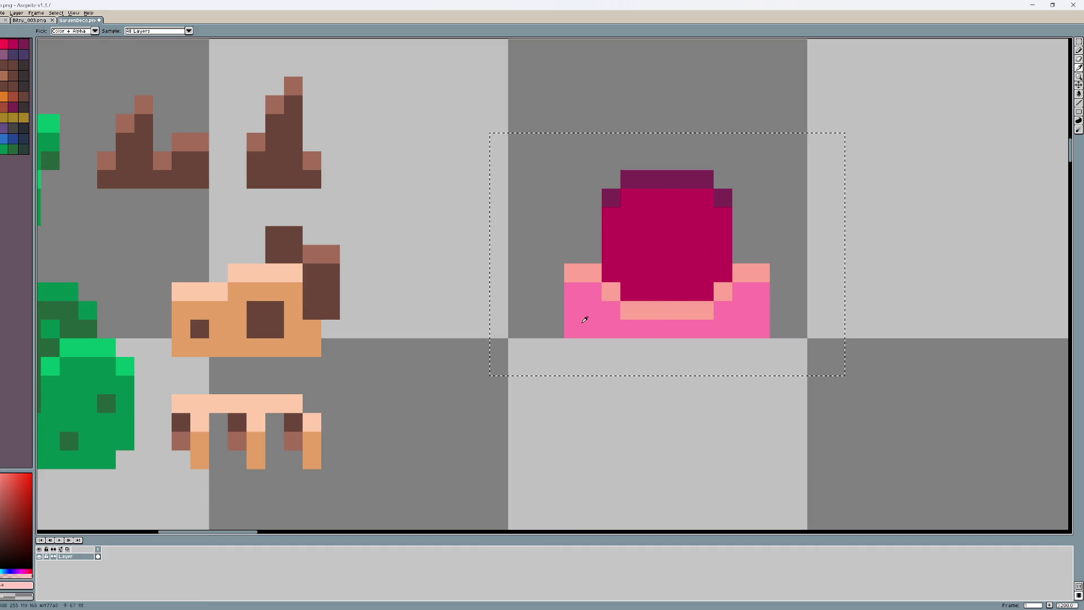
{"action": "left_click", "coordinate": [3, 44]}
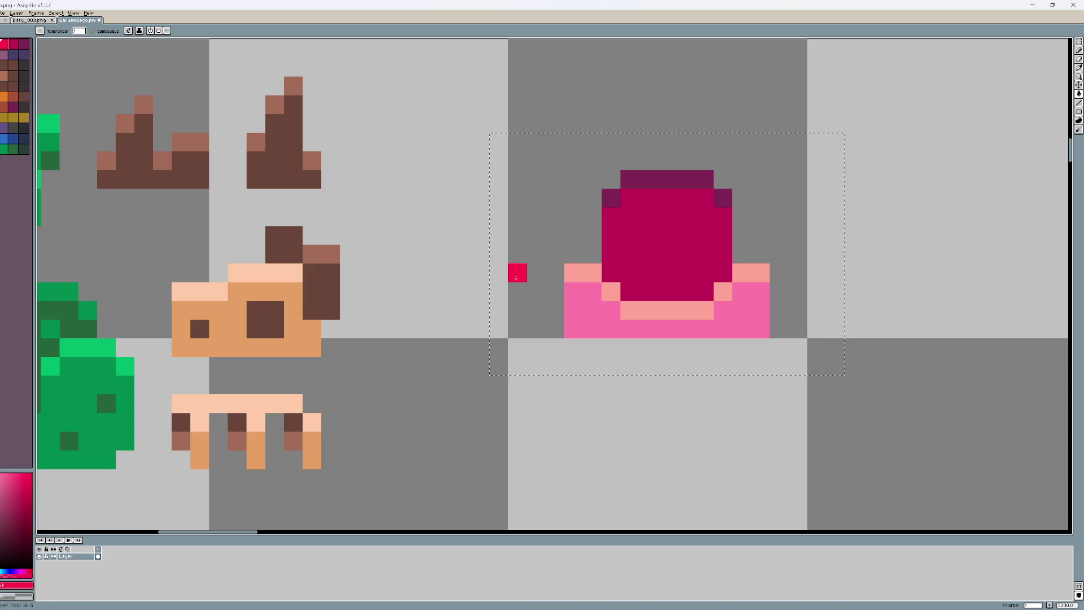
{"action": "key", "text": "g"}
{"action": "left_click", "coordinate": [581, 316]}
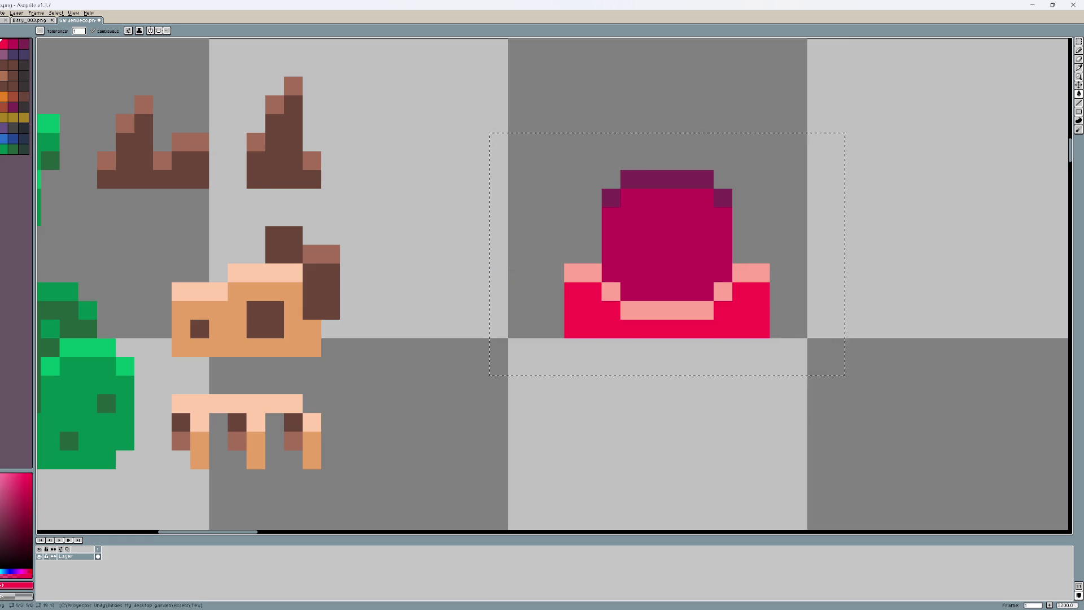
Step: Draw a pink diagonal and band along the base, turn an armrest pixel pink, and redden the band's end
{"action": "key", "text": "x"}
{"action": "key", "text": "b"}
{"action": "left_click_drag", "start_coordinate": [588, 272], "coordinate": [625, 305]}
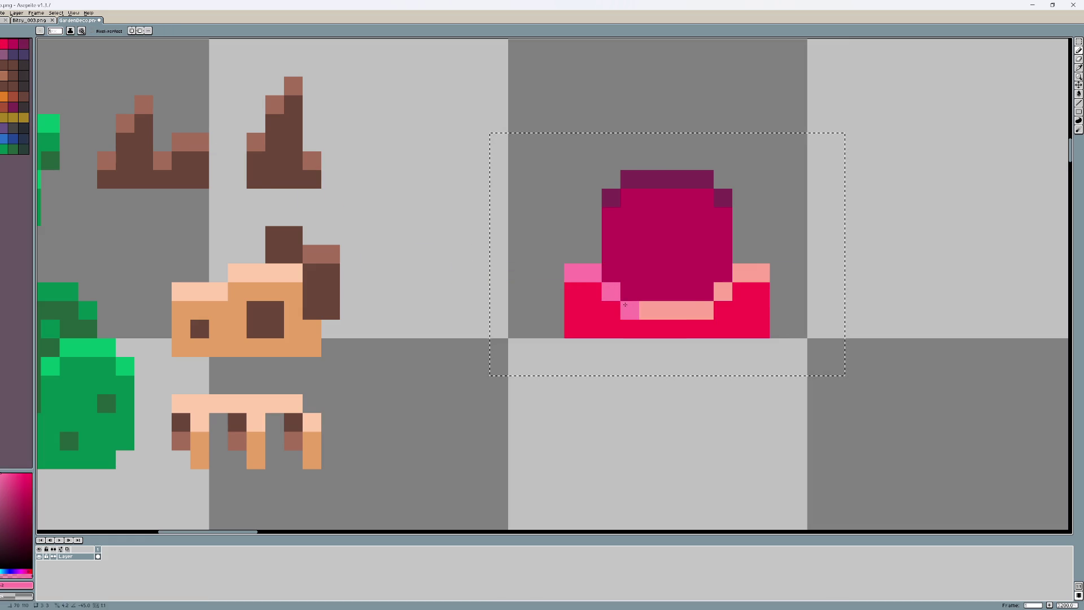
{"action": "left_click", "coordinate": [742, 273]}
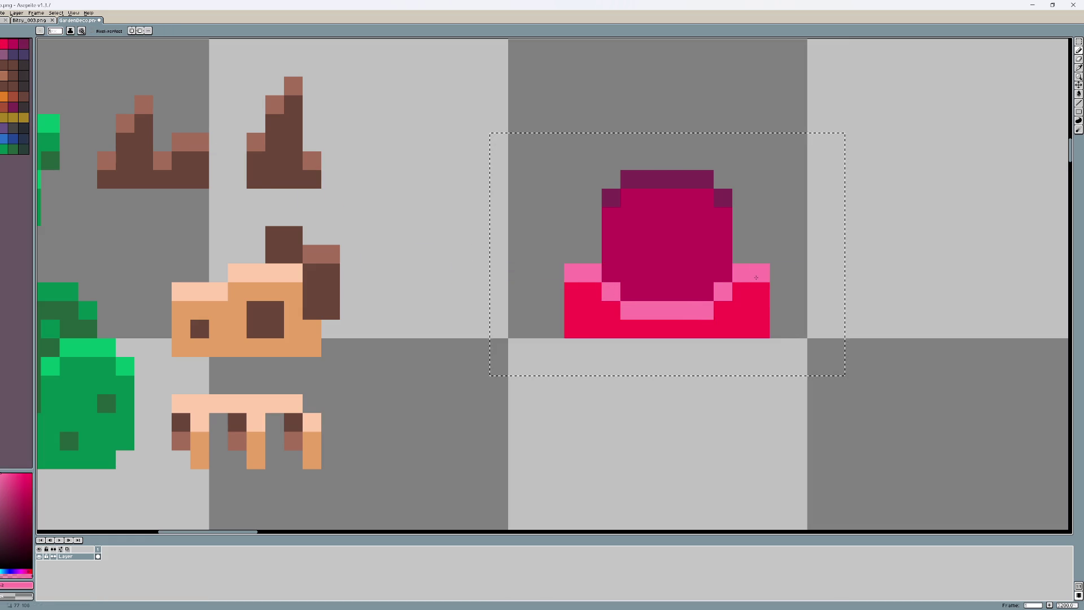
{"action": "key", "text": "x"}
{"action": "left_click", "coordinate": [631, 305]}
{"action": "key", "text": "x"}
{"action": "left_click_drag", "start_coordinate": [628, 310], "coordinate": [609, 310]}
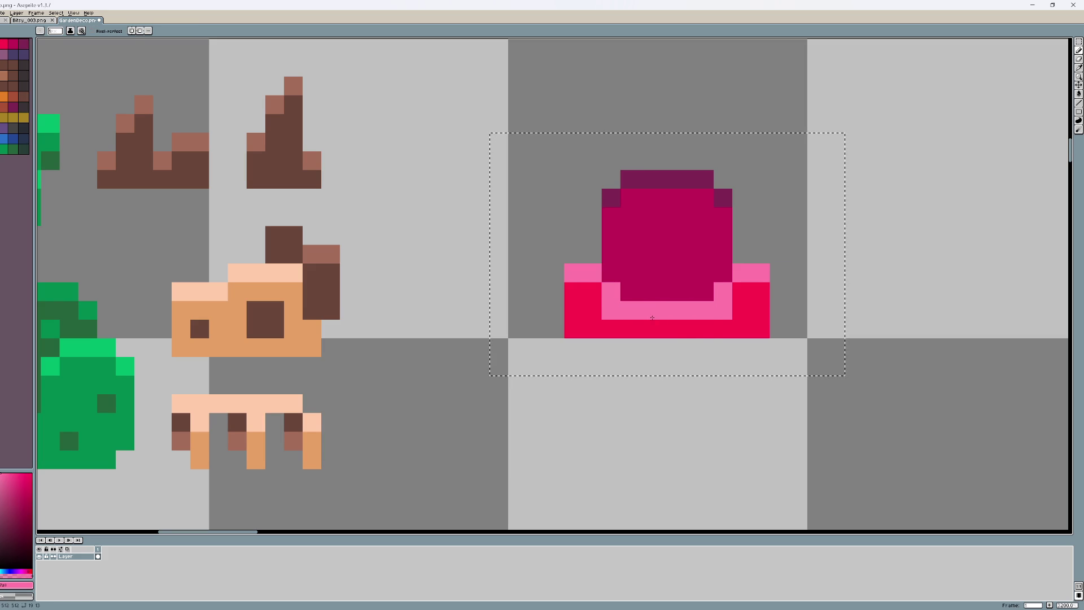
{"action": "scroll", "coordinate": [594, 318], "scroll_direction": "down", "scroll_amount": 3}
{"action": "scroll", "coordinate": [596, 293], "scroll_direction": "up", "scroll_amount": 2}
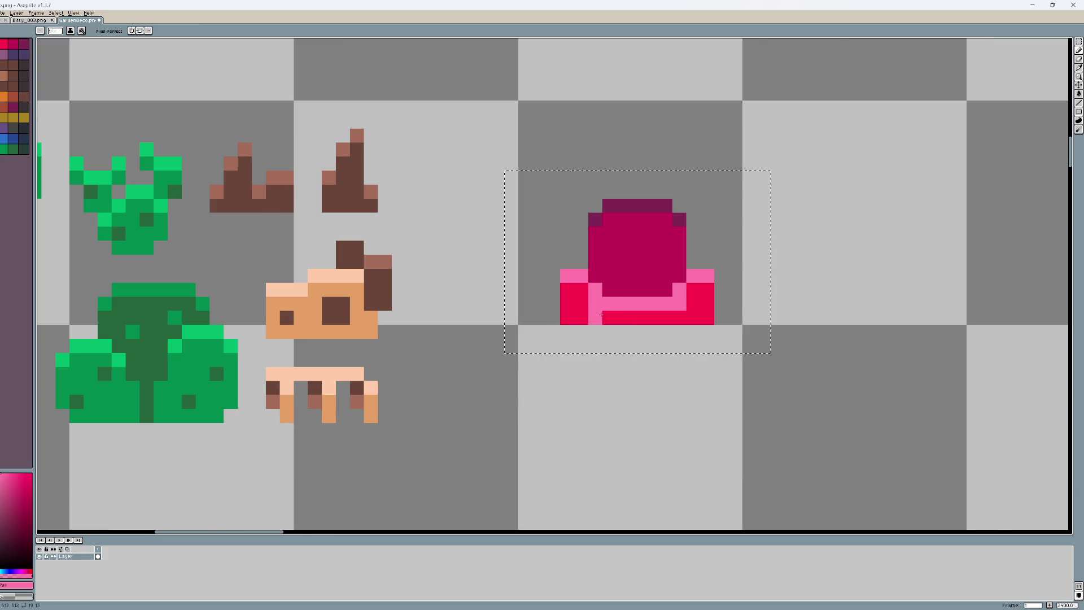
Step: Paint the pink band's left end red and undo a trial pink seat row
{"action": "key", "text": "x"}
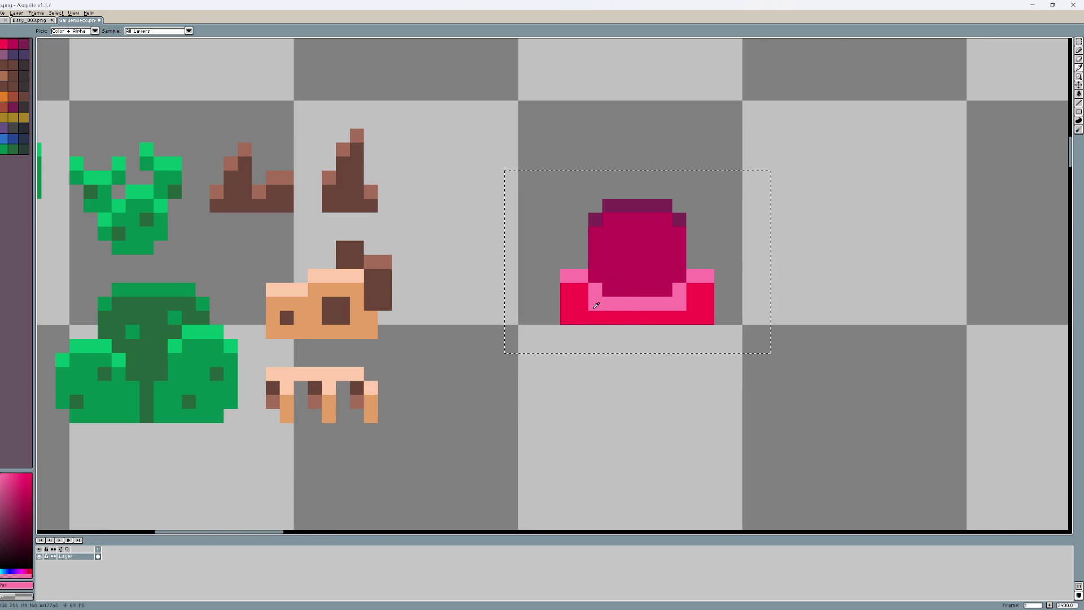
{"action": "left_click", "coordinate": [598, 303]}
{"action": "key", "text": "alt"}
{"action": "left_click", "coordinate": [641, 295]}
{"action": "mouse_move", "coordinate": [638, 289]}
{"action": "left_mouse_down"}
{"action": "mouse_move", "coordinate": [657, 290]}
{"action": "mouse_move", "coordinate": [610, 289]}
{"action": "mouse_move", "coordinate": [617, 275]}
{"action": "mouse_move", "coordinate": [671, 275]}
{"action": "left_mouse_up"}
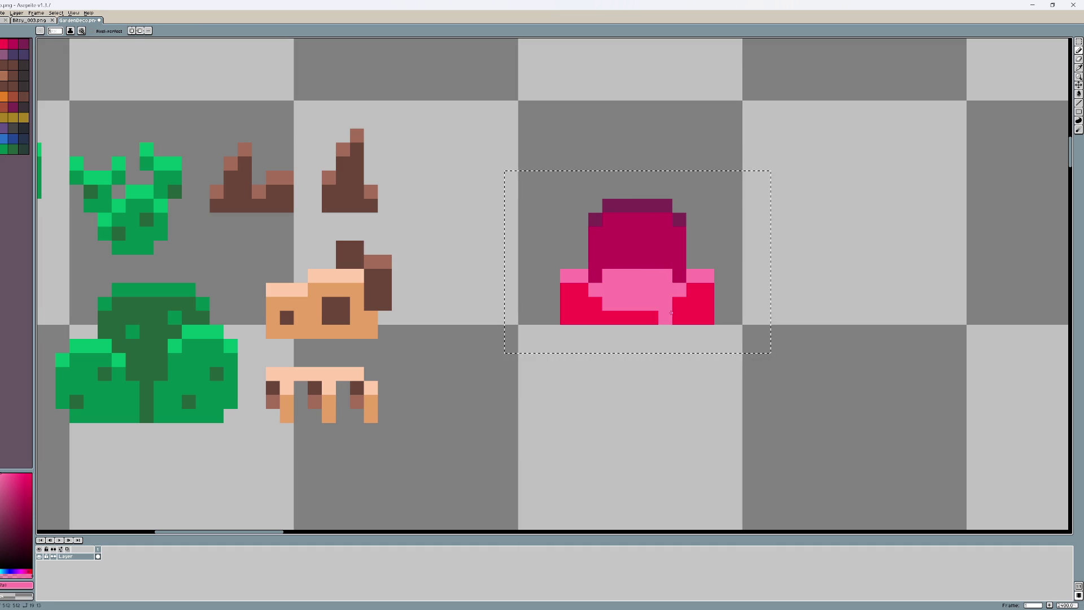
{"action": "key", "text": "ctrl+z"}
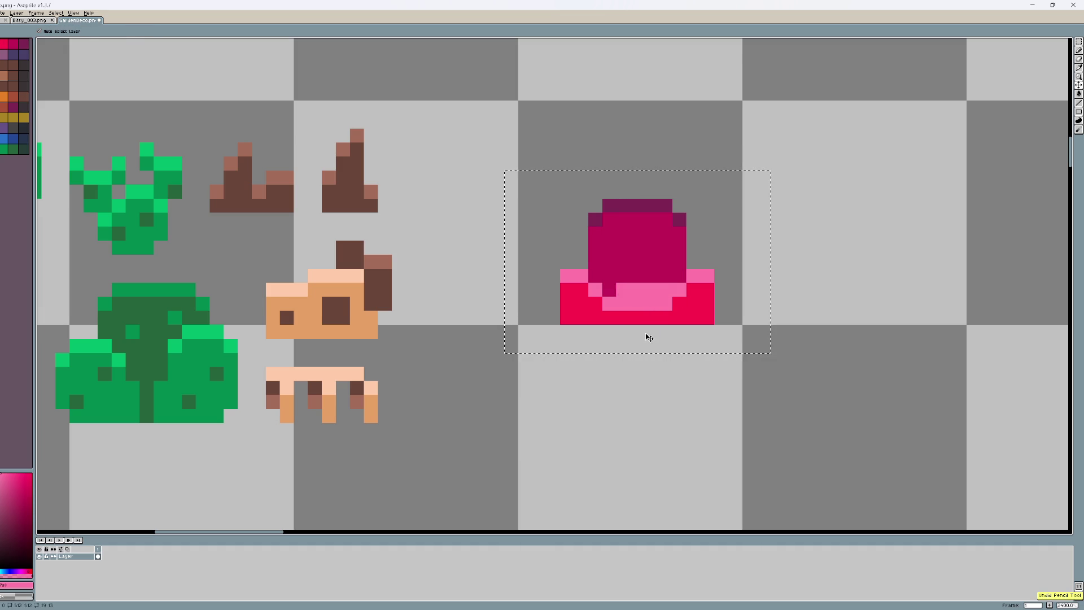
{"action": "key", "text": "ctrl+z"}
{"action": "scroll", "coordinate": [649, 337], "scroll_direction": "down", "scroll_amount": 2}
{"action": "left_click_drag", "start_coordinate": [703, 339], "coordinate": [619, 341]}
Step: Move the armchair sprite to the sheet's top-left area and save the sprite sheet
{"action": "key", "text": "ctrl+d"}
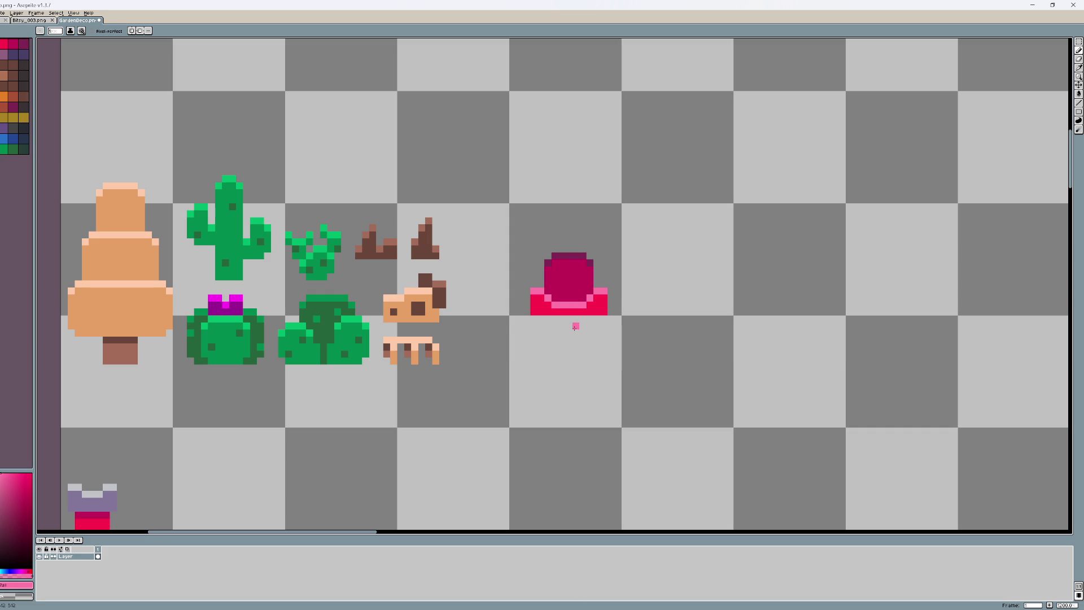
{"action": "left_click_drag", "start_coordinate": [575, 327], "coordinate": [600, 339]}
{"action": "scroll", "coordinate": [600, 339], "scroll_direction": "down", "scroll_amount": 1}
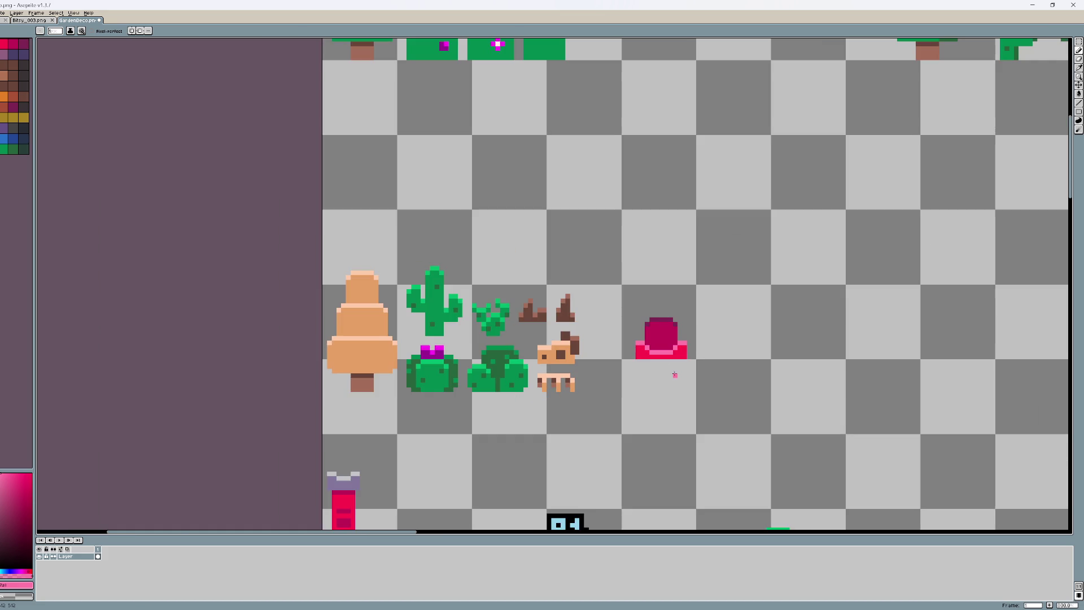
{"action": "left_click_drag", "start_coordinate": [661, 367], "coordinate": [643, 392]}
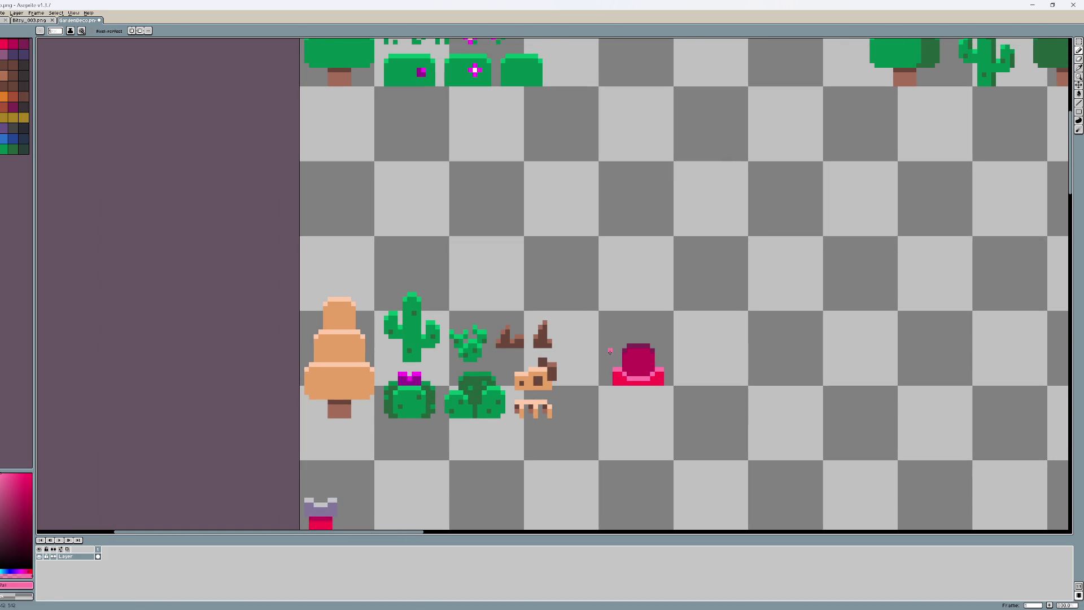
{"action": "key", "text": "m"}
{"action": "left_click_drag", "start_coordinate": [609, 337], "coordinate": [708, 425]}
{"action": "mouse_move", "coordinate": [667, 387]}
{"action": "left_mouse_down"}
{"action": "mouse_move", "coordinate": [344, 158]}
{"action": "mouse_move", "coordinate": [366, 162]}
{"action": "mouse_move", "coordinate": [357, 163]}
{"action": "left_mouse_up"}
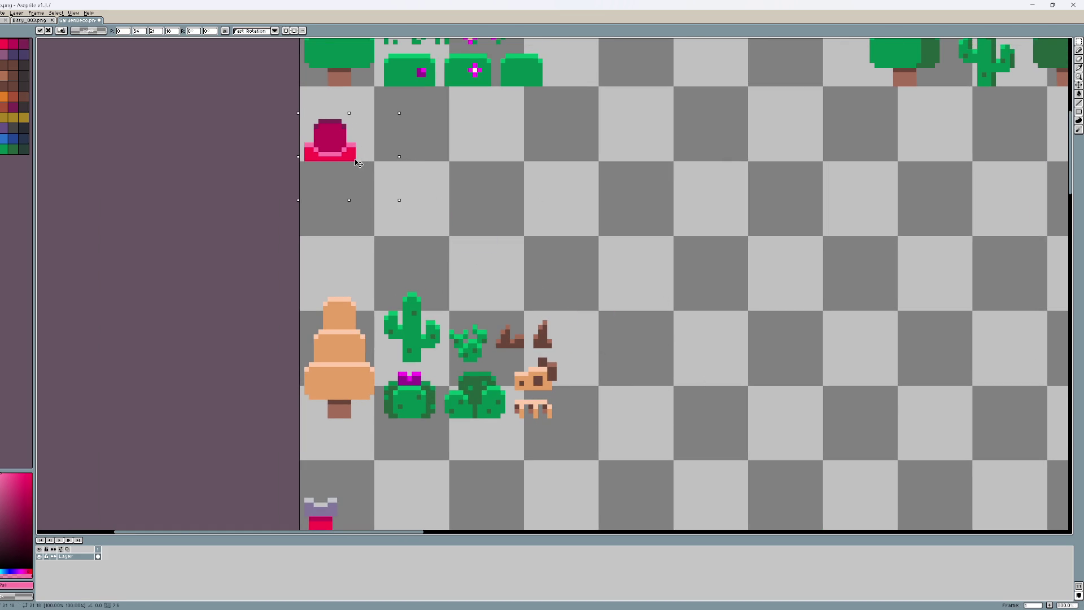
{"action": "key", "text": "ctrl+s"}
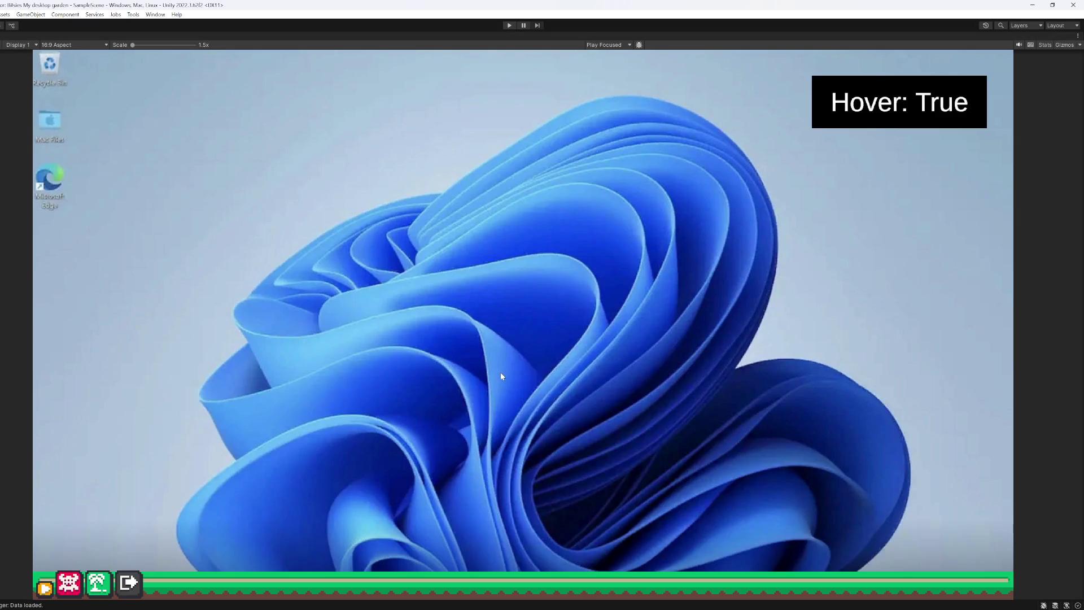
Step: Restore the full editor layout and browse the Project window to the Assets > Tex folder
{"action": "key", "text": "ctrl+p"}
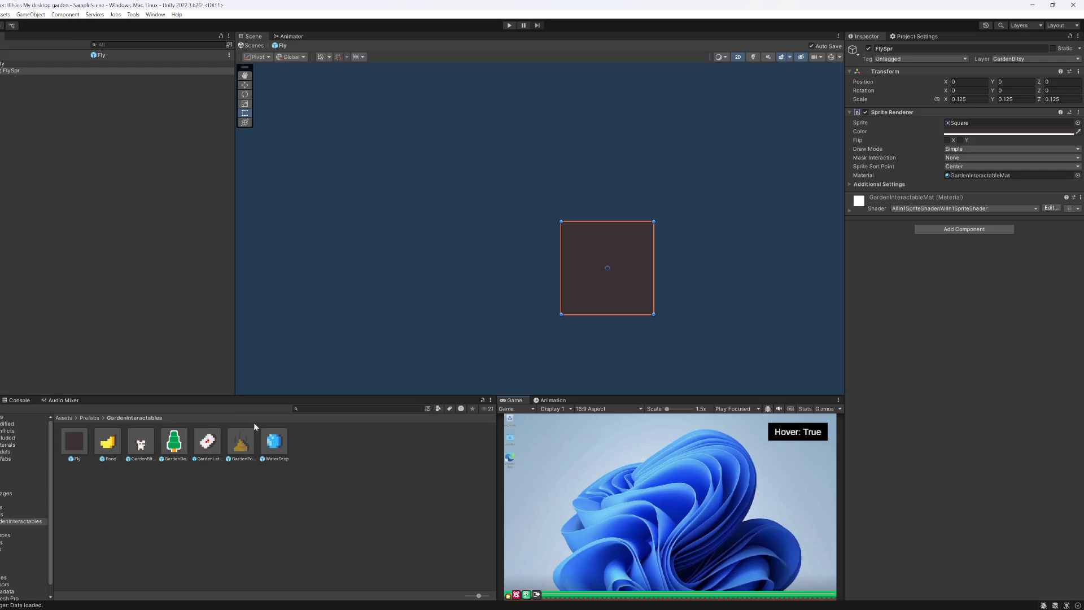
{"action": "left_click", "coordinate": [5, 528]}
{"action": "left_click", "coordinate": [8, 542]}
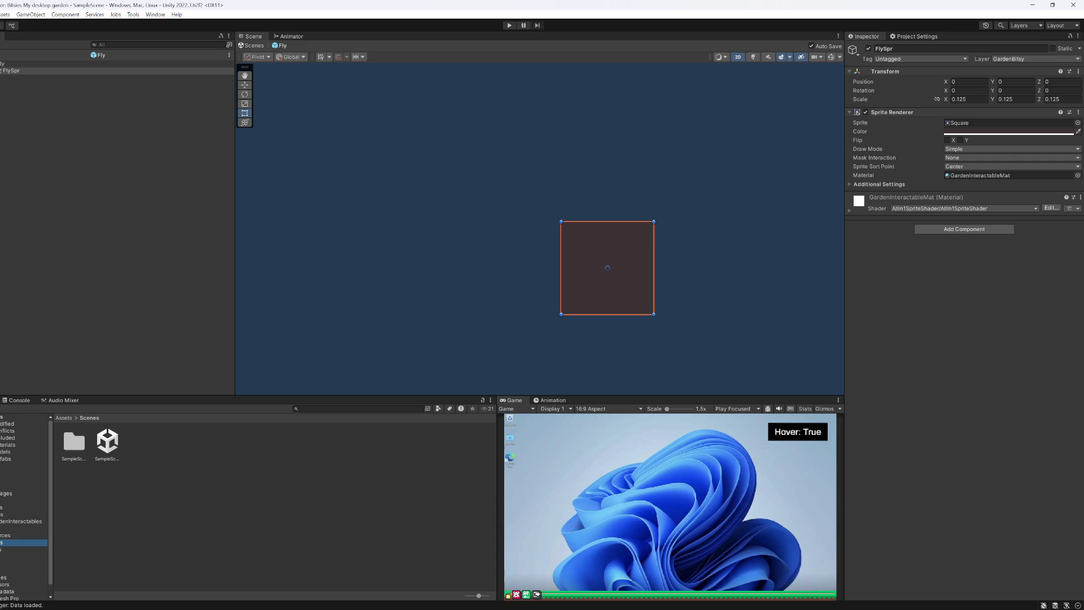
{"action": "left_click", "coordinate": [3, 557]}
{"action": "key", "text": "Up"}
{"action": "key", "text": "Up"}
{"action": "key", "text": "Up"}
{"action": "key", "text": "Up"}
{"action": "key", "text": "Up"}
{"action": "key", "text": "Up"}
{"action": "key", "text": "Left"}
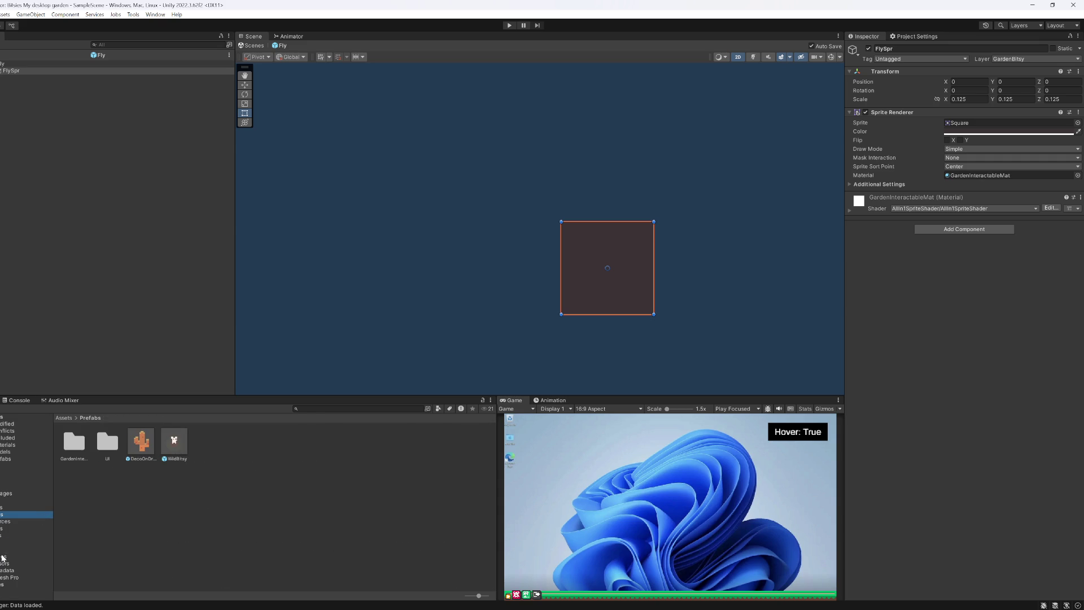
{"action": "left_click", "coordinate": [5, 572]}
{"action": "key", "text": "Up"}
{"action": "key", "text": "Up"}
{"action": "key", "text": "Up"}
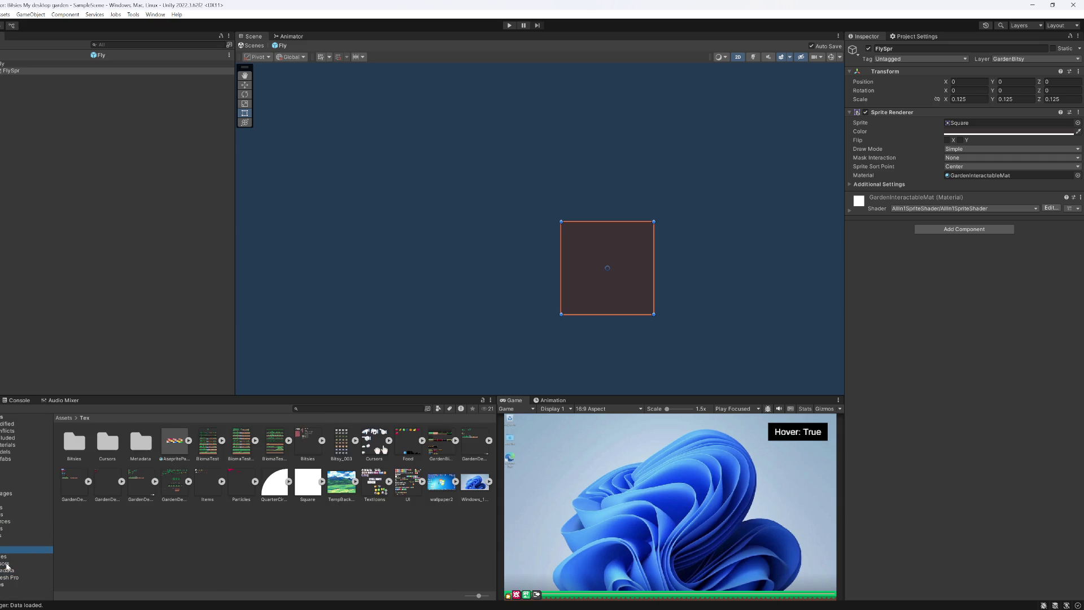
Step: Open the GardenDeco texture in the Sprite Editor after briefly checking GardenBioma's slices
{"action": "left_click", "coordinate": [442, 447]}
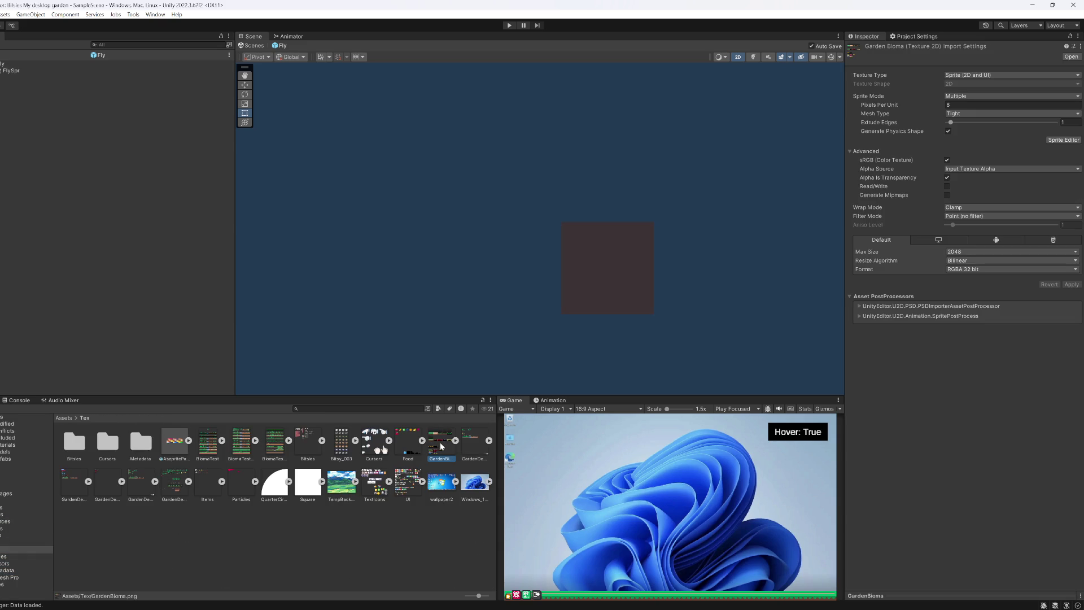
{"action": "left_click", "coordinate": [1063, 139]}
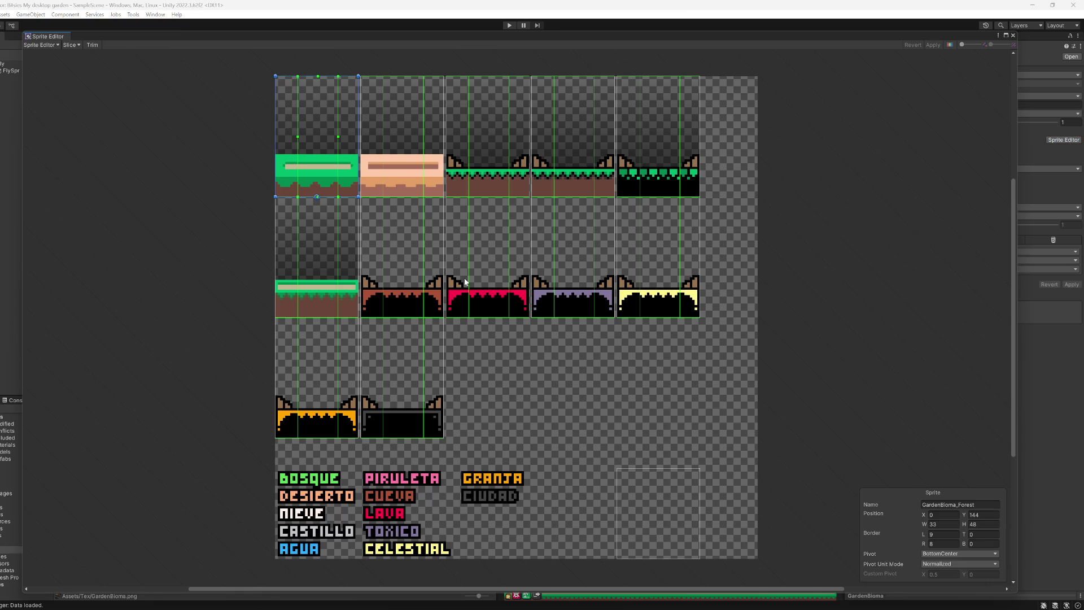
{"action": "left_click", "coordinate": [1013, 35]}
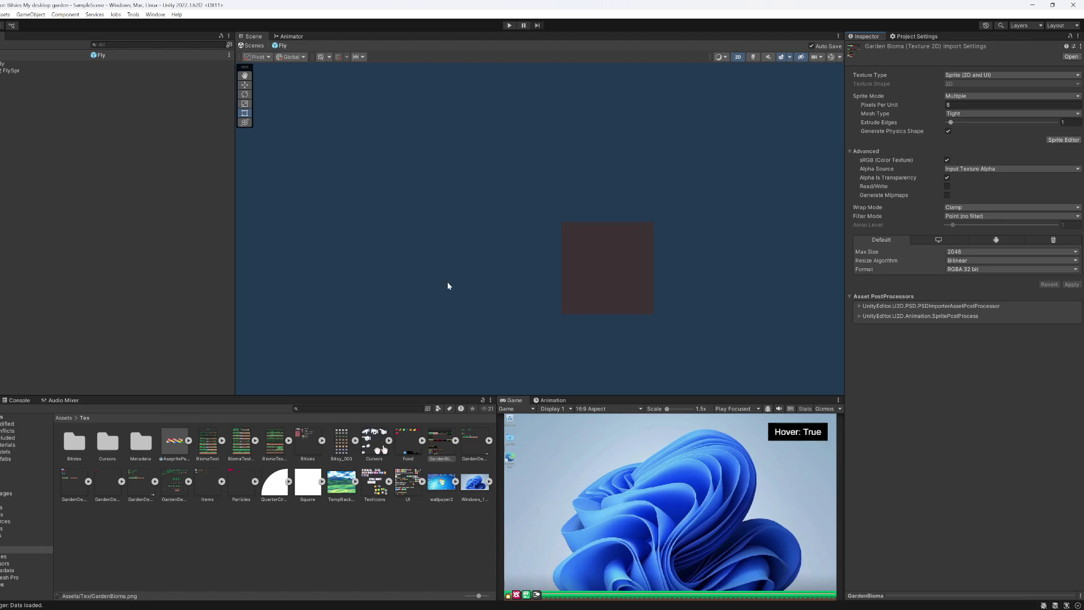
{"action": "left_click", "coordinate": [472, 449]}
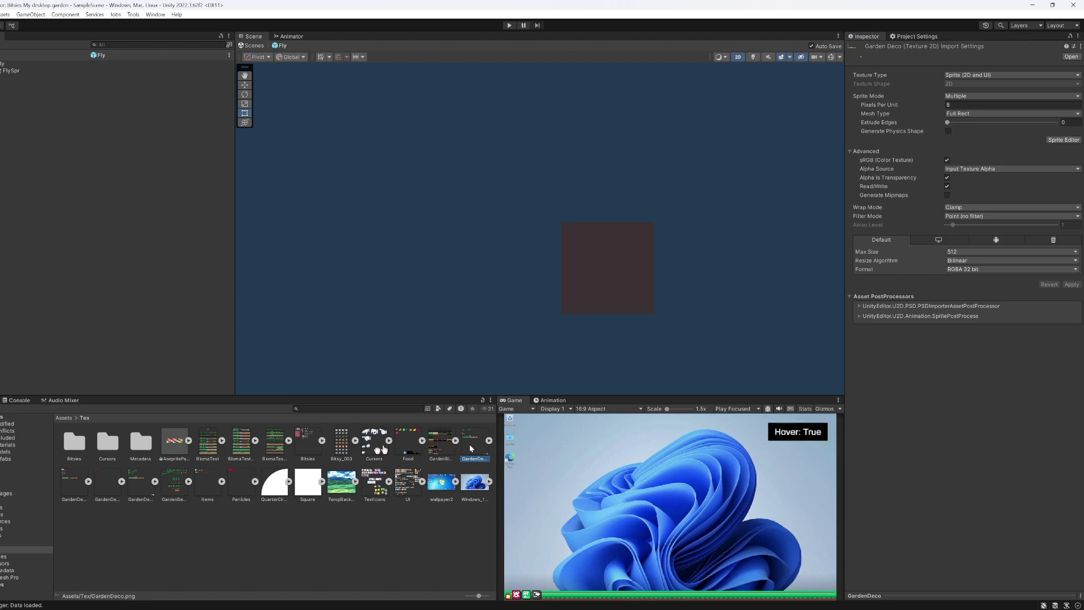
{"action": "left_click", "coordinate": [1062, 139]}
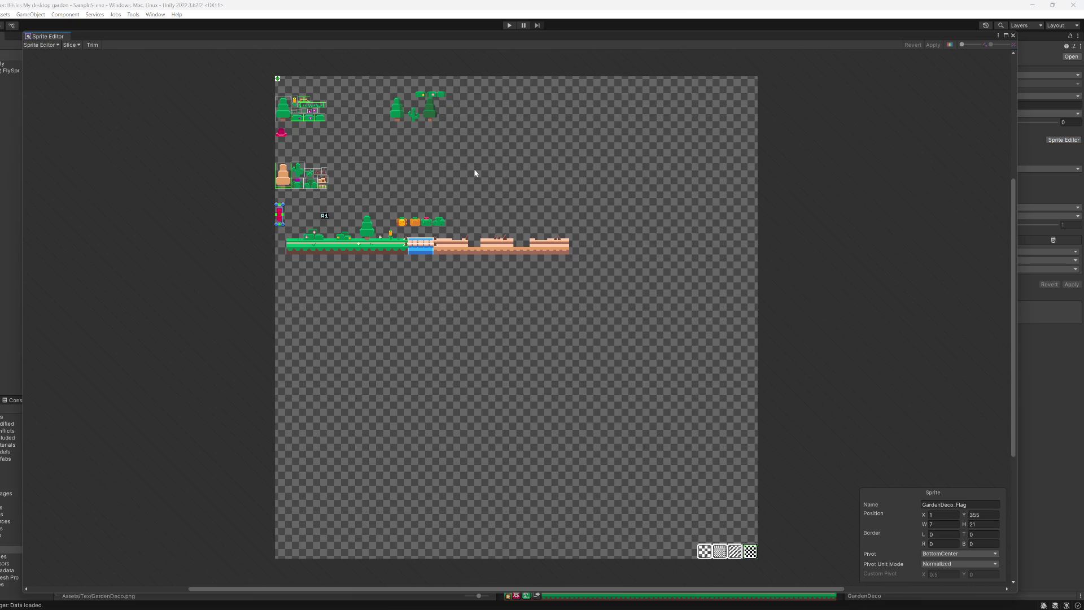
Step: Draw a new slice rectangle around the pink armchair and select its Name field
{"action": "scroll", "coordinate": [339, 201], "scroll_direction": "up", "scroll_amount": 6}
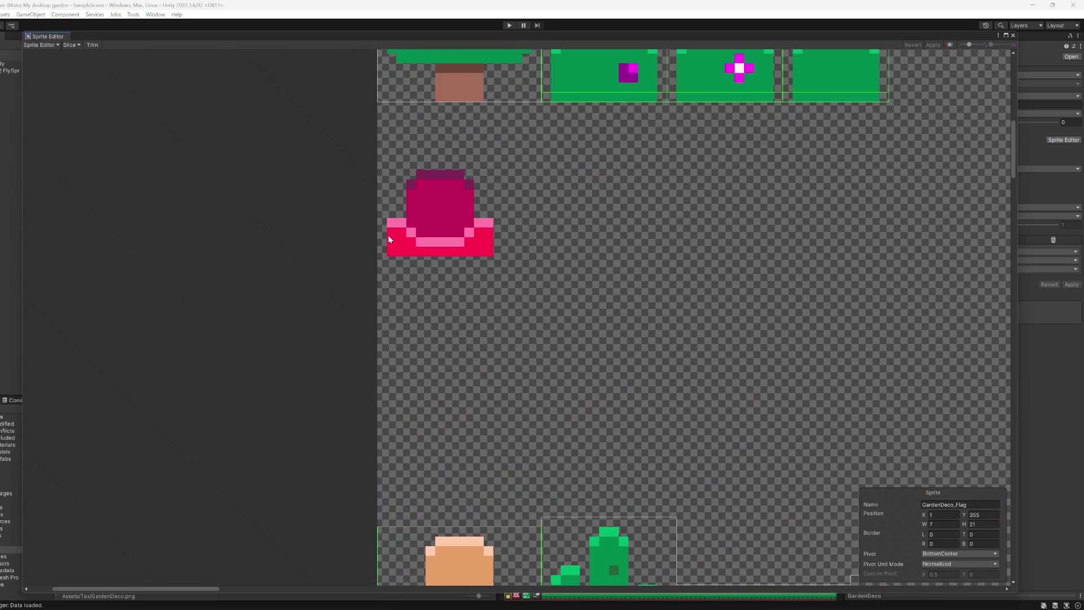
{"action": "left_click_drag", "start_coordinate": [390, 254], "coordinate": [493, 170]}
{"action": "mouse_move", "coordinate": [512, 422]}
{"action": "left_mouse_down"}
{"action": "mouse_move", "coordinate": [495, 69]}
{"action": "mouse_move", "coordinate": [566, 307]}
{"action": "mouse_move", "coordinate": [426, 300]}
{"action": "mouse_move", "coordinate": [419, 262]}
{"action": "left_mouse_up"}
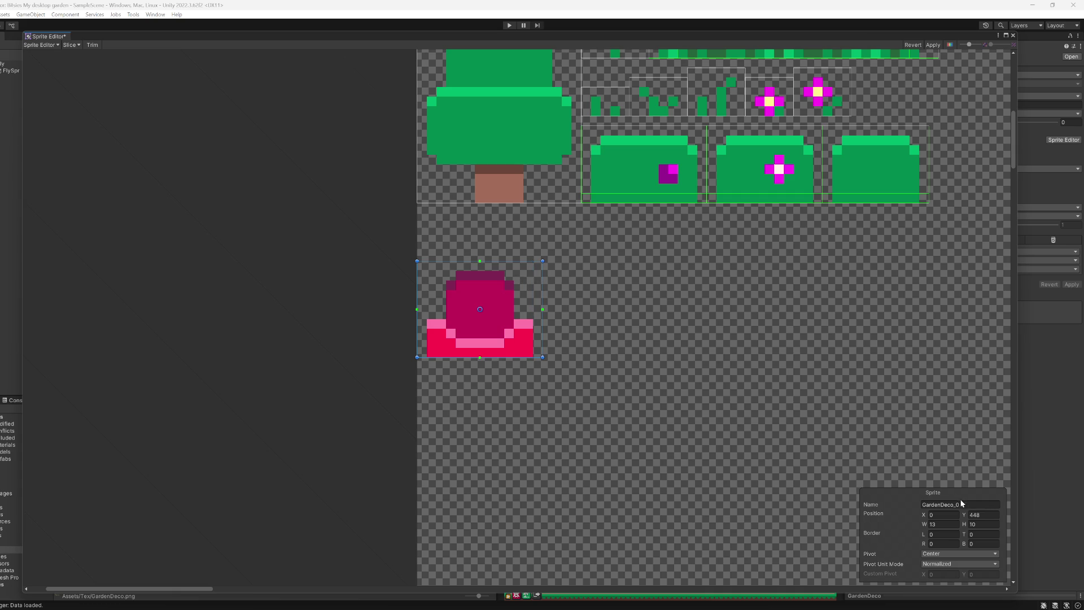
{"action": "left_click", "coordinate": [991, 507]}
Step: Search Google for 'sillon en ingles' to learn it means 'armchair', then return to Unity
{"action": "left_click", "coordinate": [550, 585]}
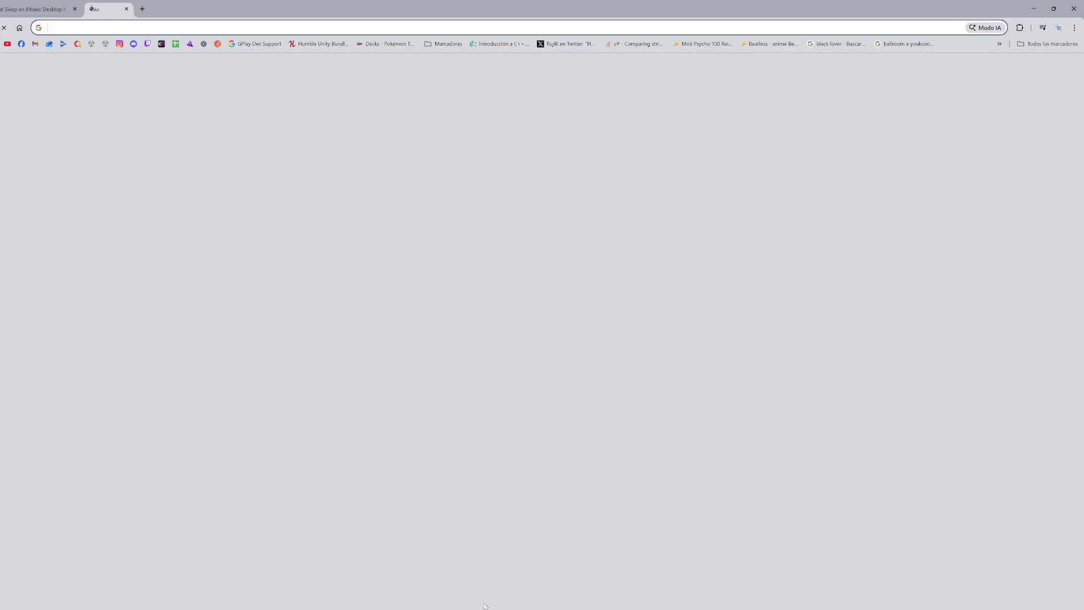
{"action": "type", "text": "sillon en ingles"}
{"action": "key", "text": "Return"}
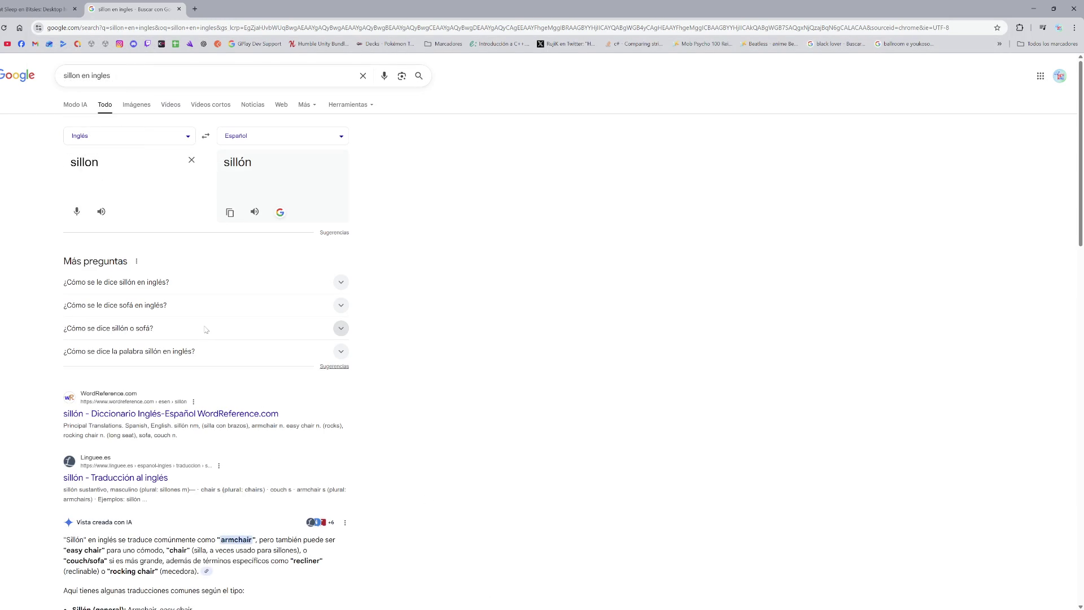
{"action": "key", "text": "alt+Tab"}
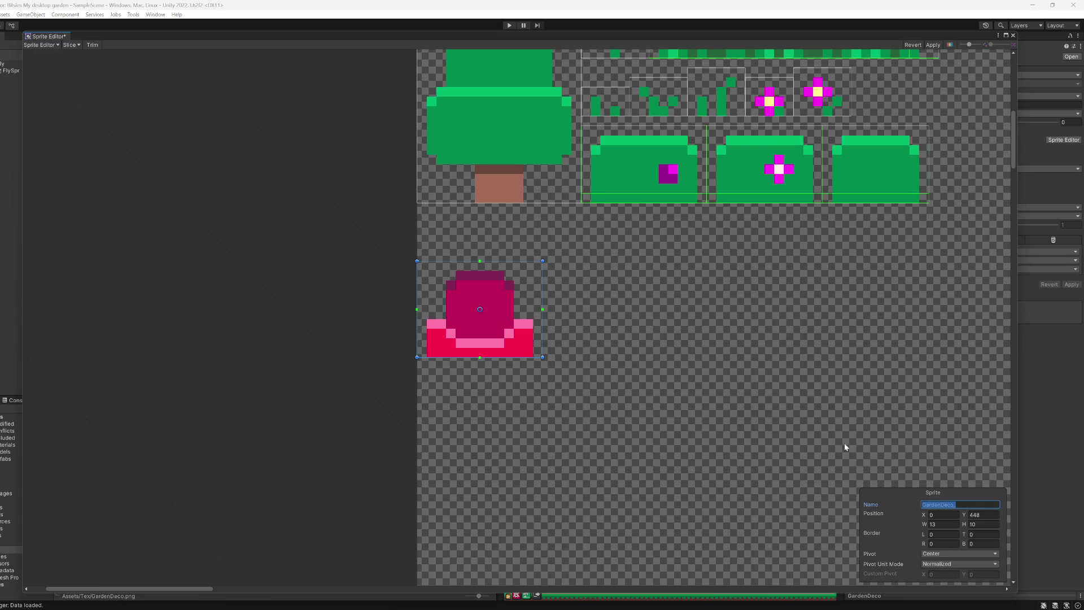
Step: Name the armchair slice GardenDeco_ArmChair, apply the slicing changes and close the Sprite Editor
{"action": "left_click", "coordinate": [967, 503]}
{"action": "type", "text": "_ArmChair"}
{"action": "left_click", "coordinate": [937, 44]}
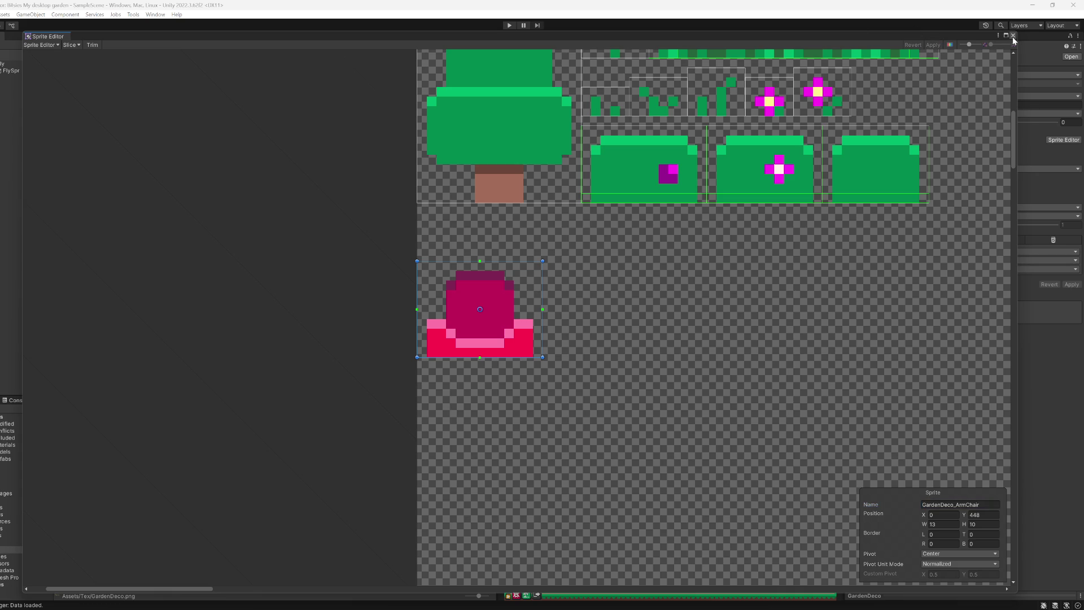
{"action": "left_click", "coordinate": [1014, 36]}
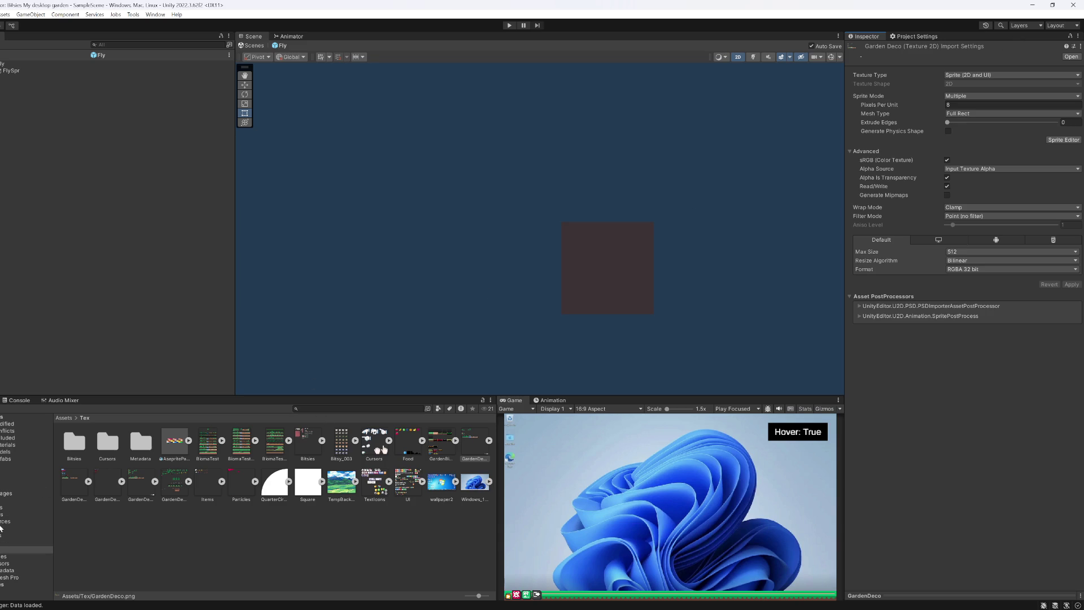
Step: Duplicate the waterfall asset in Resources/Decorations/Castle and rename the copy 205_ArmChair
{"action": "left_click", "coordinate": [11, 523]}
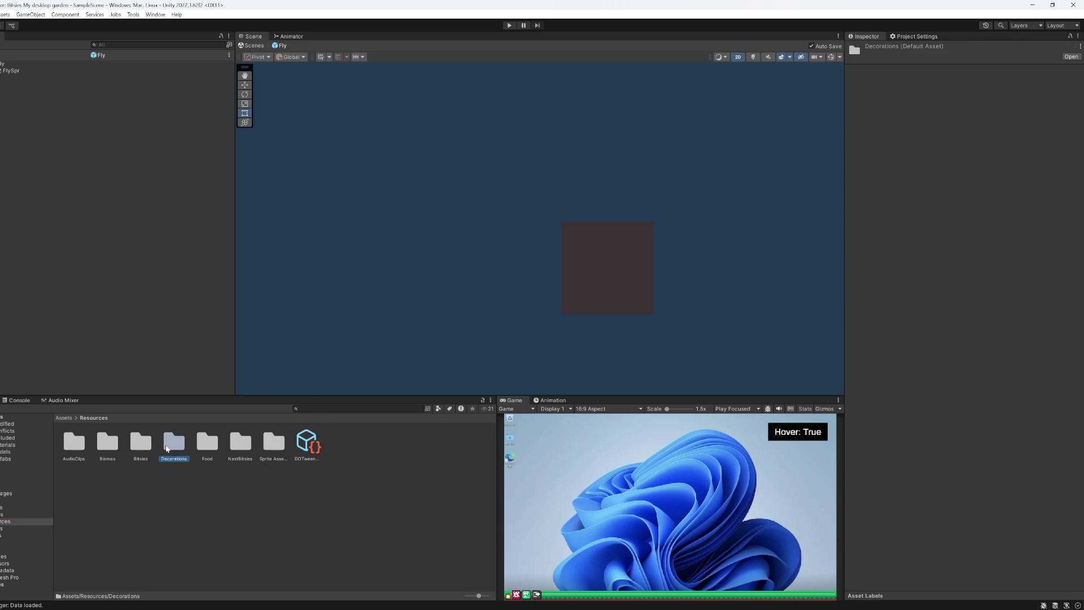
{"action": "double_click", "coordinate": [173, 444]}
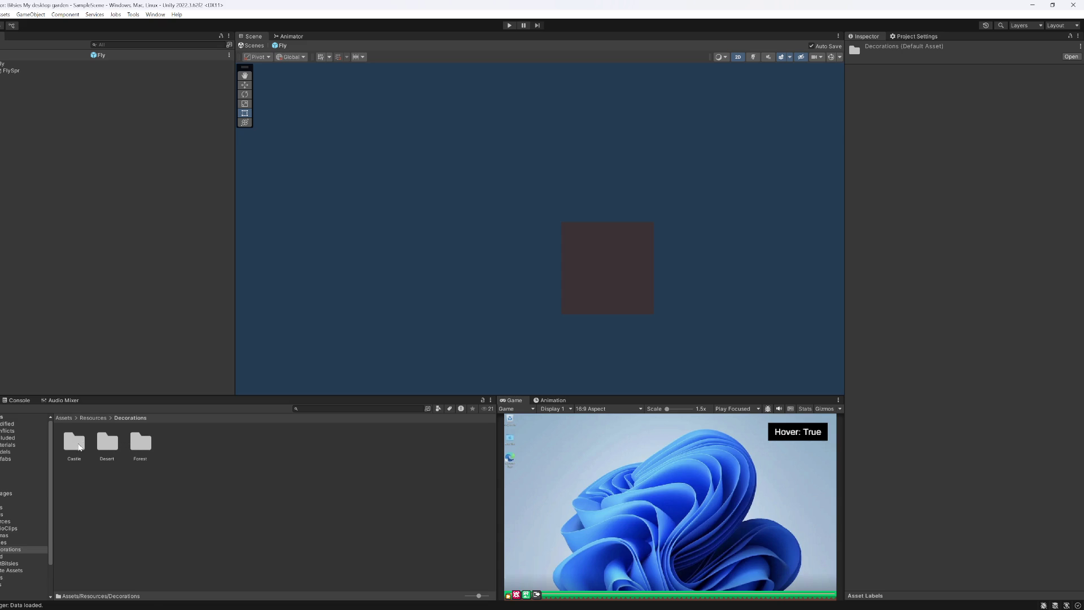
{"action": "double_click", "coordinate": [79, 448]}
{"action": "left_click", "coordinate": [207, 449]}
{"action": "key", "text": "ctrl+d"}
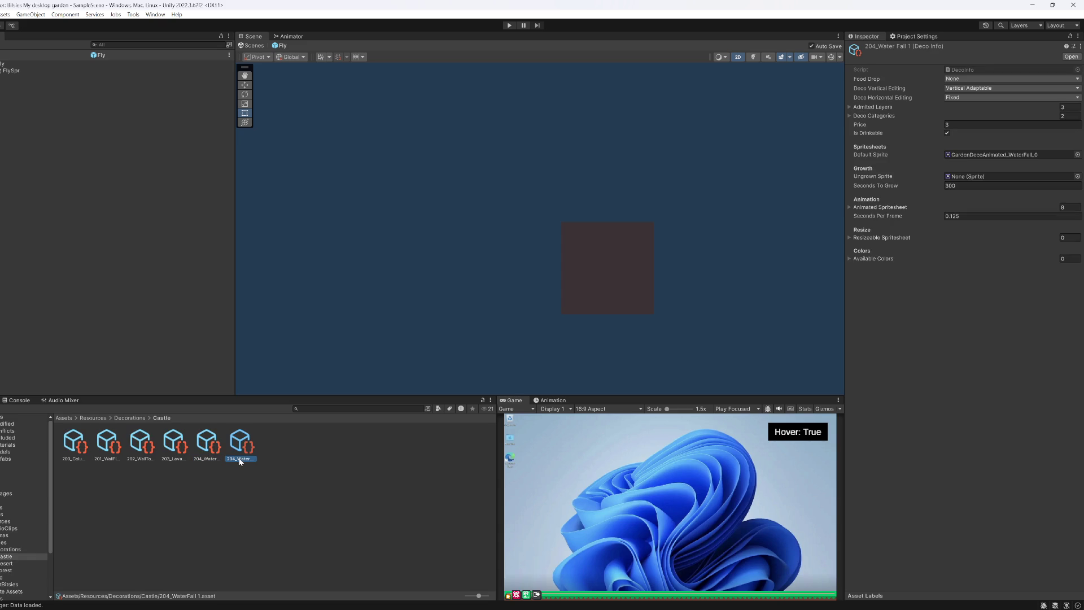
{"action": "left_click", "coordinate": [242, 460]}
{"action": "key", "text": "BackSpace"}
{"action": "key", "text": "BackSpace"}
{"action": "key", "text": "BackSpace"}
{"action": "key", "text": "Return"}
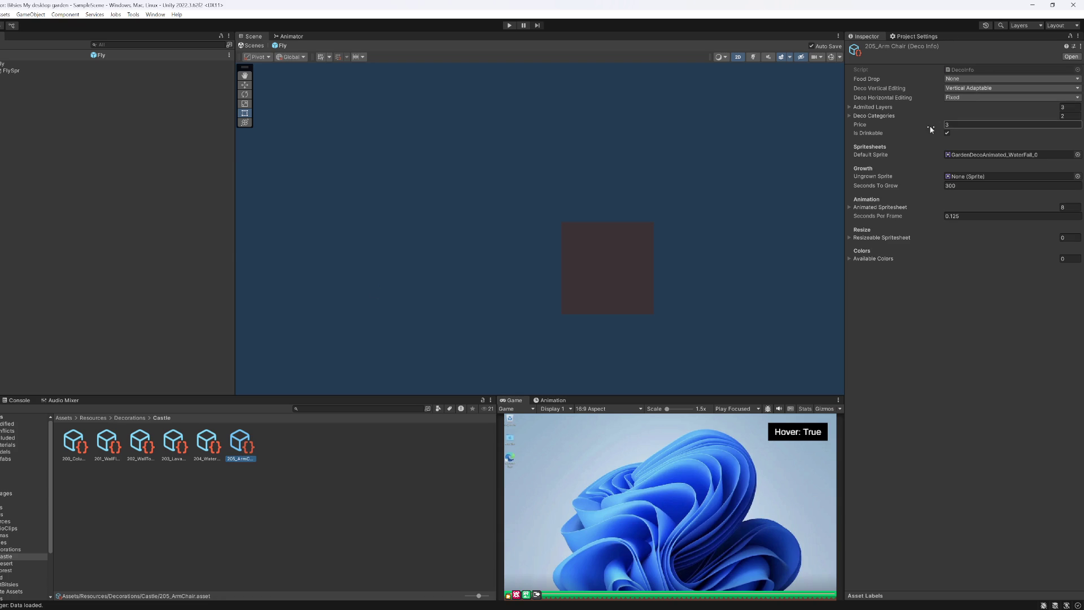
Step: Make the armchair not drinkable and remove its Water category
{"action": "left_click", "coordinate": [947, 134]}
{"action": "left_click", "coordinate": [951, 118]}
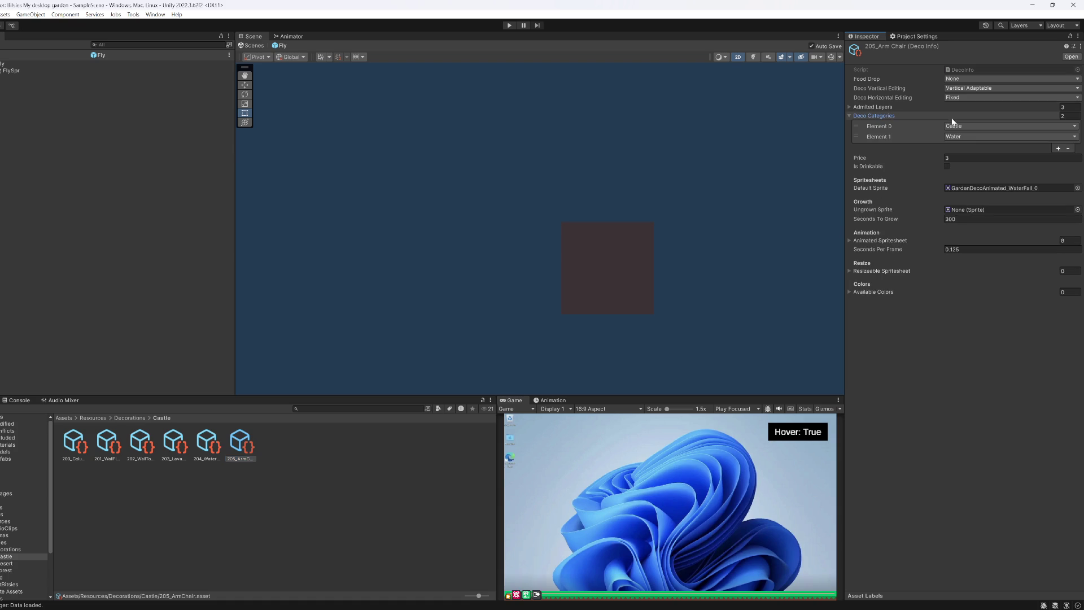
{"action": "left_click", "coordinate": [934, 140]}
{"action": "left_click", "coordinate": [1069, 149]}
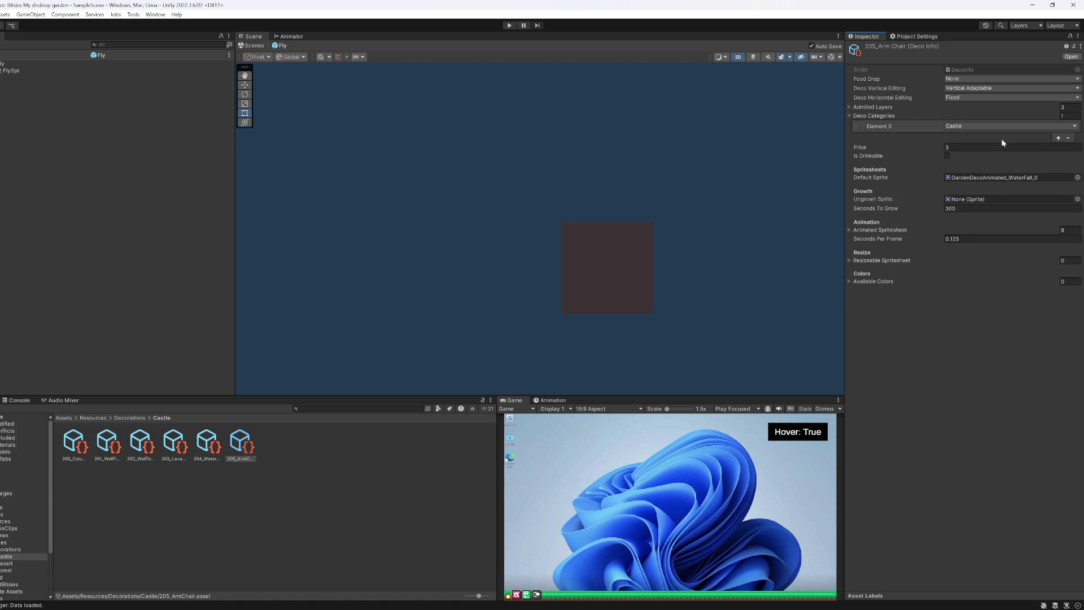
{"action": "left_click", "coordinate": [890, 116]}
Step: Remove the Fg and Nearest admitted layers, keeping Bg as the only layer
{"action": "left_click", "coordinate": [881, 108]}
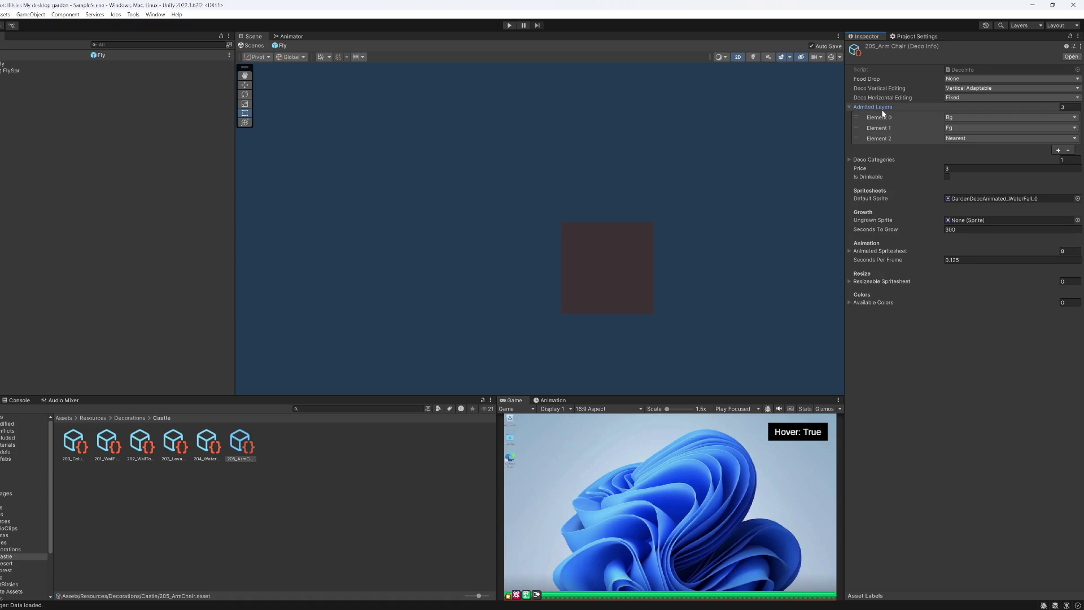
{"action": "left_click", "coordinate": [923, 125]}
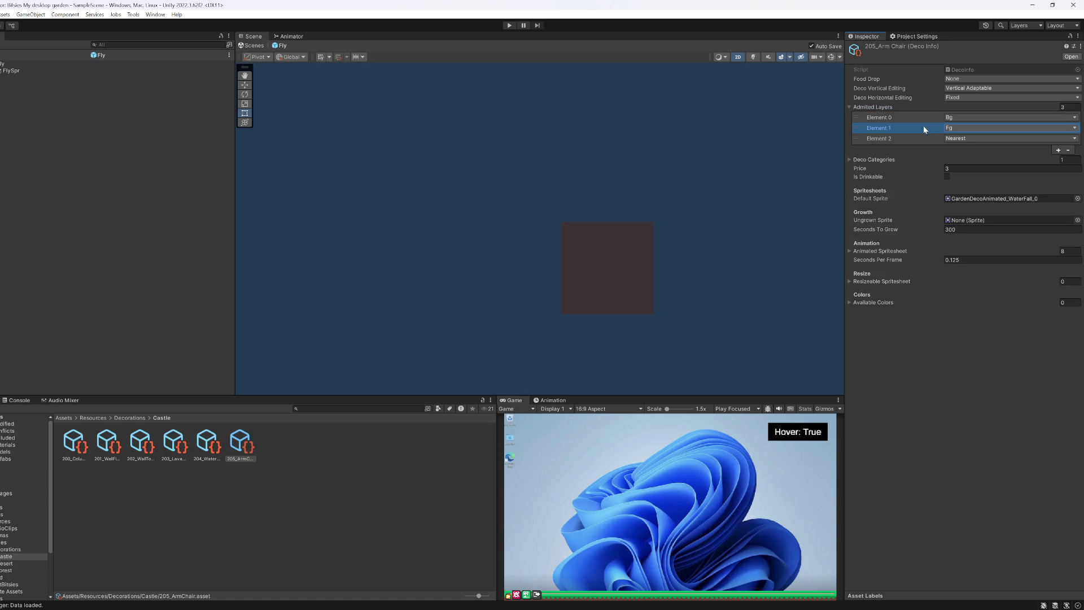
{"action": "left_click", "coordinate": [1068, 149]}
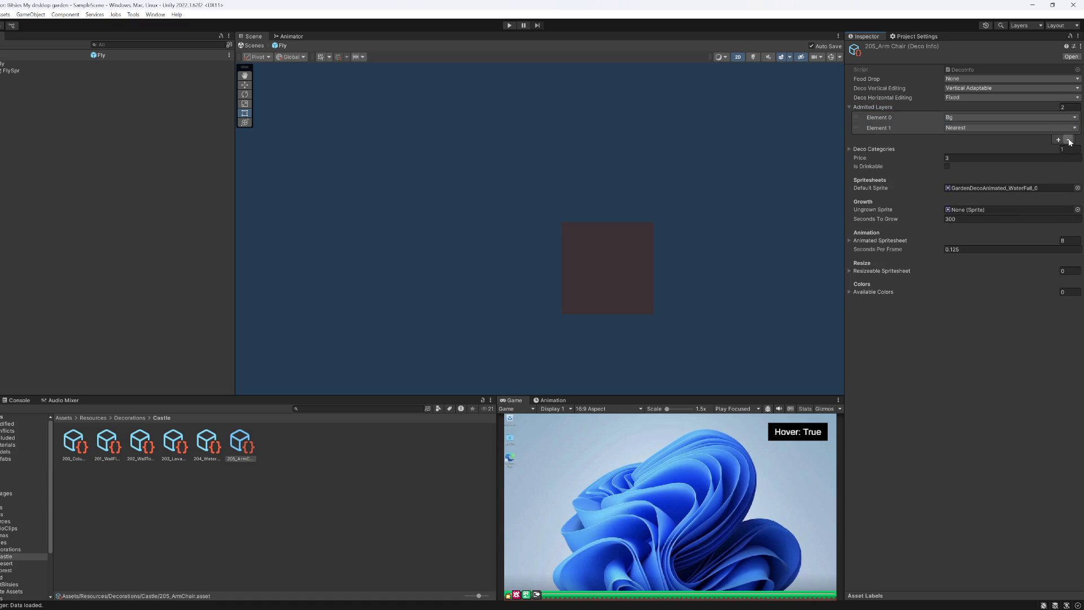
{"action": "left_click", "coordinate": [1067, 129]}
{"action": "left_click", "coordinate": [1068, 139]}
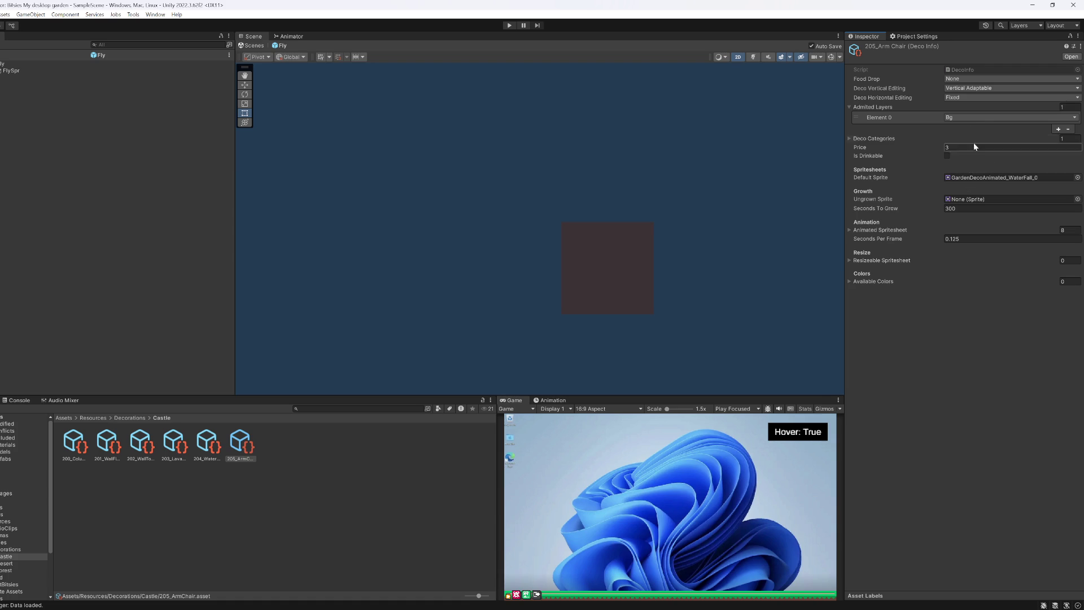
{"action": "left_click", "coordinate": [957, 117]}
{"action": "left_click", "coordinate": [959, 119]}
{"action": "left_click", "coordinate": [925, 342]}
Step: Set the default sprite to the ArmChair sprite and Seconds To Grow to 0
{"action": "left_click", "coordinate": [1077, 178]}
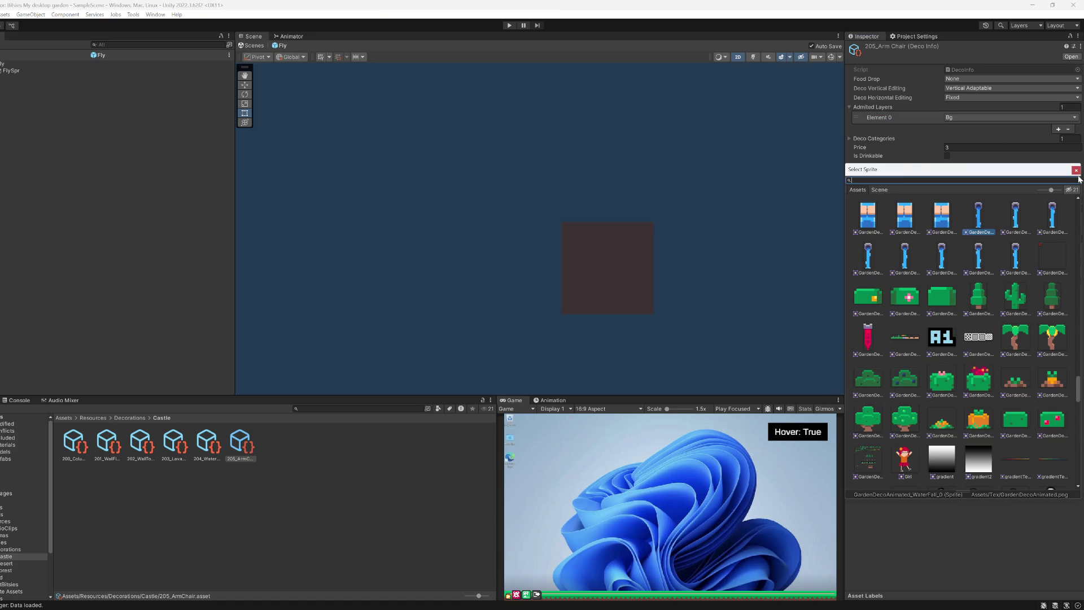
{"action": "type", "text": "armch"}
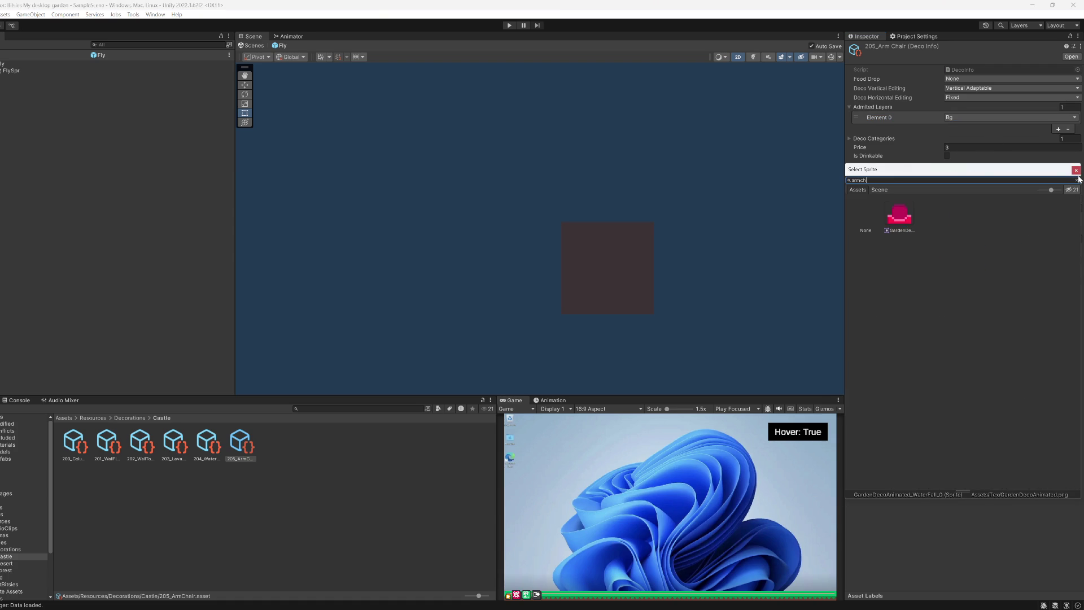
{"action": "left_click", "coordinate": [899, 219]}
{"action": "double_click", "coordinate": [899, 218]}
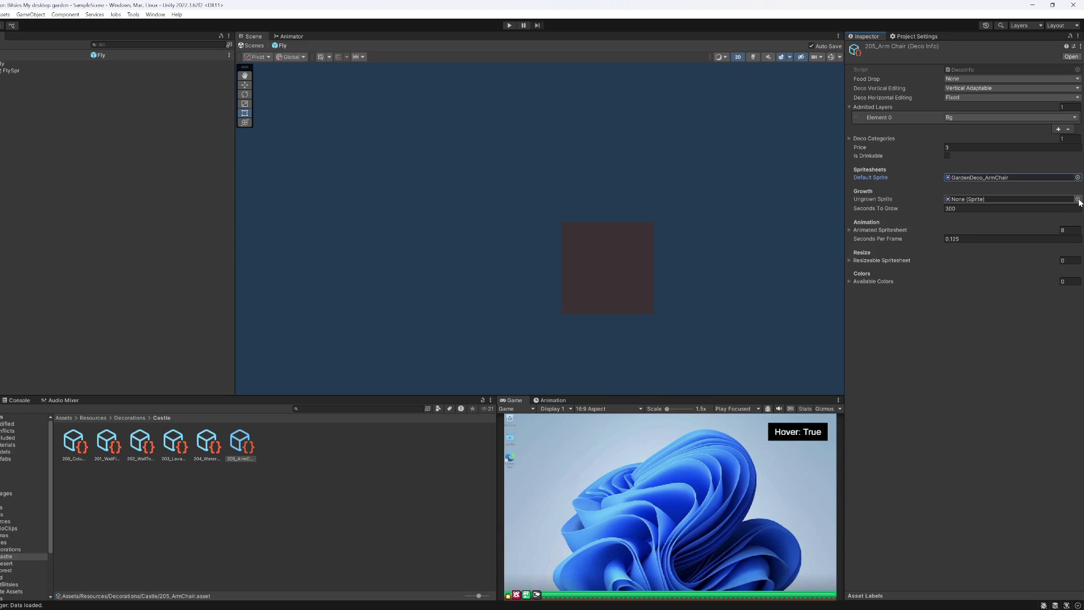
{"action": "left_click", "coordinate": [1046, 209]}
{"action": "type", "text": "0"}
{"action": "left_click", "coordinate": [958, 356]}
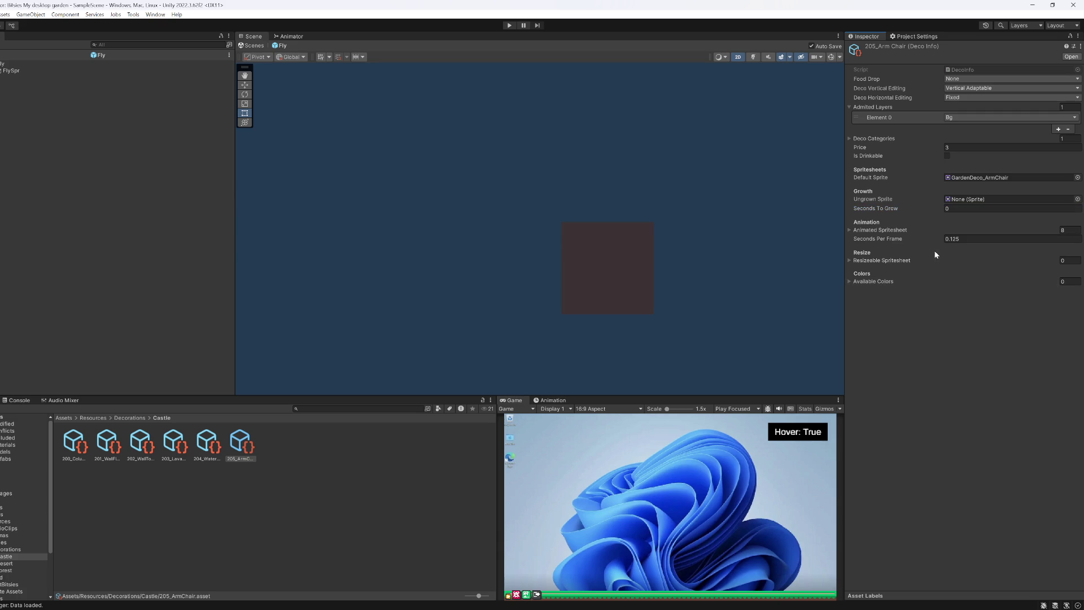
Step: Empty the animated spritesheet list, review the remaining lists, and bring up Aseprite
{"action": "left_click", "coordinate": [910, 229]}
{"action": "left_click", "coordinate": [1070, 230]}
{"action": "type", "text": "0"}
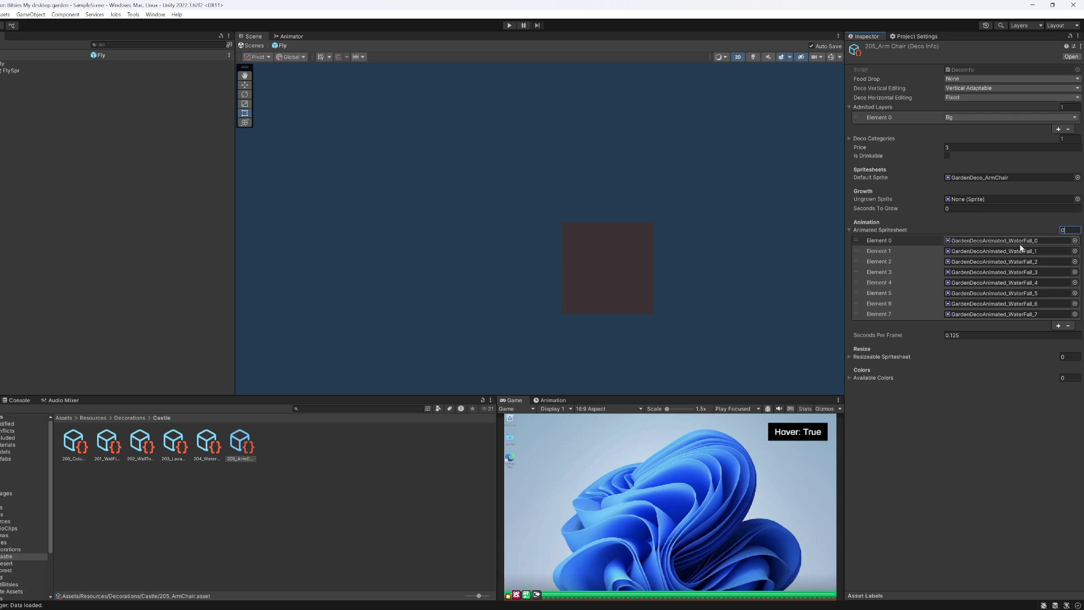
{"action": "key", "text": "Return"}
{"action": "left_click", "coordinate": [897, 232]}
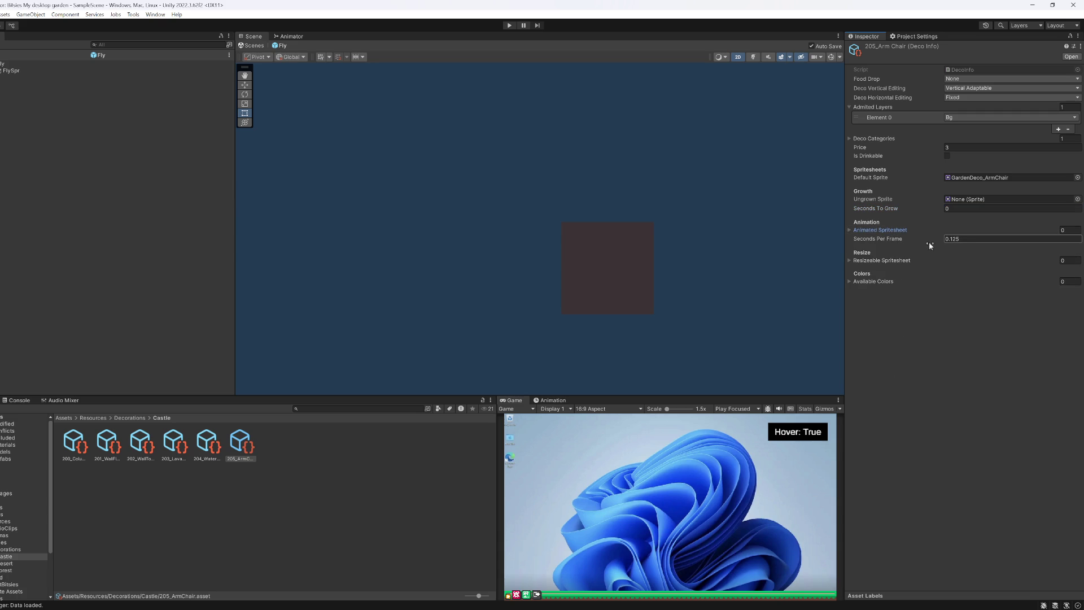
{"action": "left_click", "coordinate": [965, 243]}
{"action": "key", "text": "Return"}
{"action": "left_click", "coordinate": [899, 261]}
{"action": "left_click", "coordinate": [899, 260]}
{"action": "left_click", "coordinate": [889, 280]}
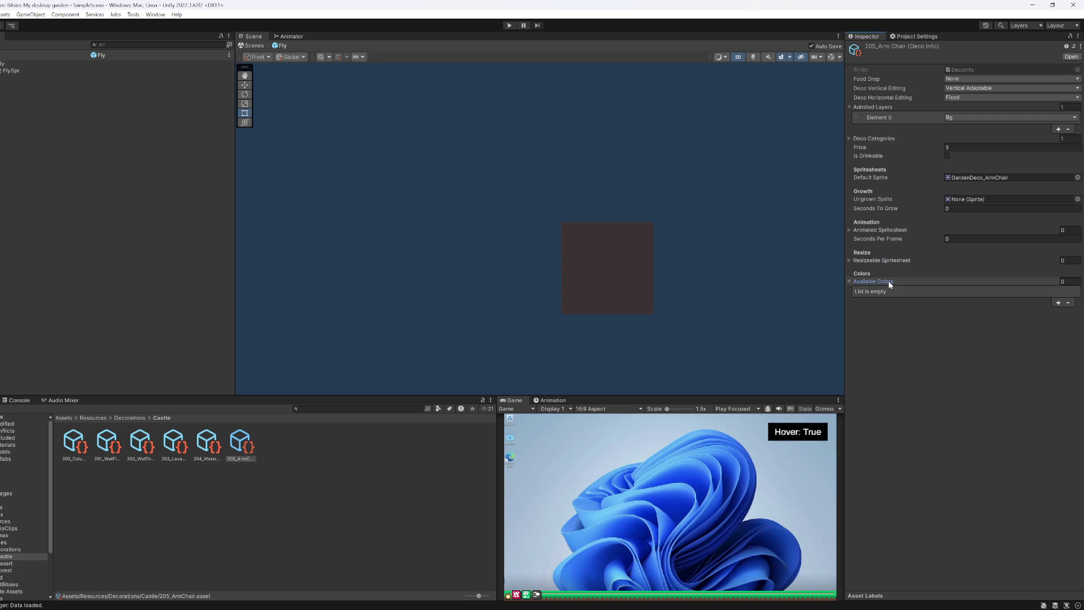
{"action": "left_click", "coordinate": [889, 280]}
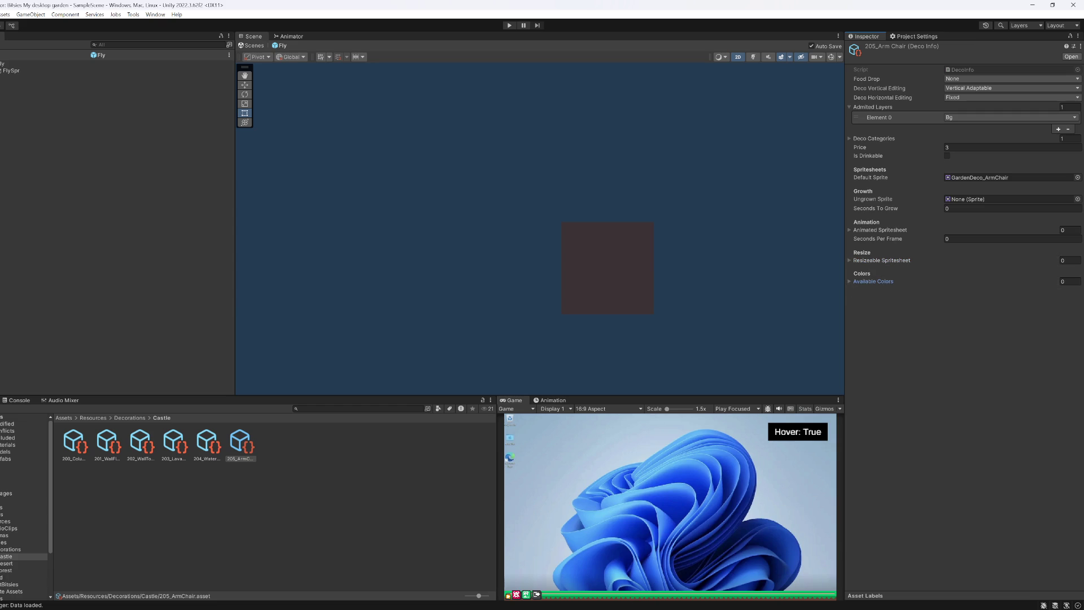
{"action": "left_click", "coordinate": [613, 570]}
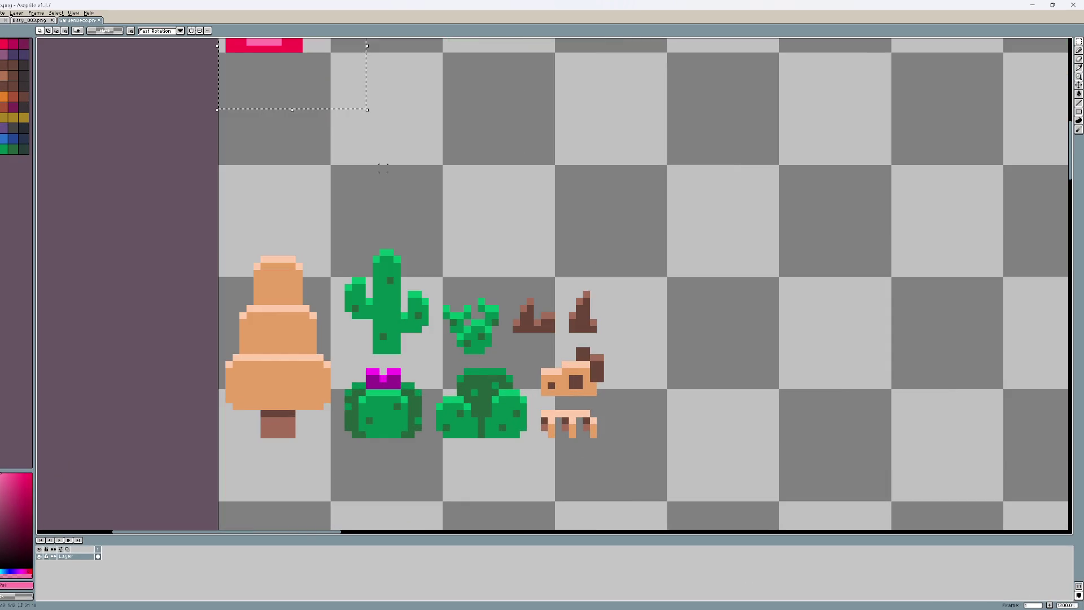
Step: Fill the armchair body with crimson using the Paint Bucket
{"action": "scroll", "coordinate": [409, 226], "scroll_direction": "up", "scroll_amount": 1}
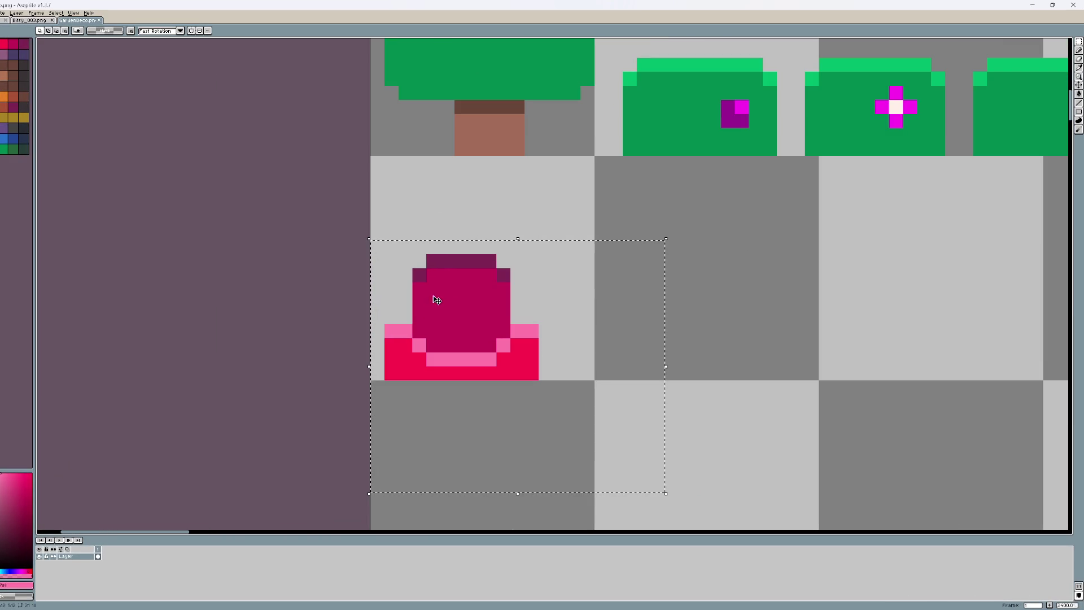
{"action": "left_click", "coordinate": [452, 261], "text": "alt"}
{"action": "key", "text": "g"}
{"action": "left_click", "coordinate": [446, 305]}
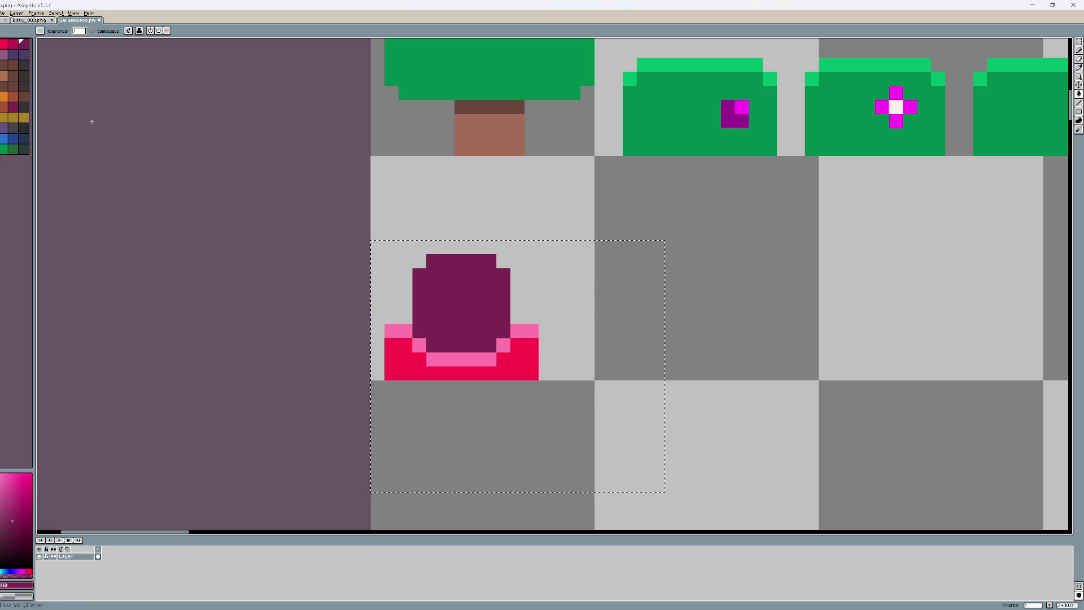
{"action": "left_click", "coordinate": [12, 43]}
{"action": "left_click", "coordinate": [438, 312]}
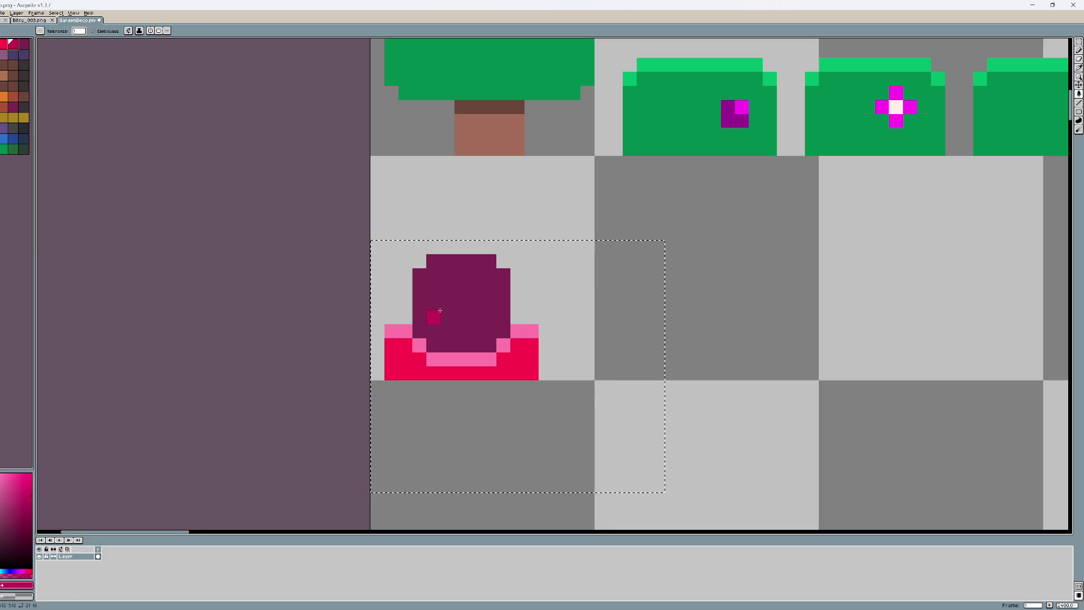
{"action": "left_click", "coordinate": [440, 311]}
{"action": "key", "text": "ctrl+d"}
Step: Pencil crimson pixels along the chair's top row, corners and body, then save
{"action": "key", "text": "v"}
{"action": "key", "text": "b"}
{"action": "left_click", "coordinate": [420, 276]}
{"action": "left_click_drag", "start_coordinate": [434, 260], "coordinate": [490, 266]}
{"action": "left_click", "coordinate": [504, 275]}
{"action": "left_click", "coordinate": [476, 312]}
{"action": "key", "text": "ctrl+s"}
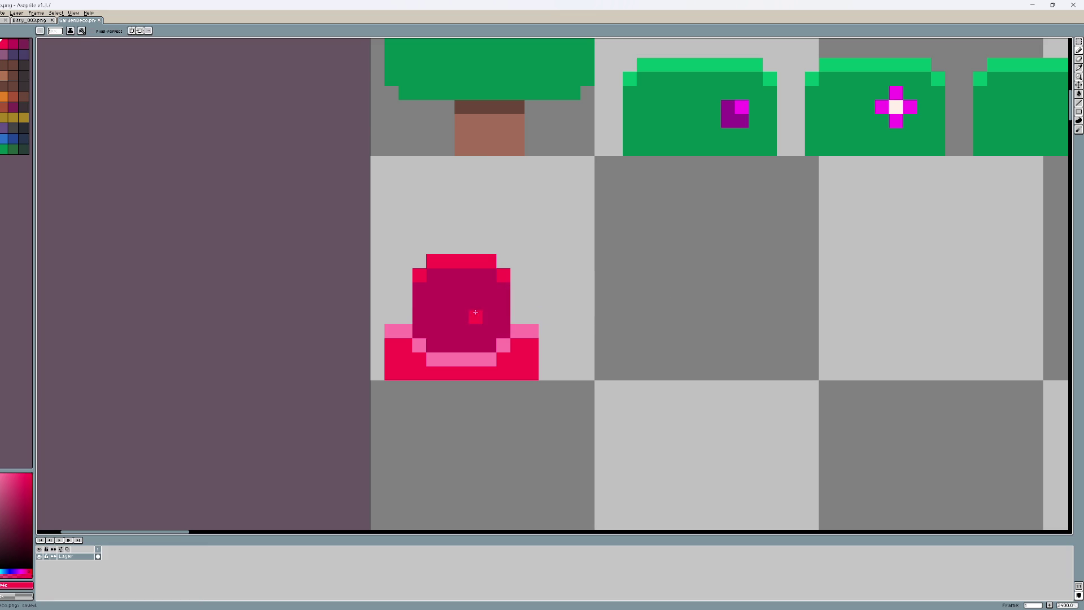
Step: Repaint the chair's top edge light pink, save the sheet, and return to Unity
{"action": "left_click", "coordinate": [419, 345], "text": "alt"}
{"action": "left_click", "coordinate": [419, 276]}
{"action": "left_click", "coordinate": [434, 261]}
{"action": "mouse_move", "coordinate": [436, 265]}
{"action": "left_mouse_down"}
{"action": "mouse_move", "coordinate": [482, 261]}
{"action": "mouse_move", "coordinate": [504, 275]}
{"action": "left_mouse_up"}
{"action": "scroll", "coordinate": [718, 359], "scroll_direction": "down", "scroll_amount": 3}
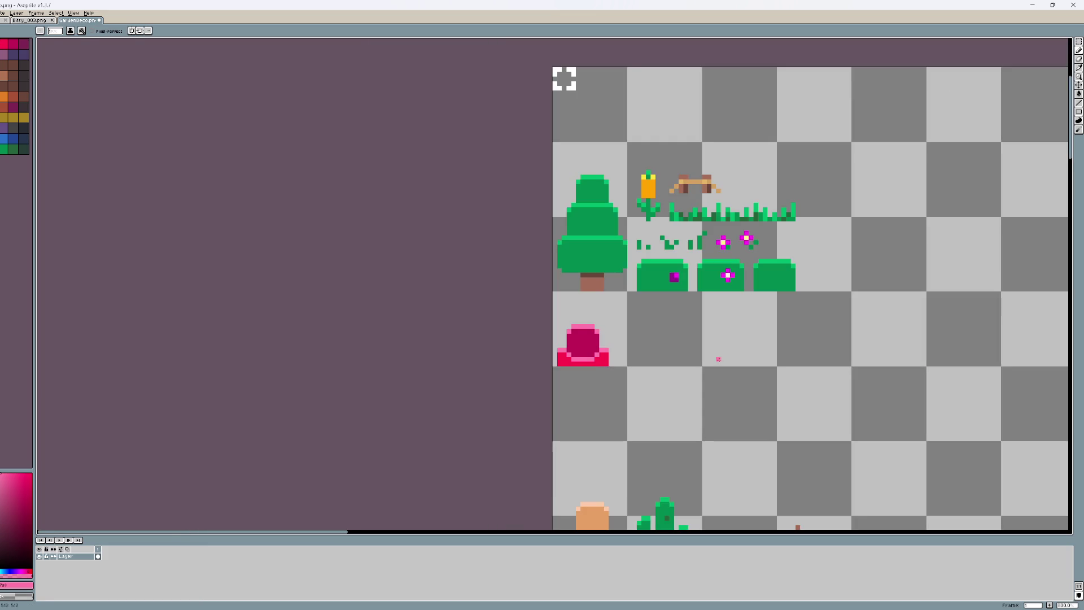
{"action": "scroll", "coordinate": [579, 364], "scroll_direction": "up", "scroll_amount": 3}
{"action": "key", "text": "ctrl+s"}
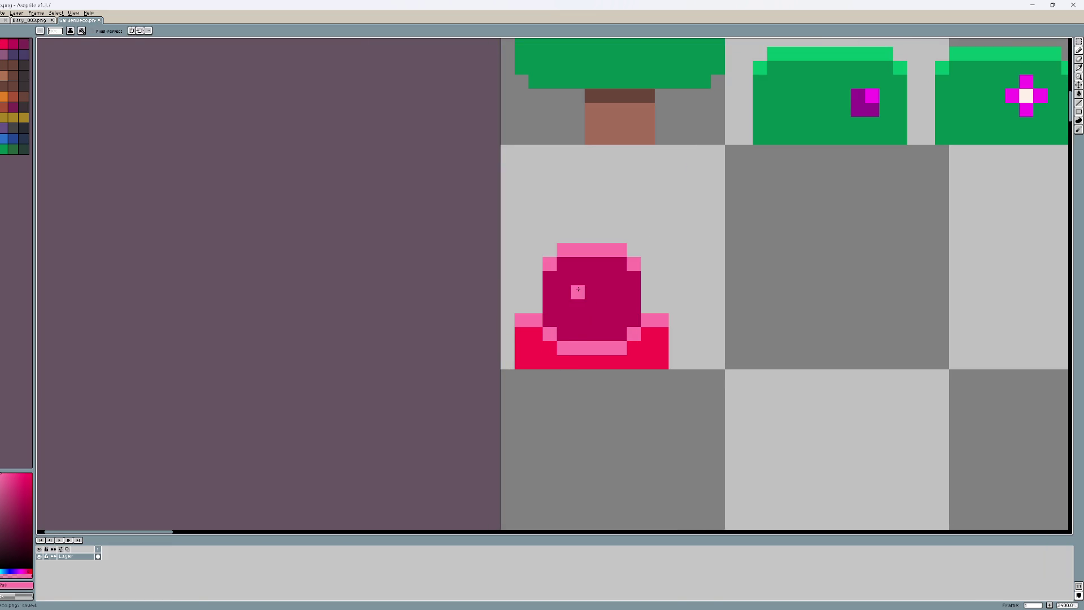
{"action": "key", "text": "alt+Tab"}
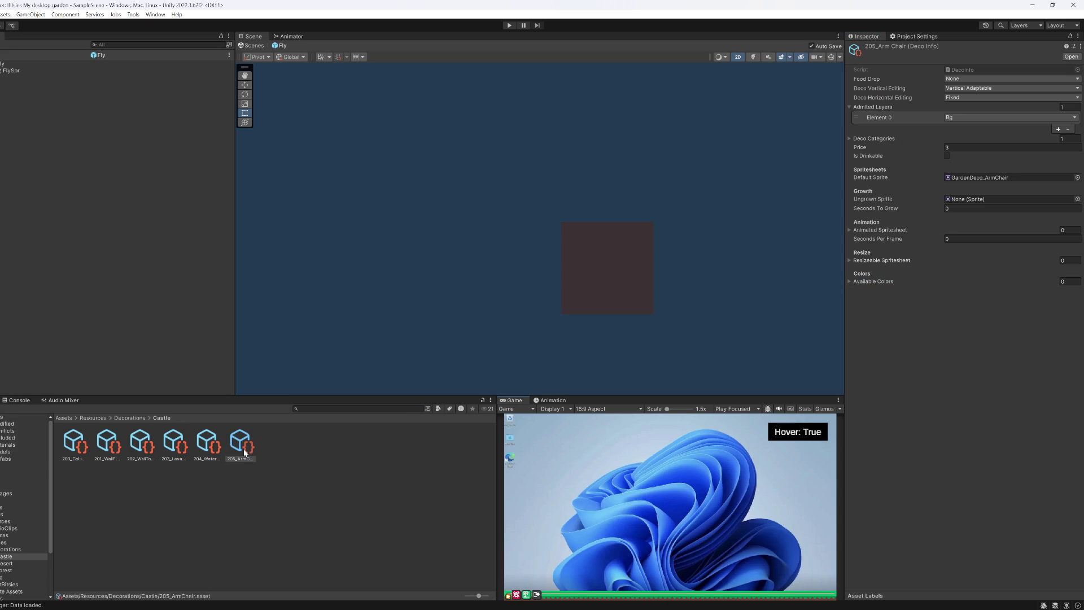
Step: Scroll through DecoInfo.cs enums in Visual Studio, then minimize it and maximize Unity's Game view
{"action": "double_click", "coordinate": [1012, 69]}
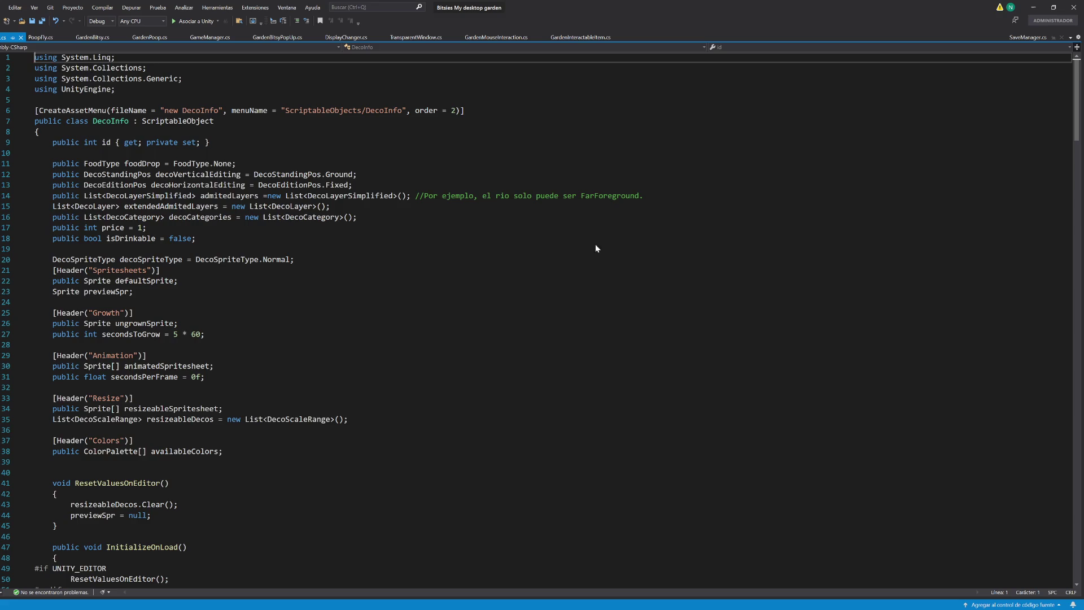
{"action": "scroll", "coordinate": [293, 342], "scroll_direction": "down", "scroll_amount": 17}
{"action": "scroll", "coordinate": [293, 342], "scroll_direction": "down", "scroll_amount": 20}
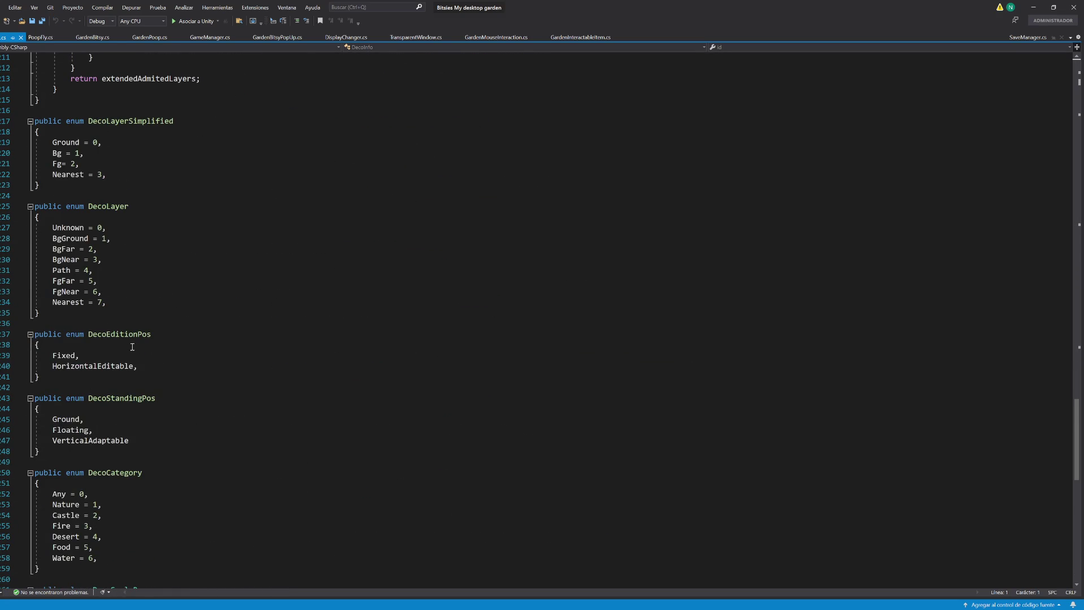
{"action": "scroll", "coordinate": [132, 347], "scroll_direction": "down", "scroll_amount": 5}
{"action": "scroll", "coordinate": [133, 361], "scroll_direction": "down", "scroll_amount": 5}
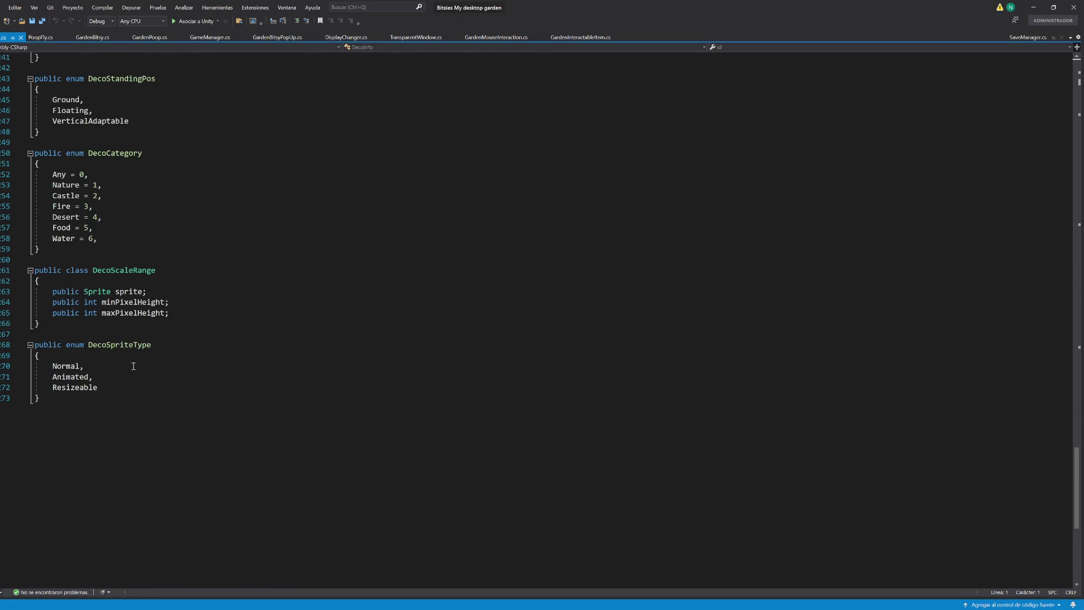
{"action": "scroll", "coordinate": [132, 360], "scroll_direction": "up", "scroll_amount": 7}
{"action": "left_click", "coordinate": [1035, 7]}
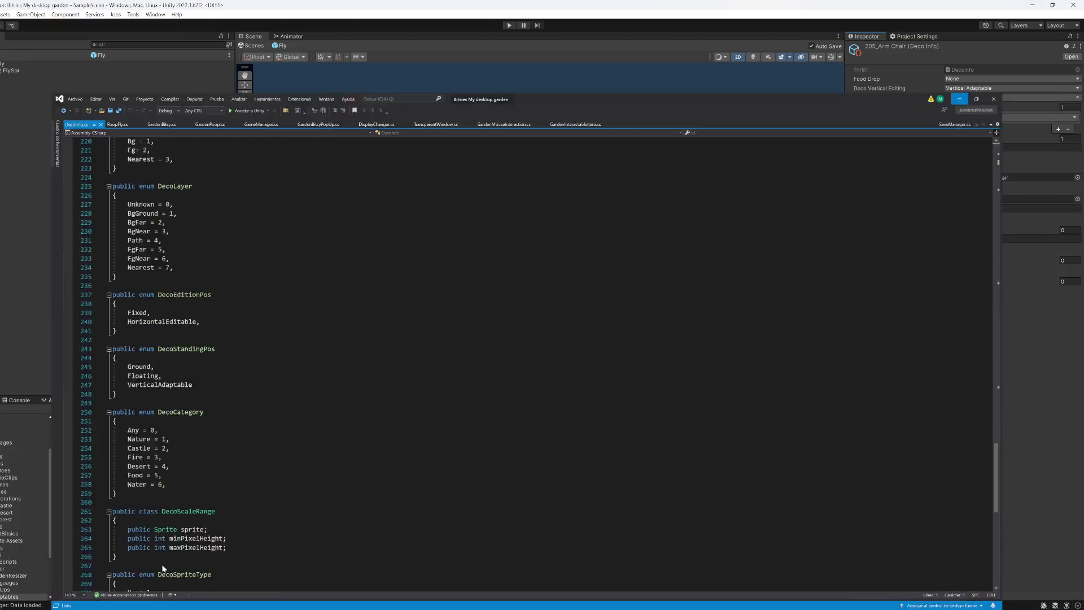
{"action": "key", "text": "shift+space"}
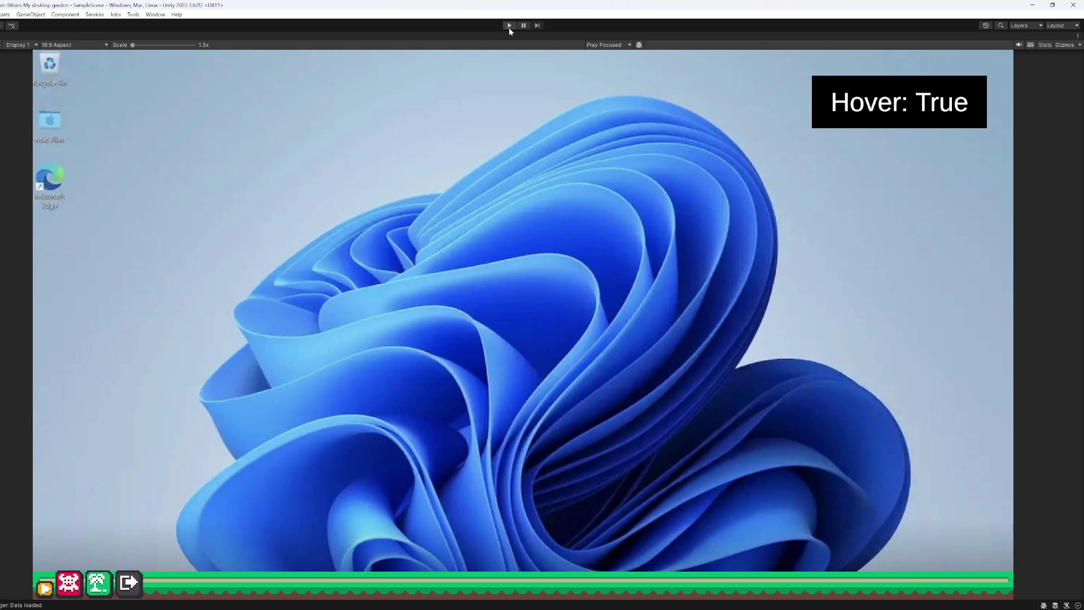
Step: Play the game, buy the armchair from Mis decoraciones' fire tab, place it on the ground strip, and restore the layout
{"action": "left_click", "coordinate": [509, 24]}
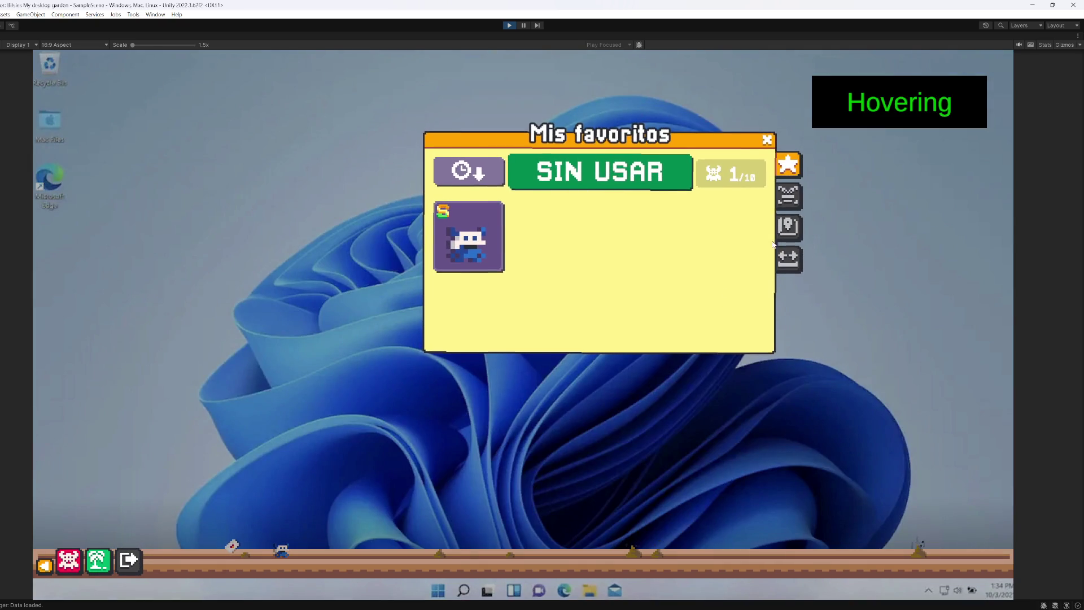
{"action": "left_click", "coordinate": [789, 196]}
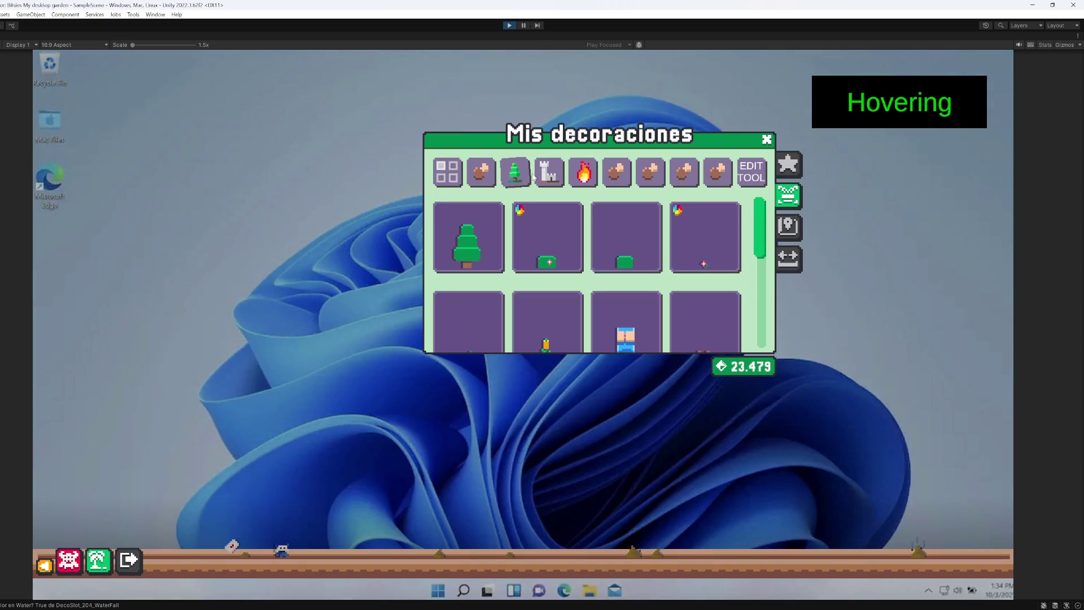
{"action": "left_click", "coordinate": [587, 178]}
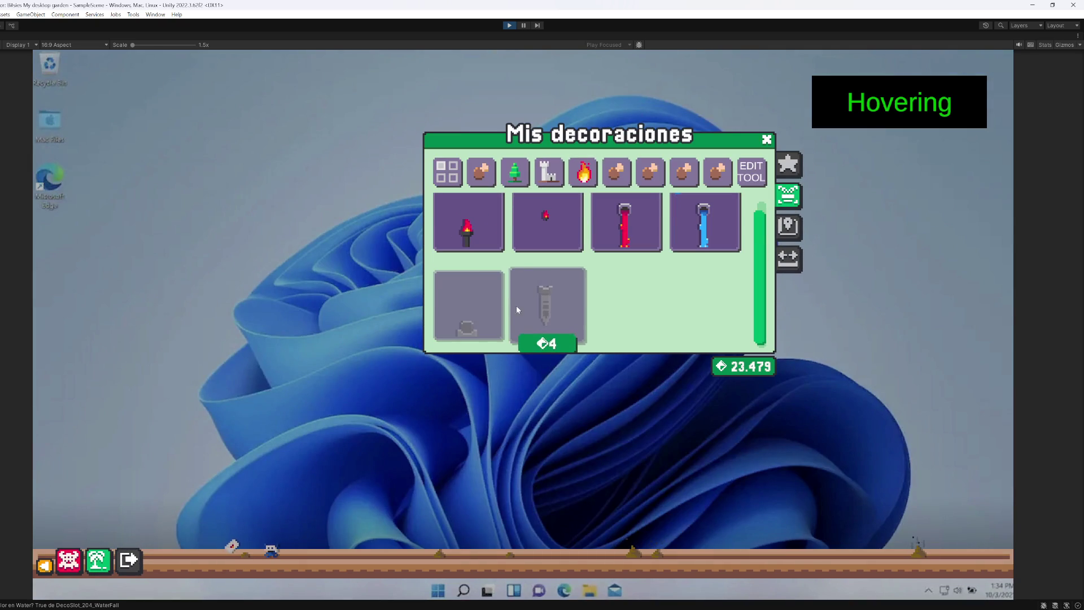
{"action": "left_click", "coordinate": [479, 328]}
{"action": "left_click", "coordinate": [480, 328]}
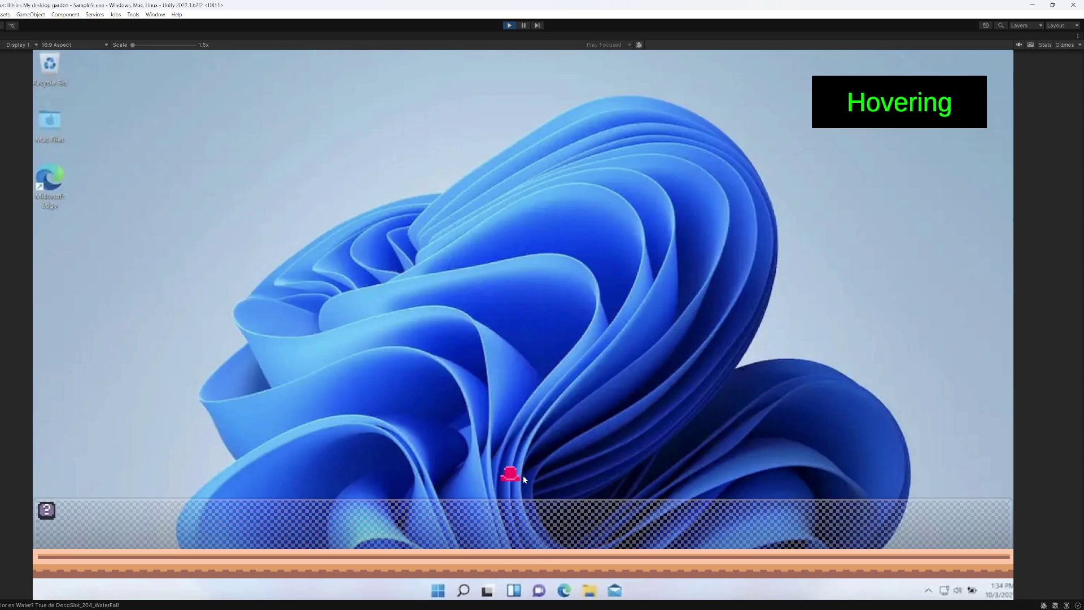
{"action": "left_click", "coordinate": [504, 505]}
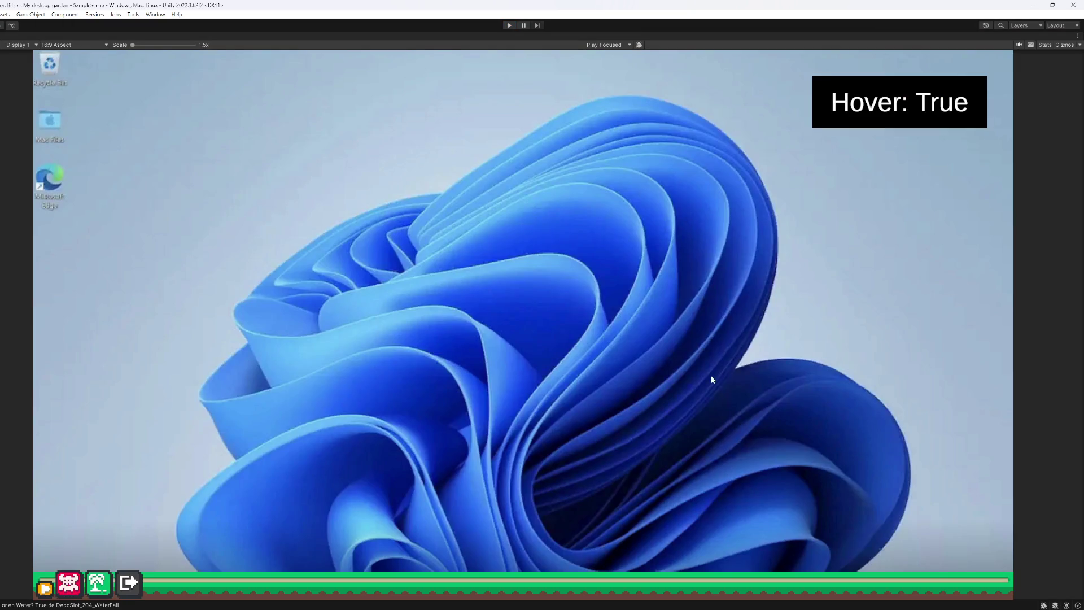
{"action": "key", "text": "shift+space"}
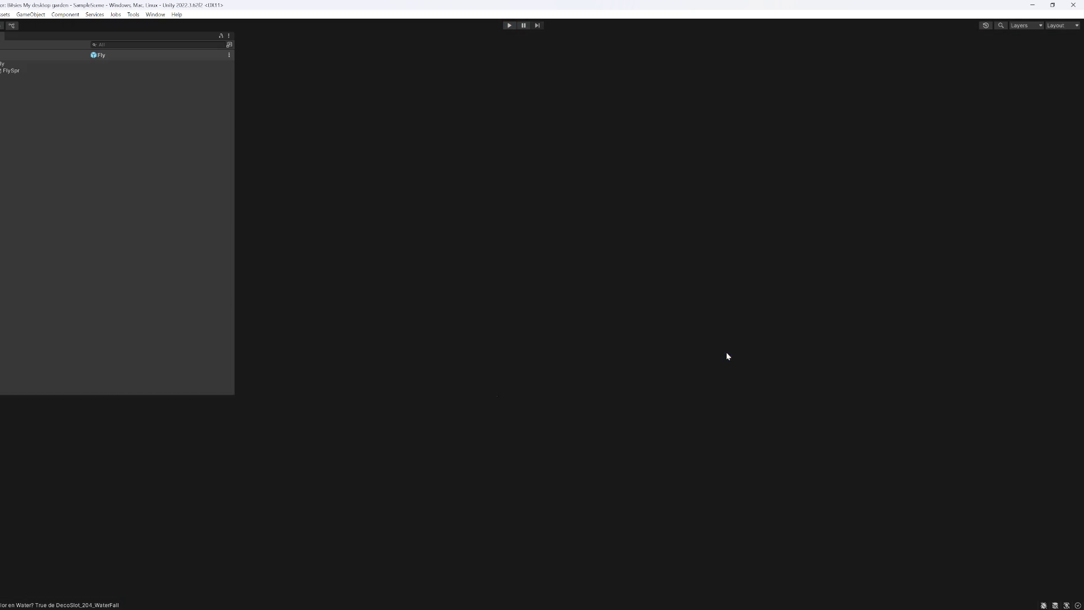
Step: Set 205_ArmChair's vertical editing to Ground, keeping horizontal Fixed, then replay the game maximized
{"action": "left_click", "coordinate": [336, 410]}
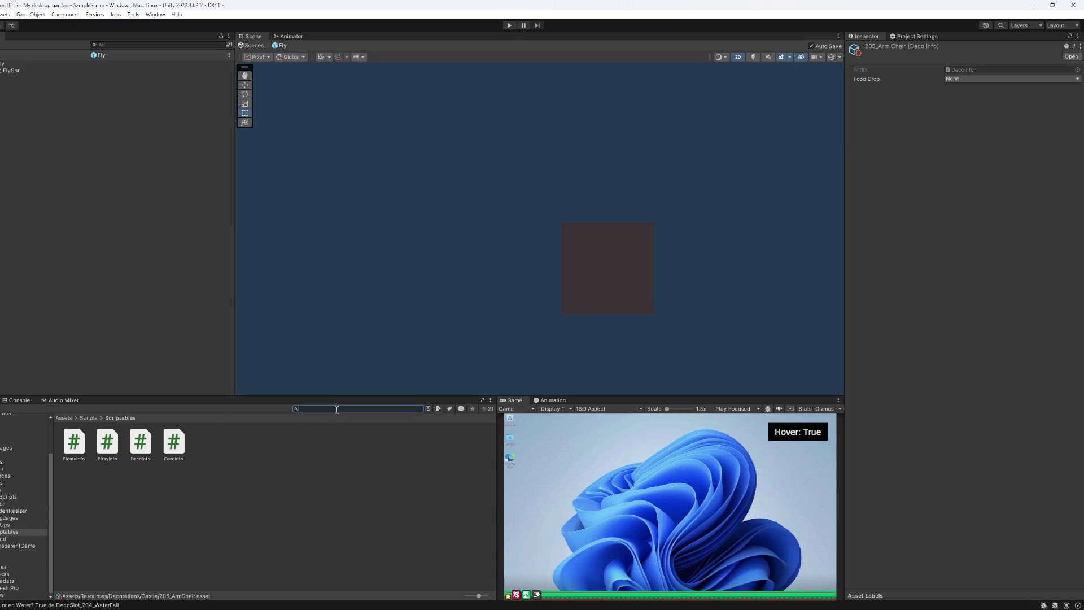
{"action": "type", "text": "armcha"}
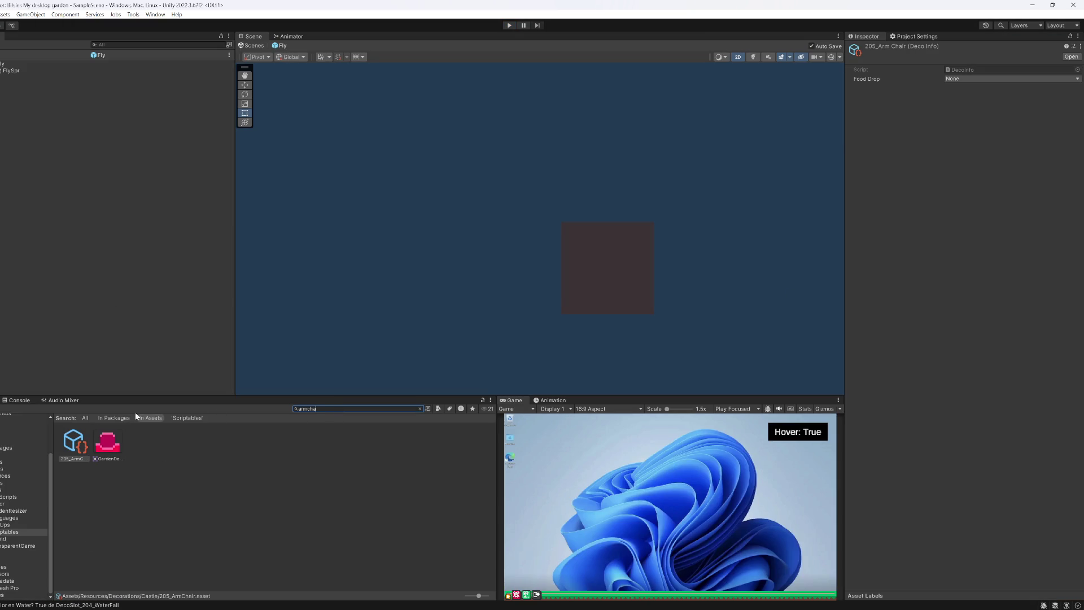
{"action": "left_click", "coordinate": [82, 447]}
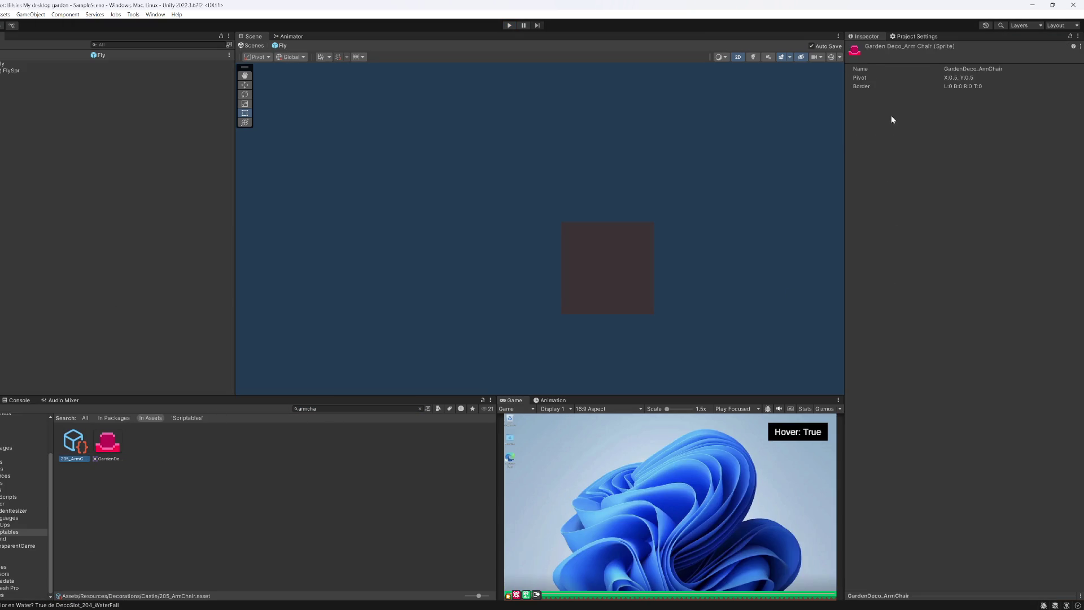
{"action": "left_click", "coordinate": [959, 89]}
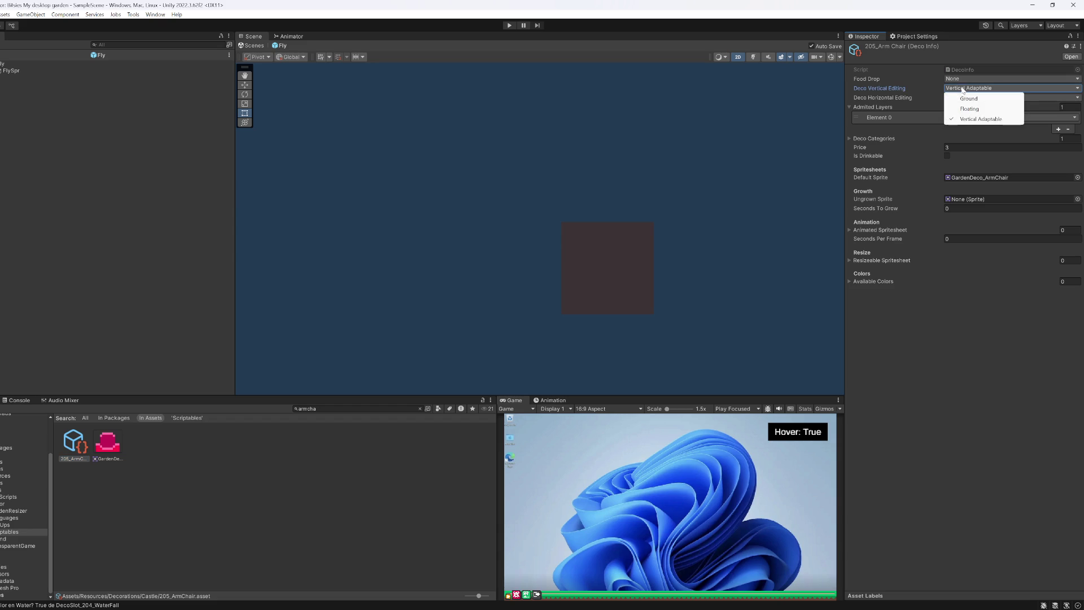
{"action": "left_click", "coordinate": [963, 97]}
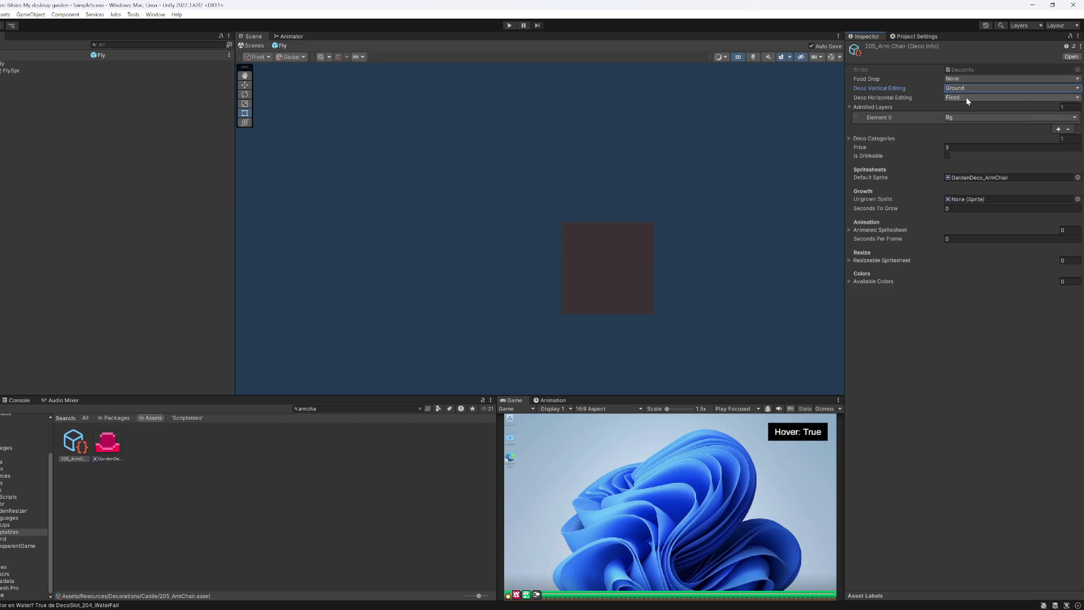
{"action": "left_click", "coordinate": [966, 98]}
{"action": "left_click", "coordinate": [966, 108]}
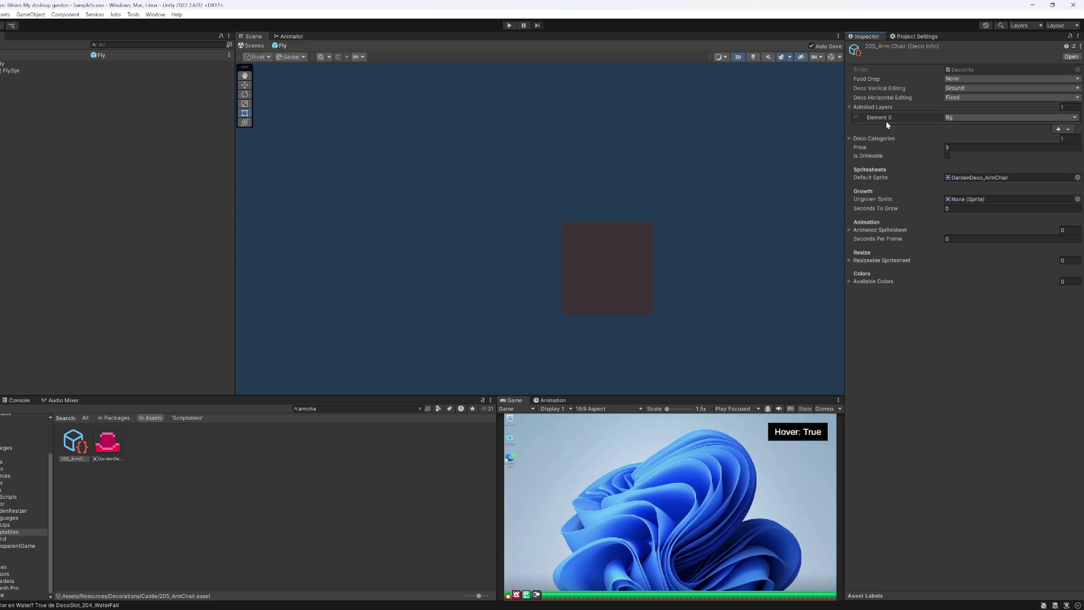
{"action": "left_click", "coordinate": [879, 107]}
{"action": "key", "text": "shift+space"}
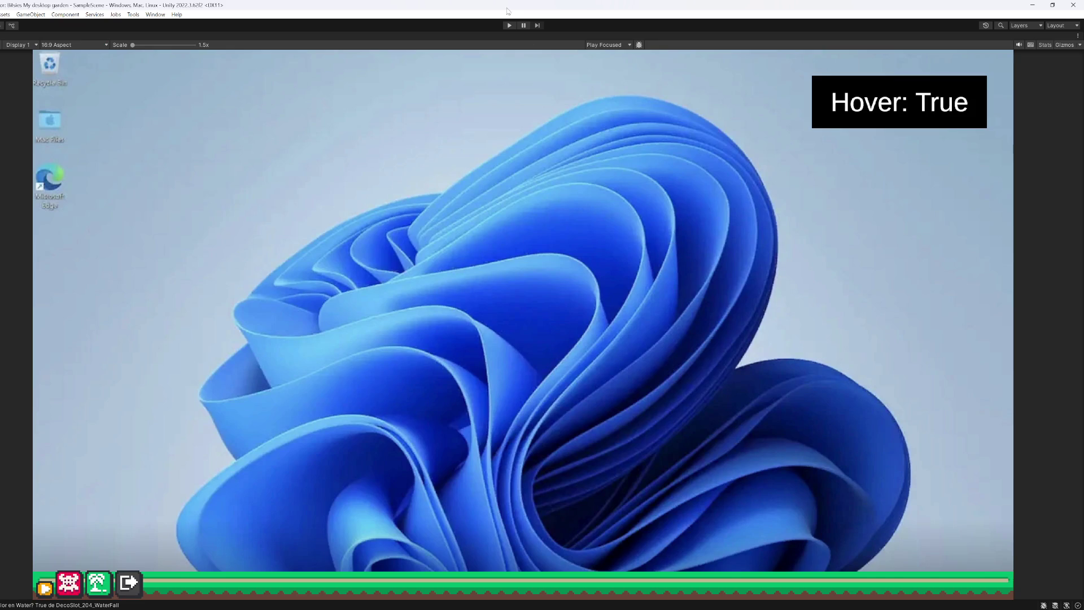
{"action": "left_click", "coordinate": [510, 25]}
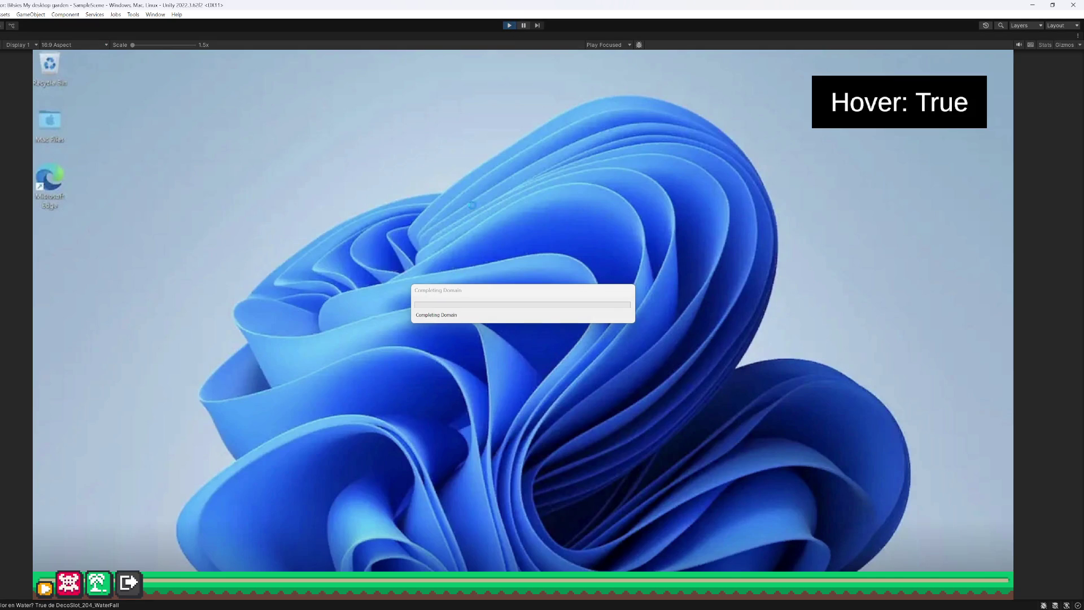